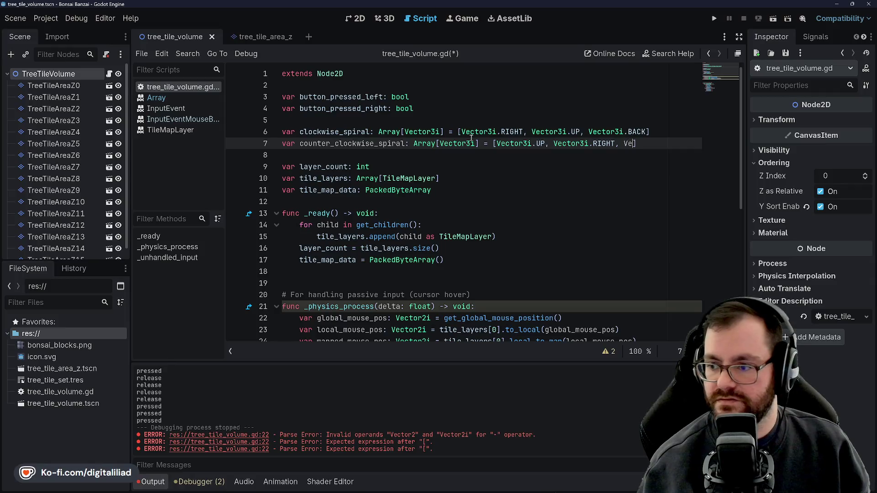
Step: Finish Vector3i.BACK as the third counter_clockwise_spiral direction and save the script
text(ctor3i.BACK)
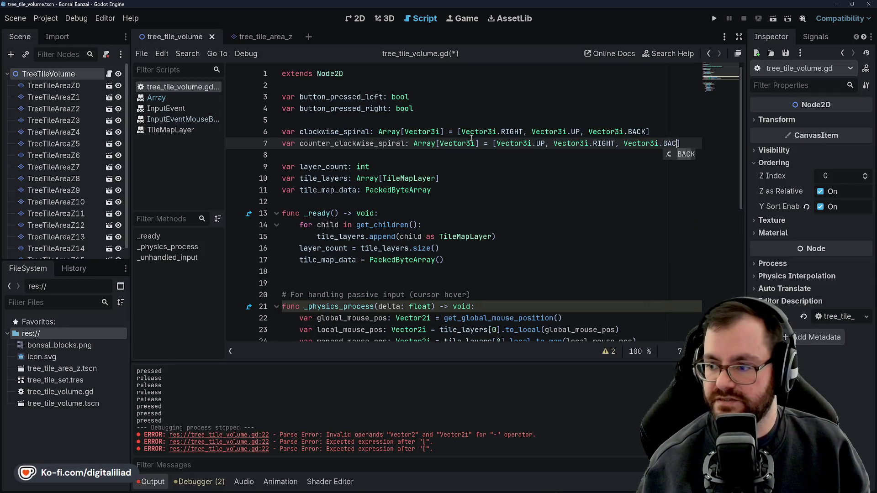
key(End)
key(ctrl+s)
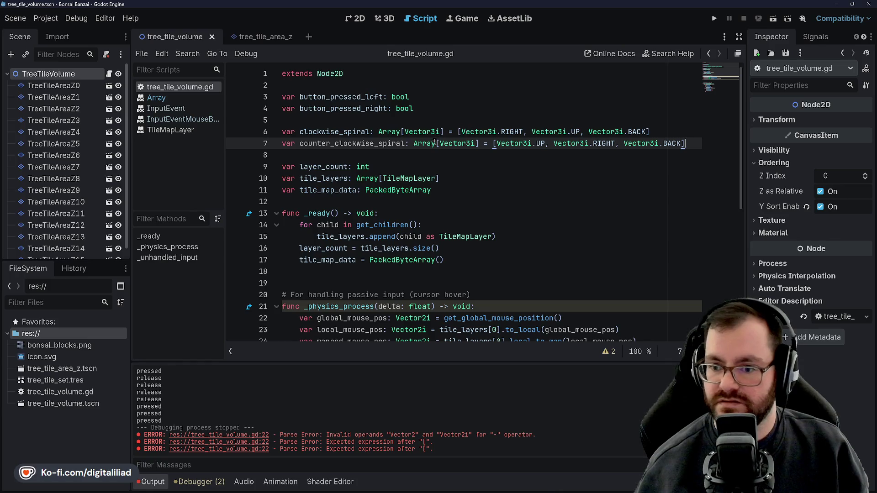
Step: Move the caret to the end of the tile_map_data initialisation in _ready
key(Down)
key(Down)
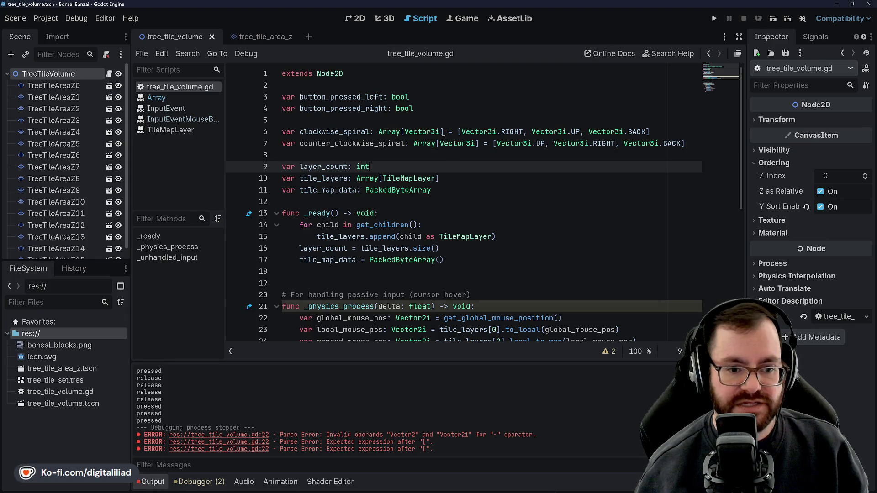
mouse_move(442, 133)
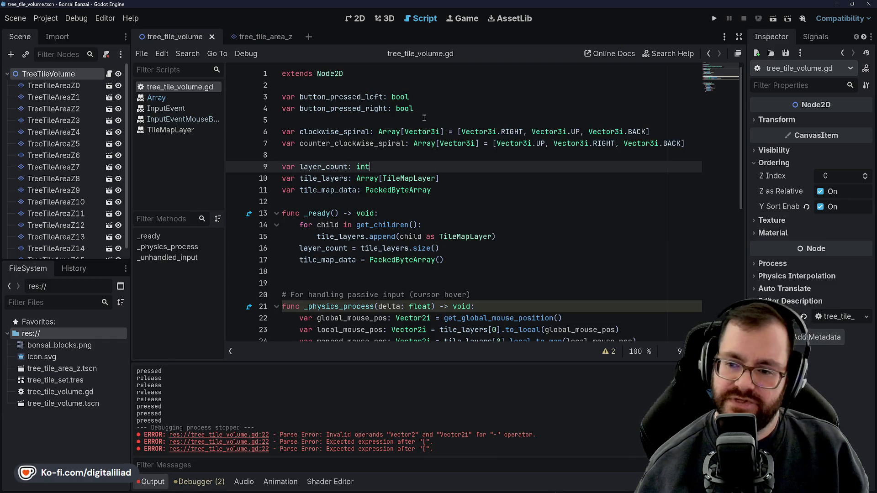
click(479, 206)
click(475, 226)
click(469, 261)
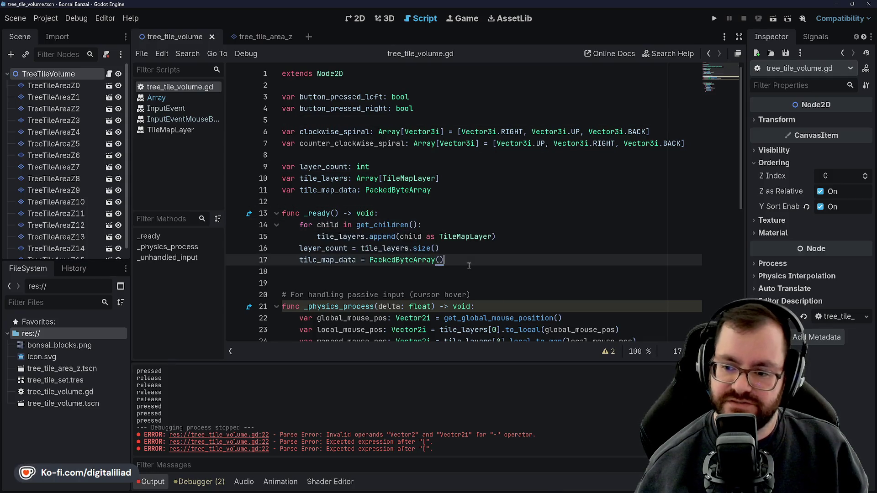
Step: Add a test clockwise_spiral[0].get line in _ready, erase it again, and save
key(Return)
text(clockwise_s)
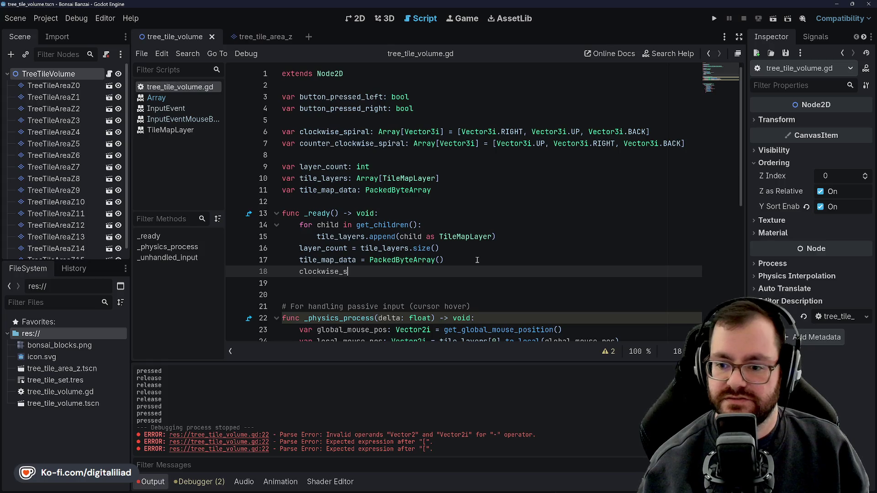
text(piral)
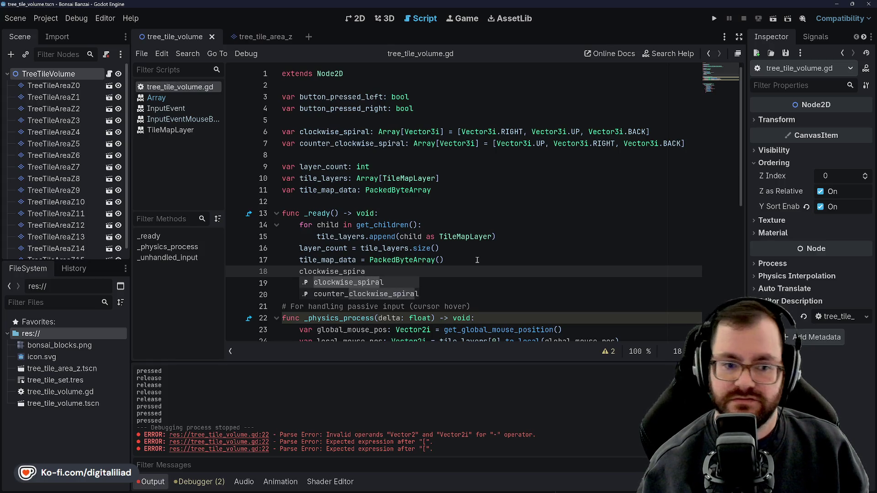
text([0])
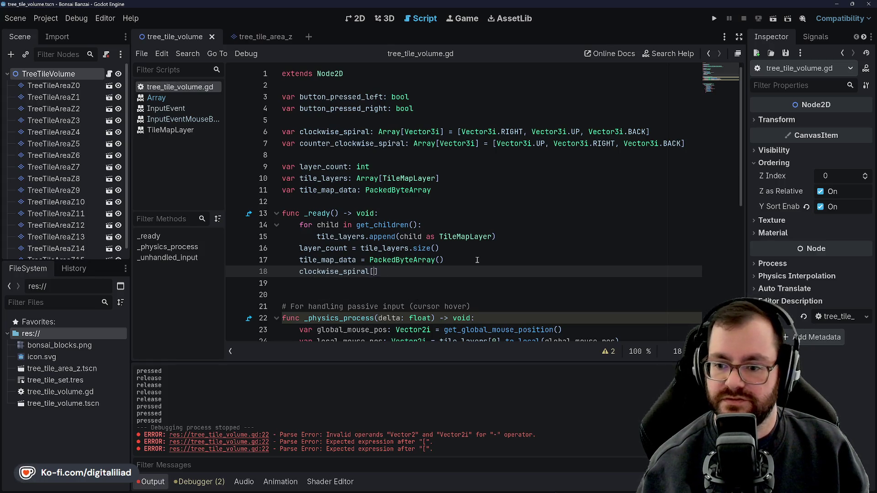
text(.get()
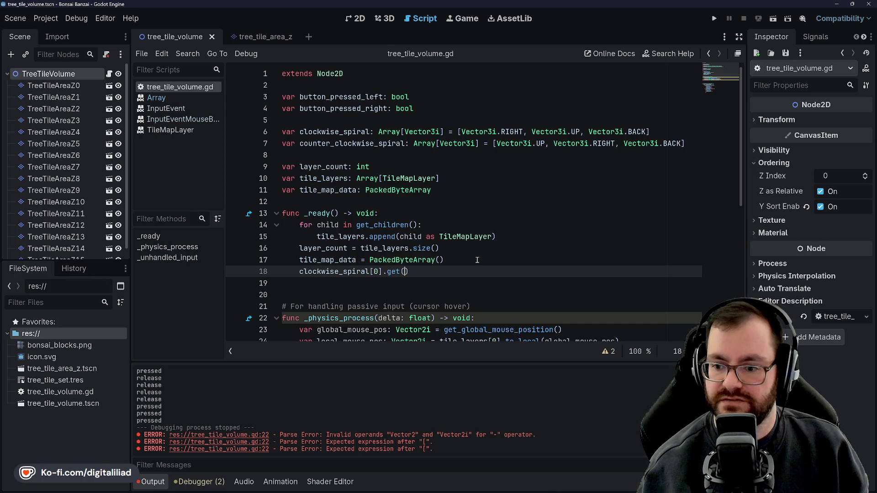
key(BackSpace)
key(BackSpace)
key(BackSpace)
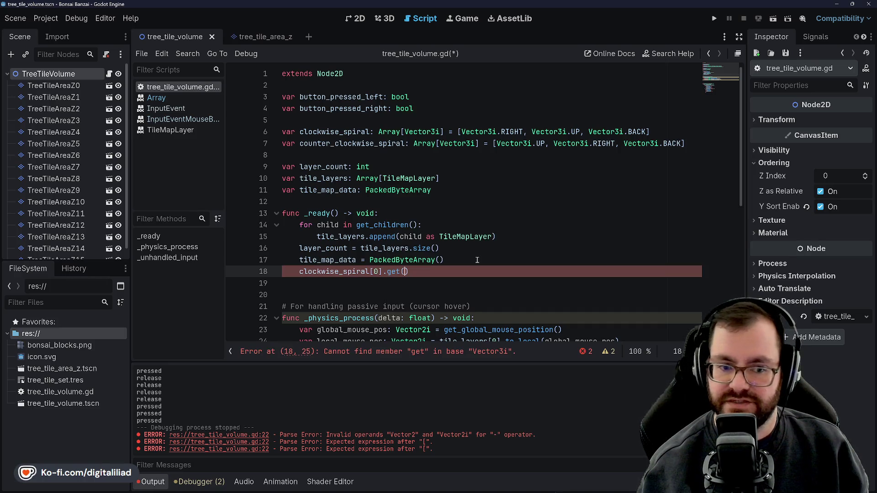
key(BackSpace)
key(BackSpace)
key(BackSpace)
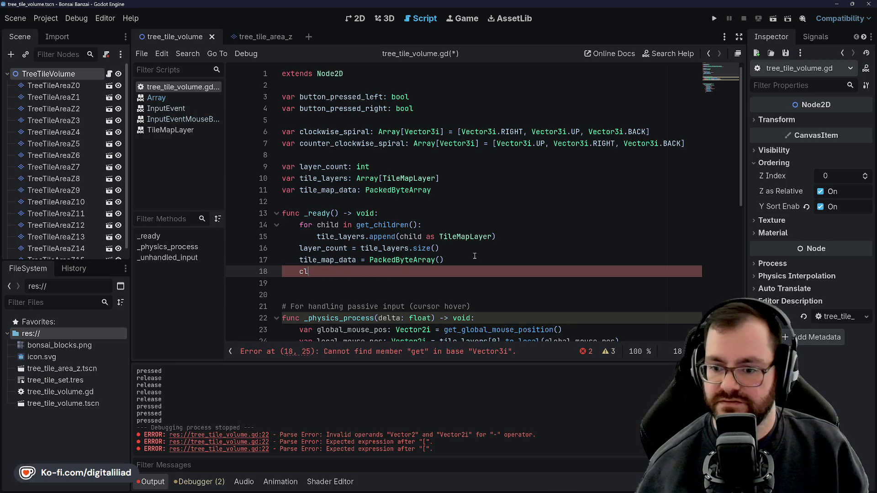
key(BackSpace)
key(BackSpace)
key(ctrl+s)
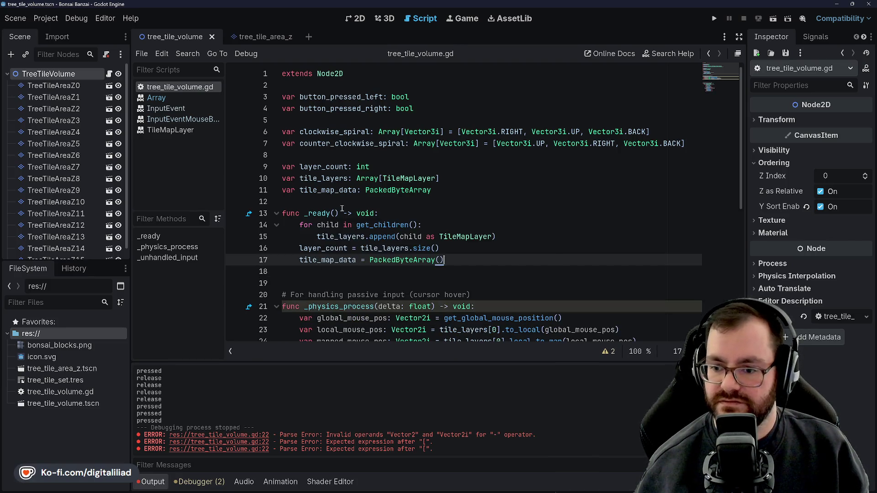
Step: Browse the script and return to the blank line after the spiral arrays
click(347, 206)
click(478, 263)
click(471, 280)
click(347, 201)
click(293, 155)
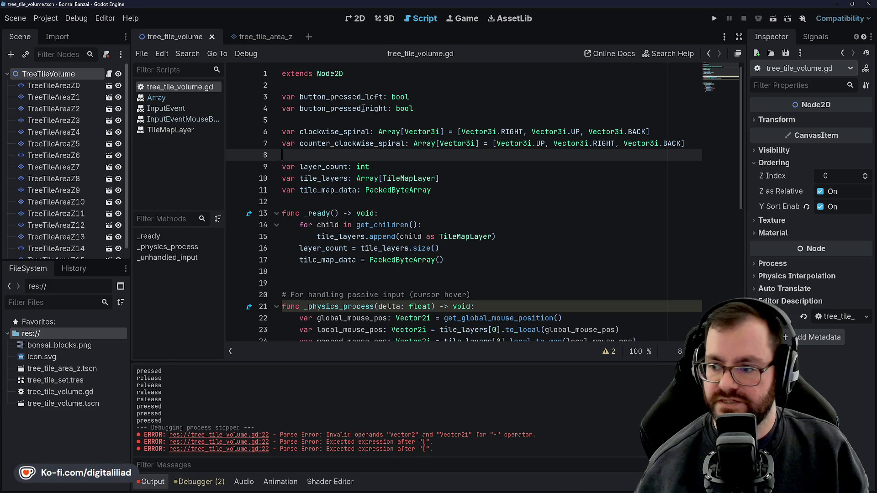
scroll(390, 162, down, 2)
scroll(391, 162, up, 2)
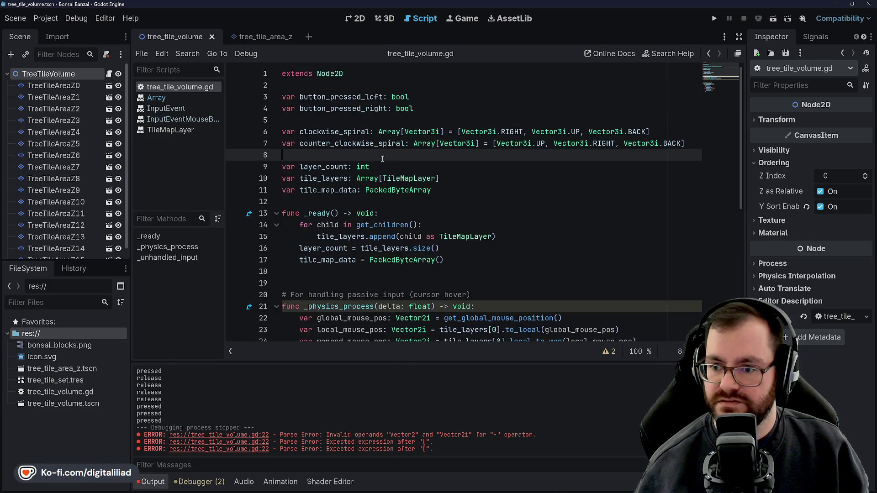
click(472, 167)
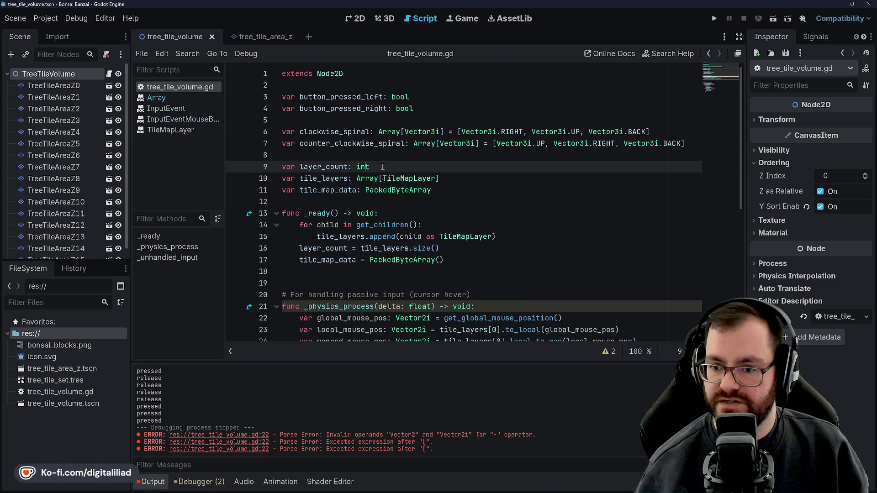
click(473, 182)
key(Down)
key(Up)
key(Up)
key(Up)
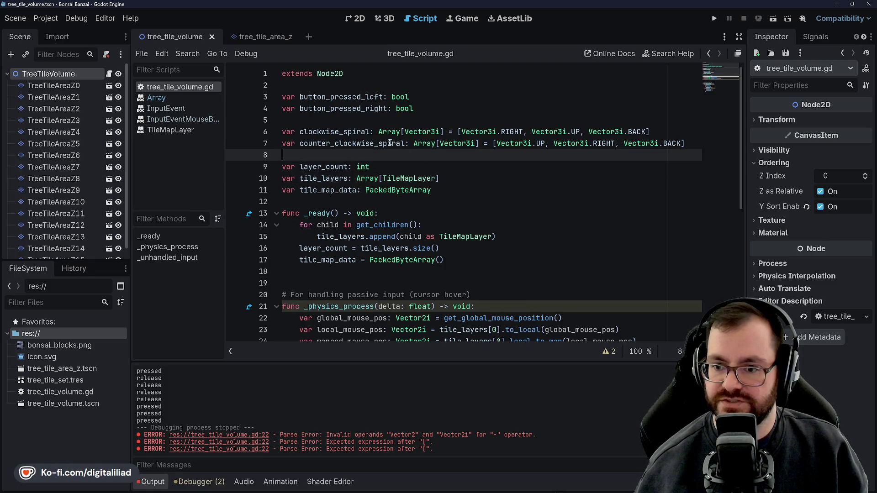
Step: Delete the empty line above the clockwise_spiral declaration, discarding a stray inserted line
key(Return)
key(Up)
key(Down)
key(BackSpace)
key(Down)
key(Up)
key(Up)
key(Up)
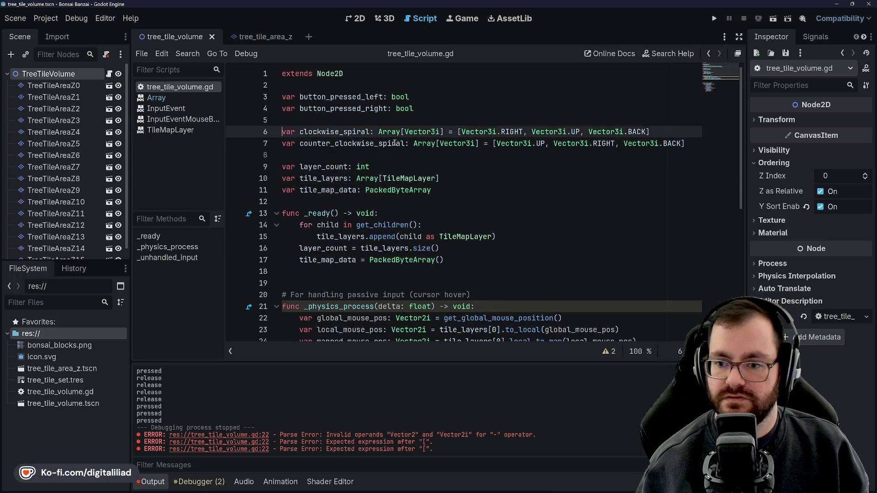
key(BackSpace)
key(Down)
key(Down)
Step: Delete the var cursor line and the gap between declarations, then save
text(cursor)
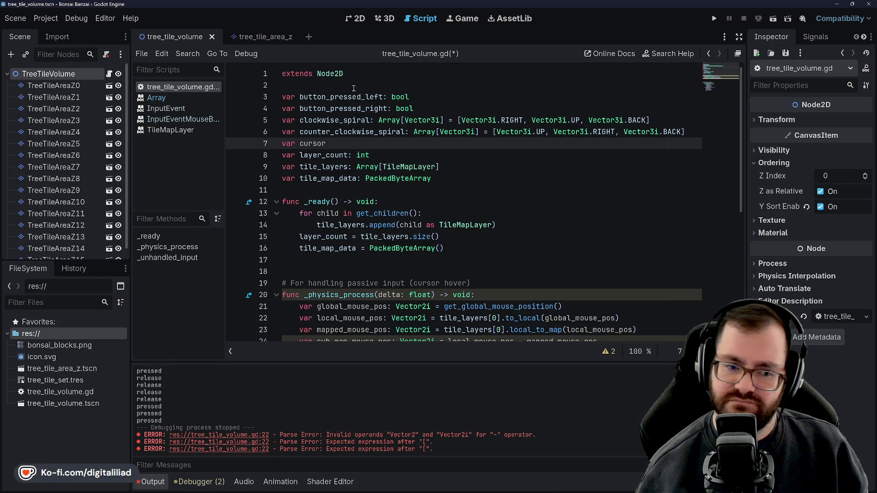
key(Down)
key(ctrl+Left)
key(Up)
key(ctrl+shift+k)
key(Down)
key(Down)
key(Down)
key(ctrl+s)
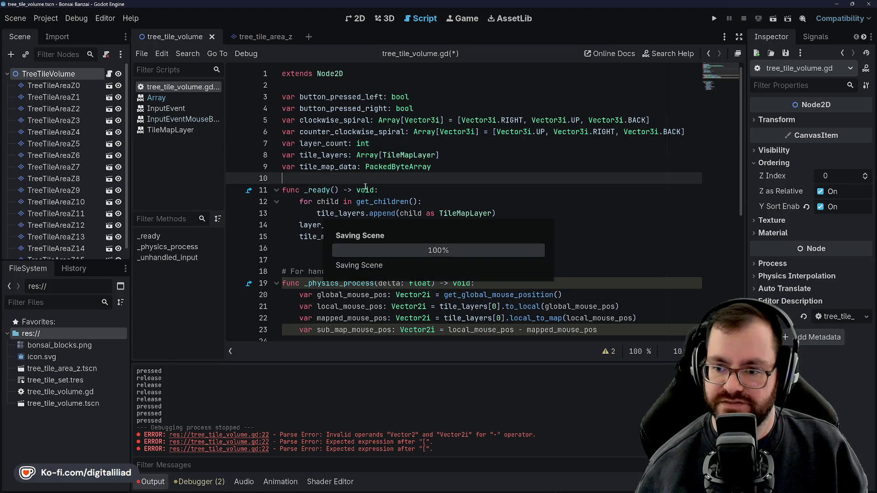
Step: Clear the output log and start typing 'clock' on the last line of _ready
click(388, 248)
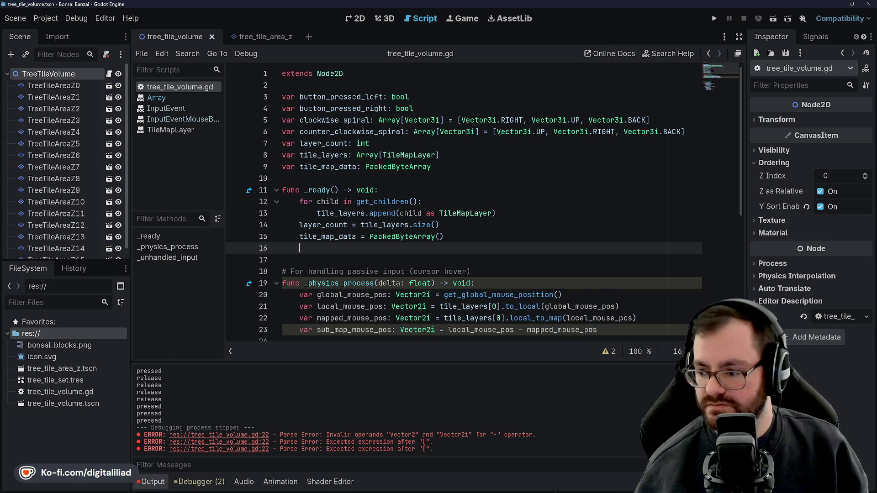
key(F5)
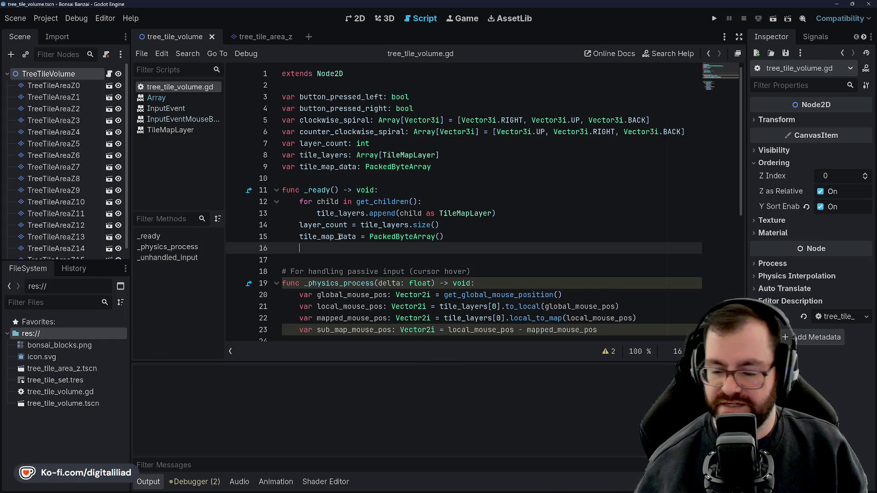
mouse_move(340, 237)
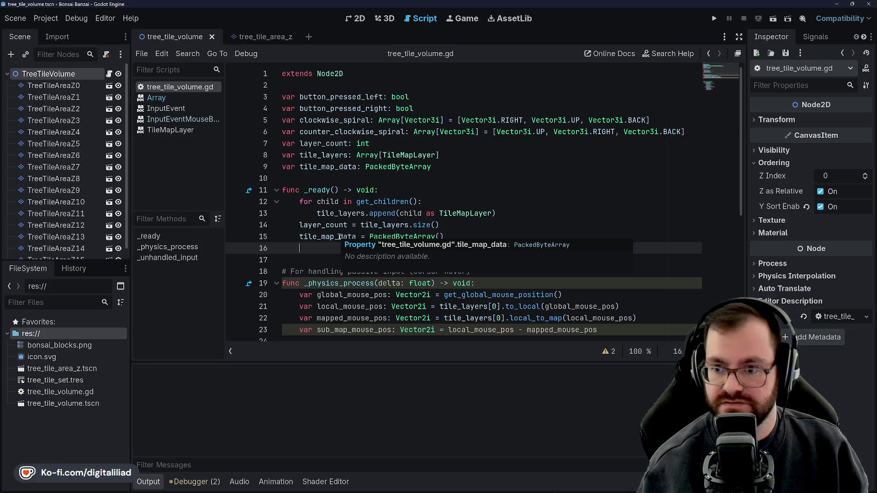
text(clock)
key(Return)
text(()
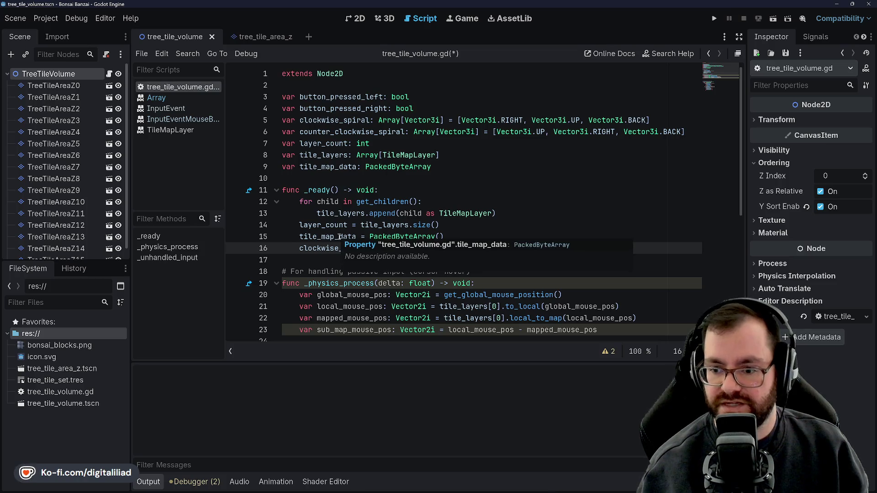
text(0].)
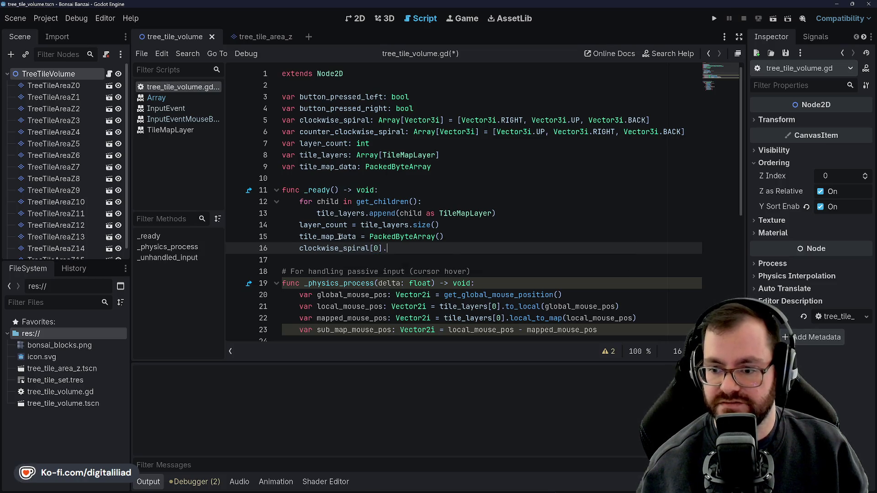
text(len)
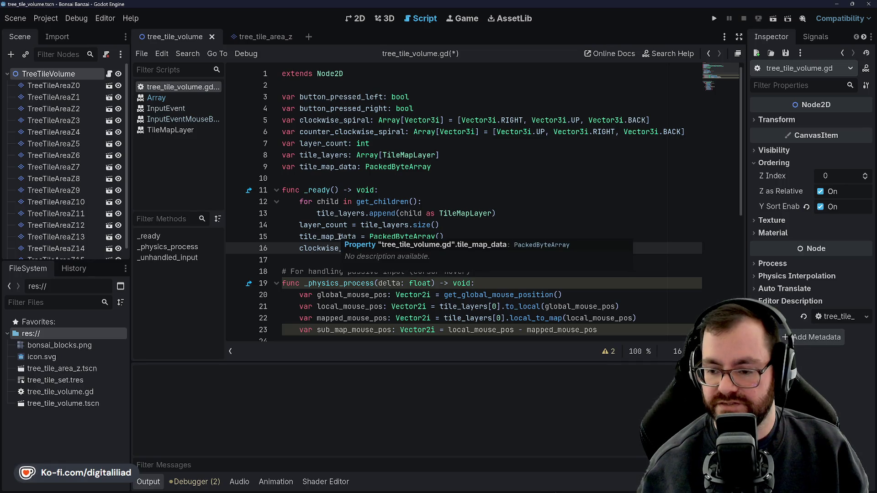
click(408, 194)
double_click(397, 247)
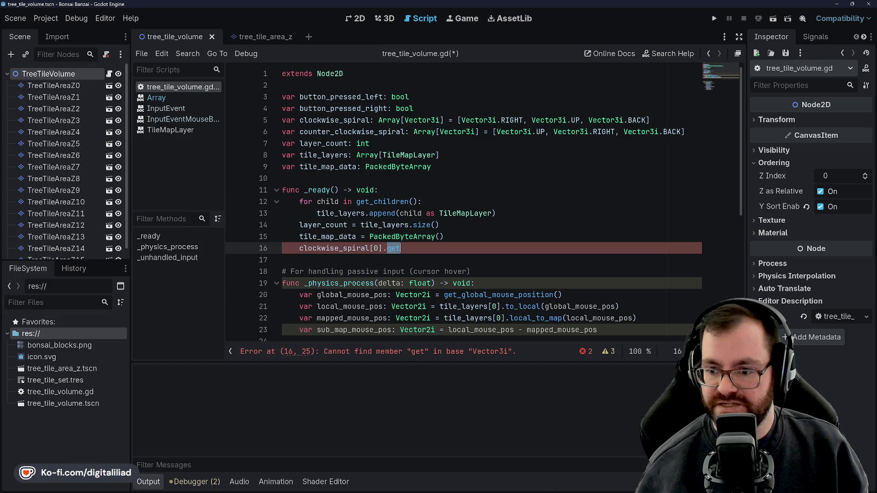
double_click(320, 249)
click(361, 248)
drag(382, 248, 295, 253)
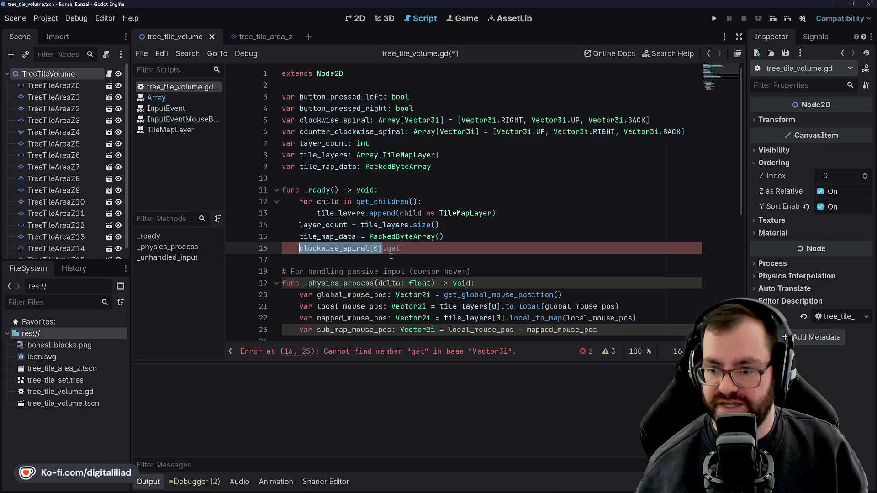
click(406, 222)
key(Down)
key(Down)
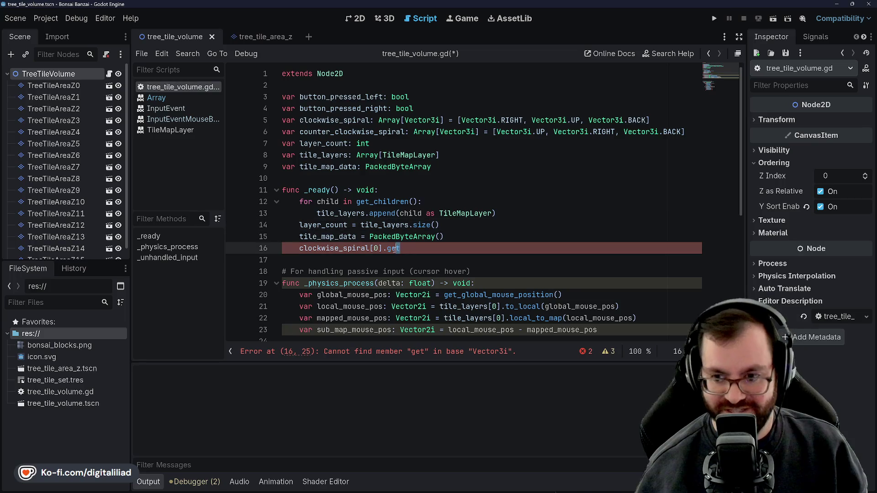
key(Down)
click(406, 222)
click(399, 248)
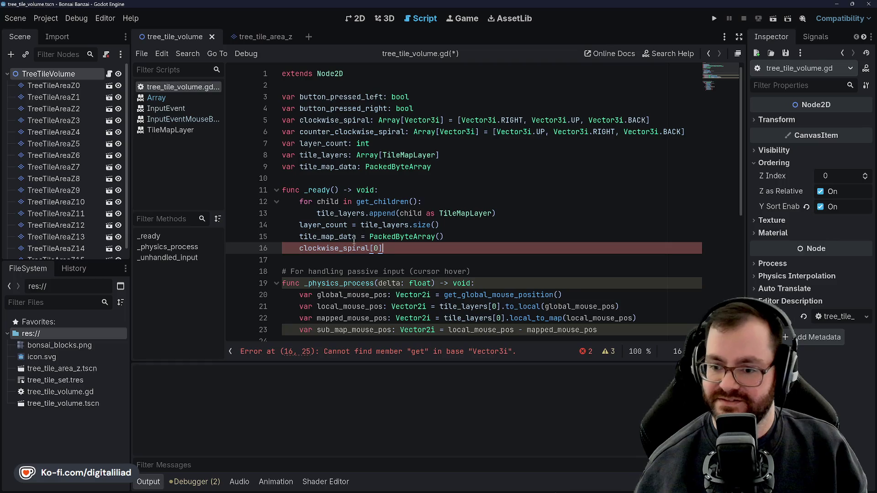
key(shift+Home)
key(BackSpace)
key(BackSpace)
key(Delete)
key(ctrl+s)
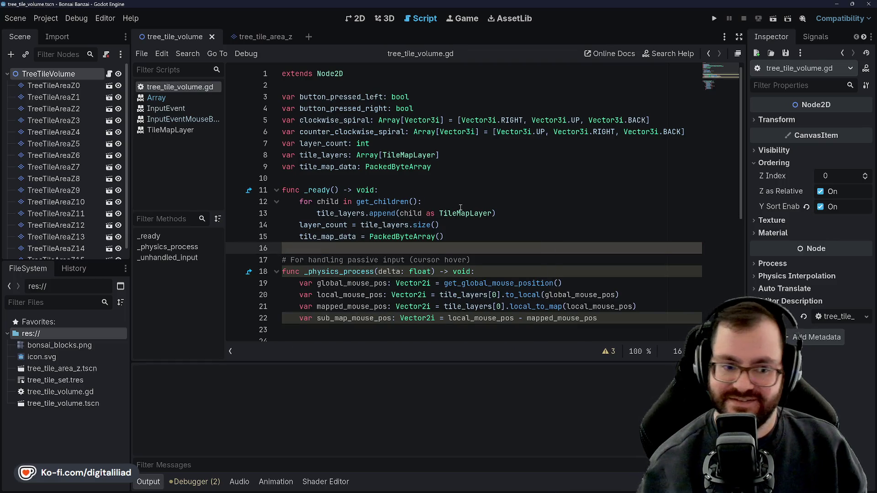
key(Return)
key(ctrl+s)
key(Up)
key(Up)
key(Up)
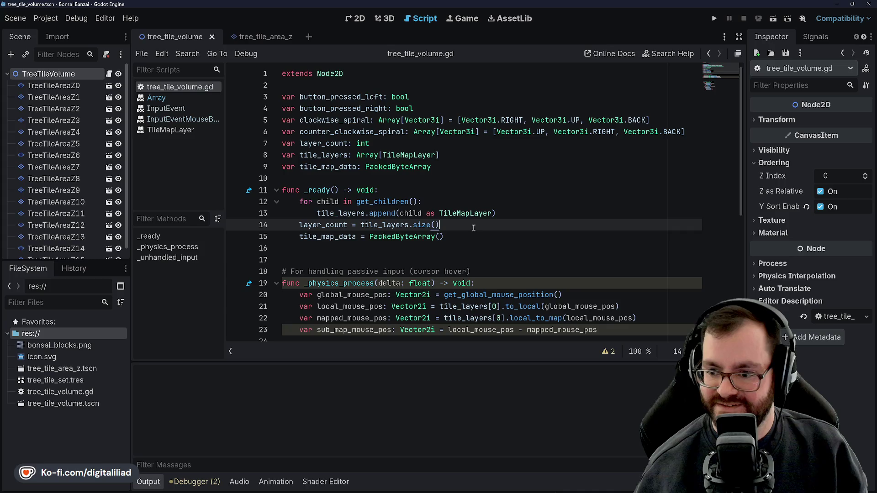
key(Down)
key(Down)
key(Down)
key(End)
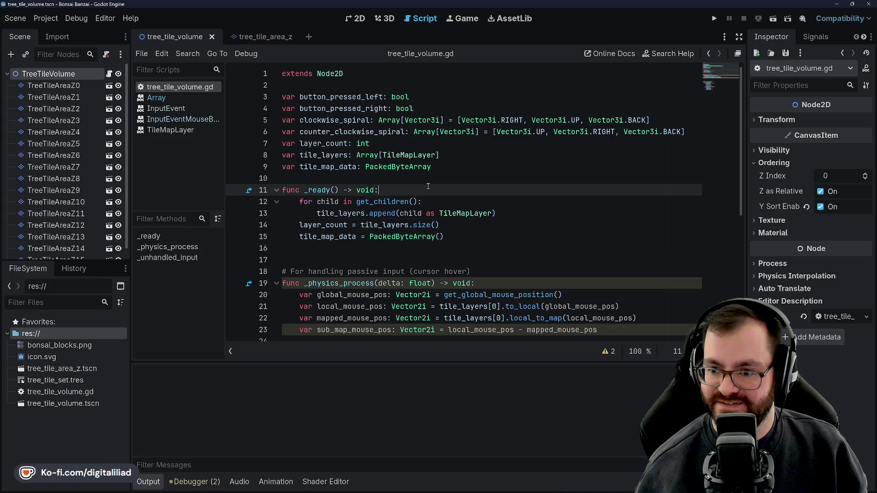
click(457, 155)
click(452, 167)
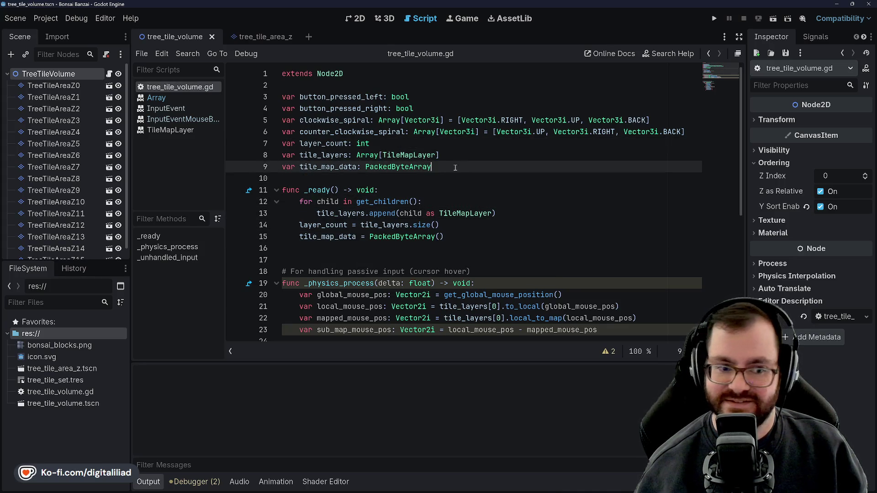
click(446, 155)
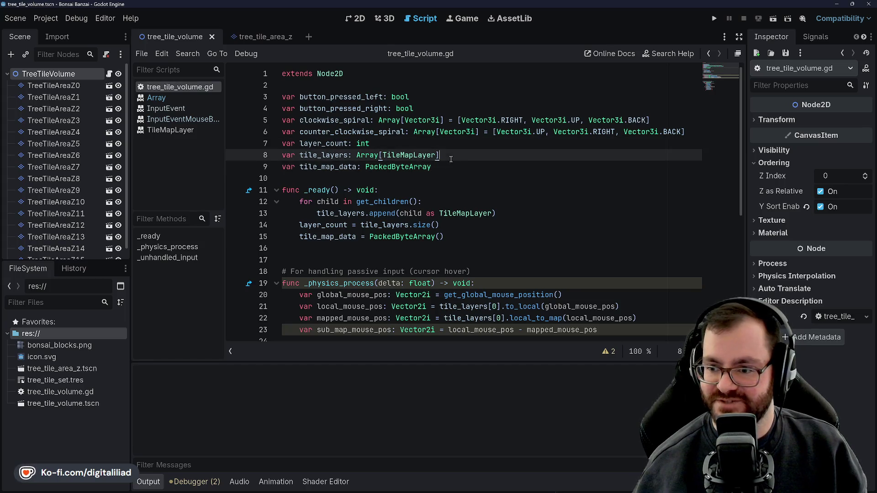
click(386, 120)
click(438, 131)
click(464, 154)
click(439, 167)
click(430, 189)
click(452, 201)
click(475, 213)
click(484, 225)
click(488, 238)
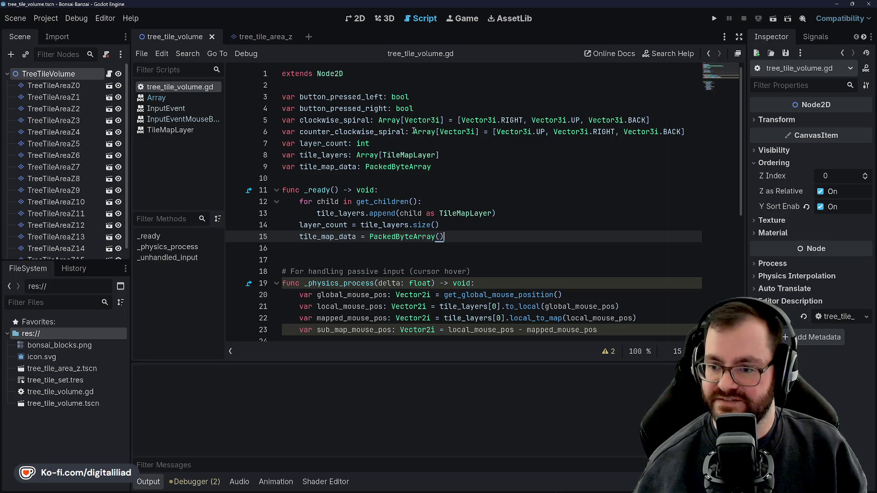
click(461, 120)
click(392, 117)
click(441, 120)
click(370, 120)
click(467, 113)
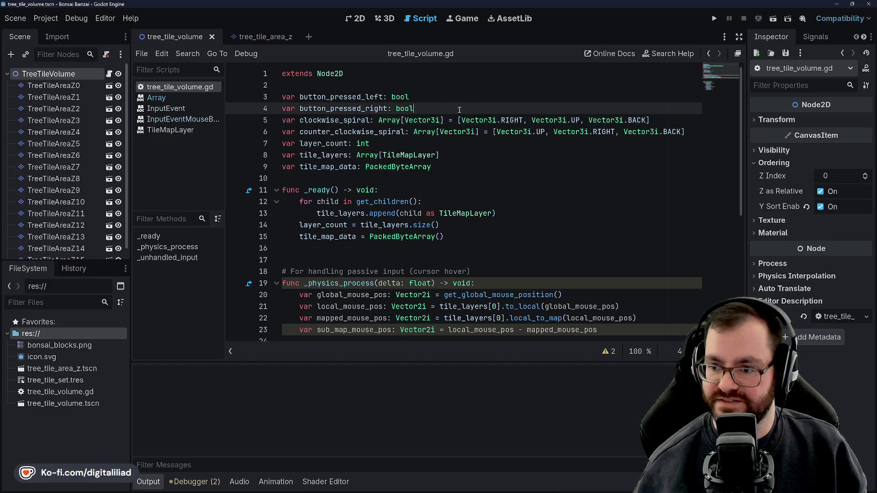
double_click(387, 121)
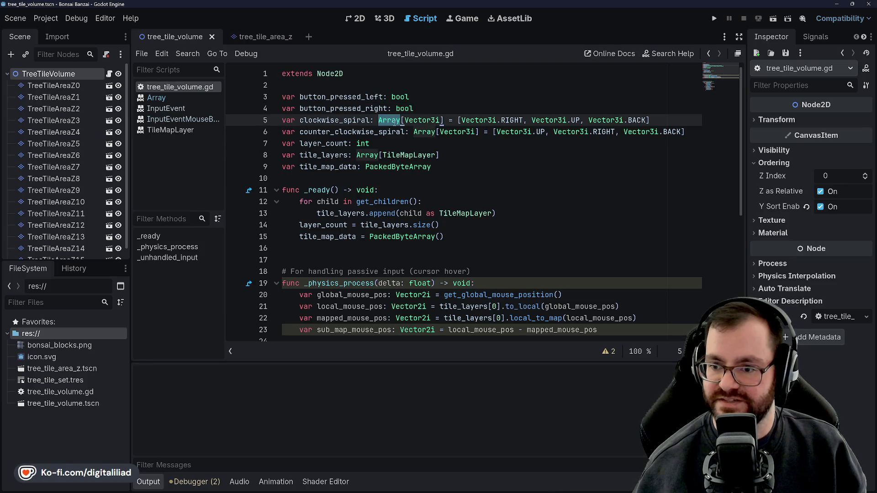
click(394, 121)
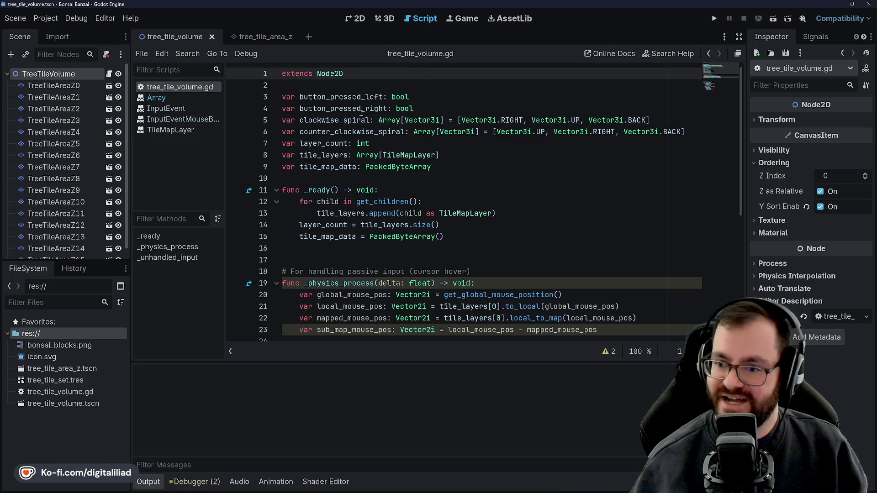
click(378, 120)
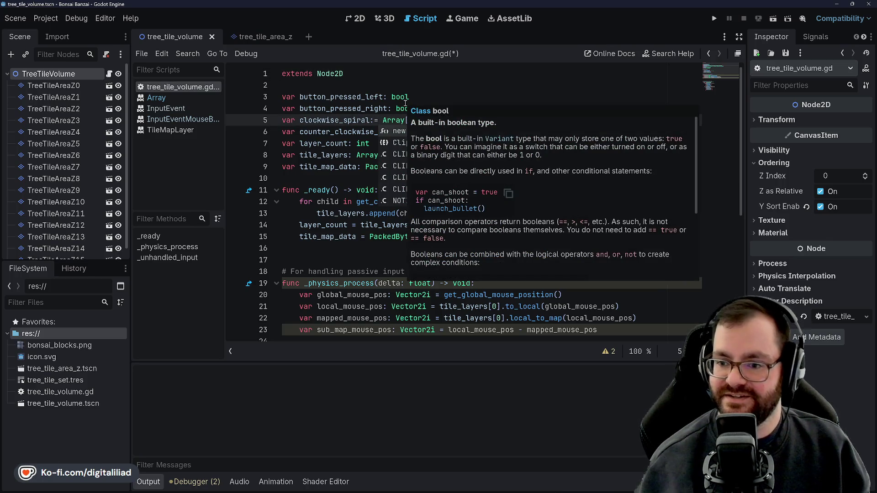
click(375, 120)
text(=)
drag(462, 120, 410, 119)
key(Delete)
key(Delete)
key(Up)
key(Up)
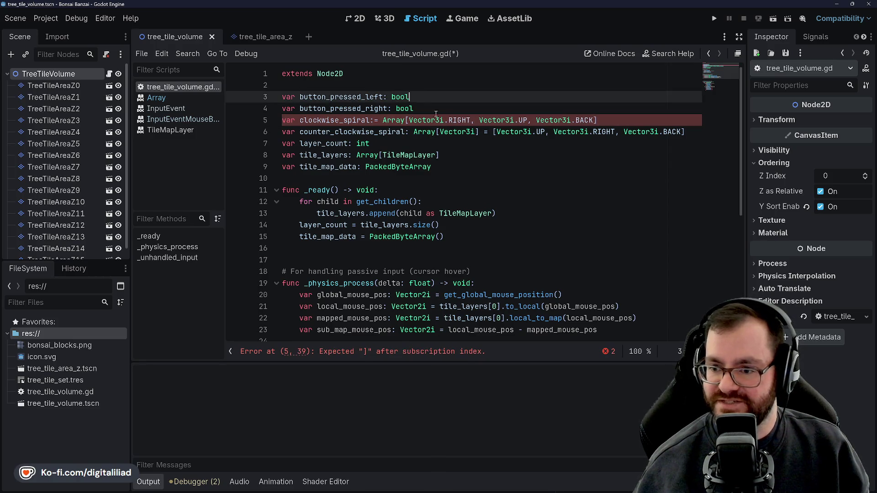
key(Down)
key(Down)
key(Down)
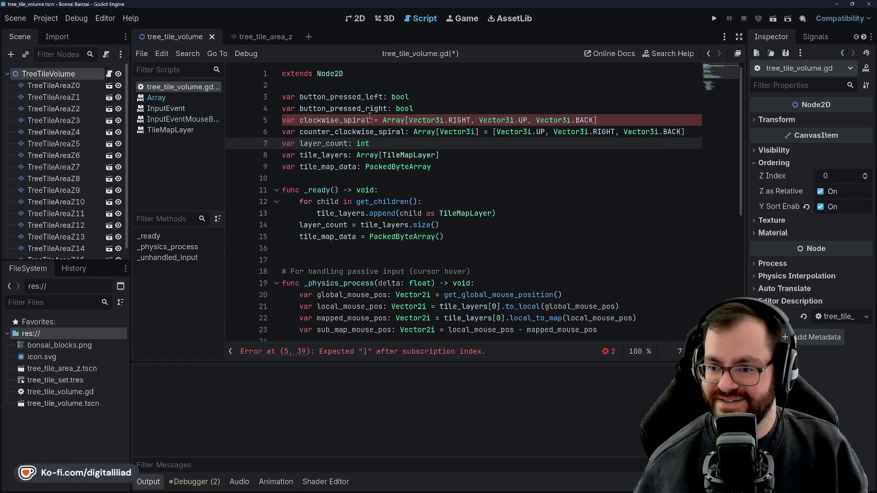
key(Up)
key(Up)
key(Down)
key(Down)
key(Down)
key(Up)
key(Up)
key(Up)
key(Down)
key(Down)
key(Down)
key(Up)
key(Up)
key(Up)
key(Up)
key(Up)
key(Up)
key(Down)
key(Down)
key(Down)
key(Down)
key(ctrl+z)
key(ctrl+z)
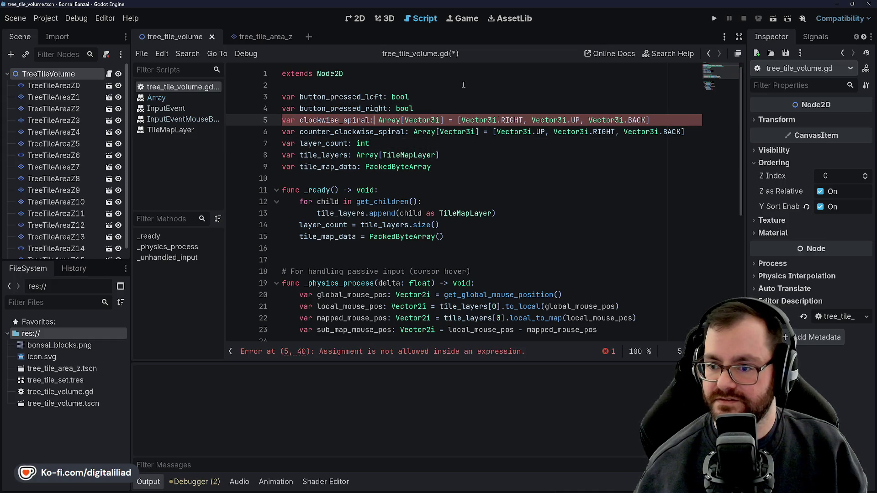
key(ctrl+s)
click(463, 85)
click(471, 144)
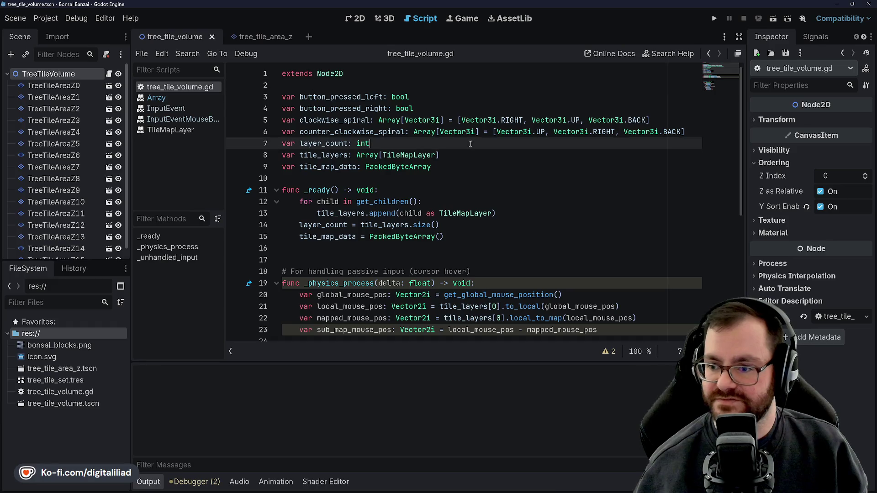
click(466, 178)
click(442, 159)
click(465, 162)
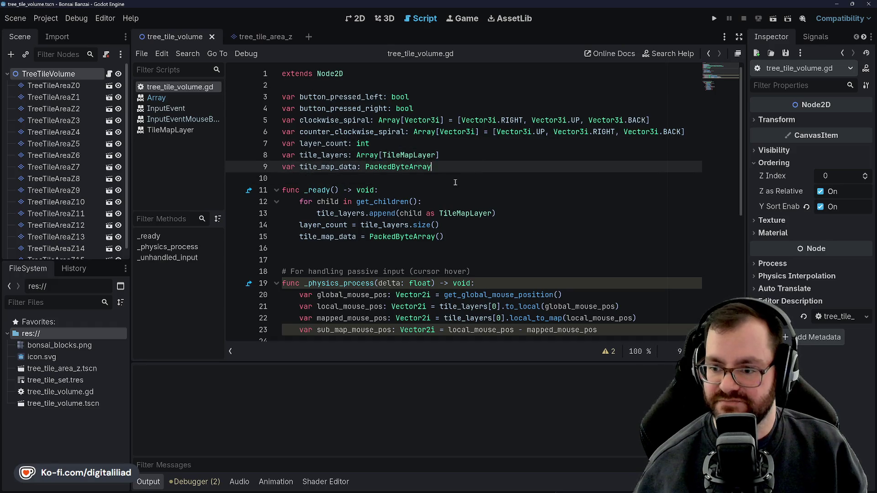
Step: Browse the script down to the blank lines after _physics_process
scroll(411, 173, down, 2)
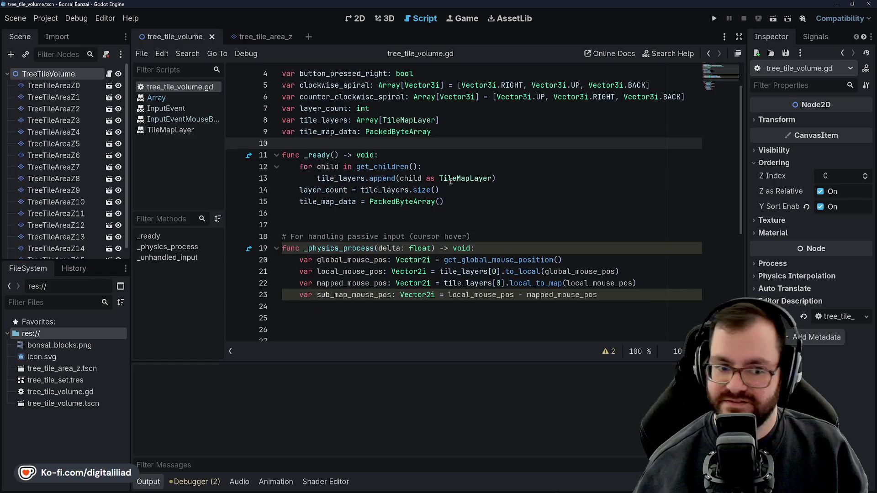
click(380, 179)
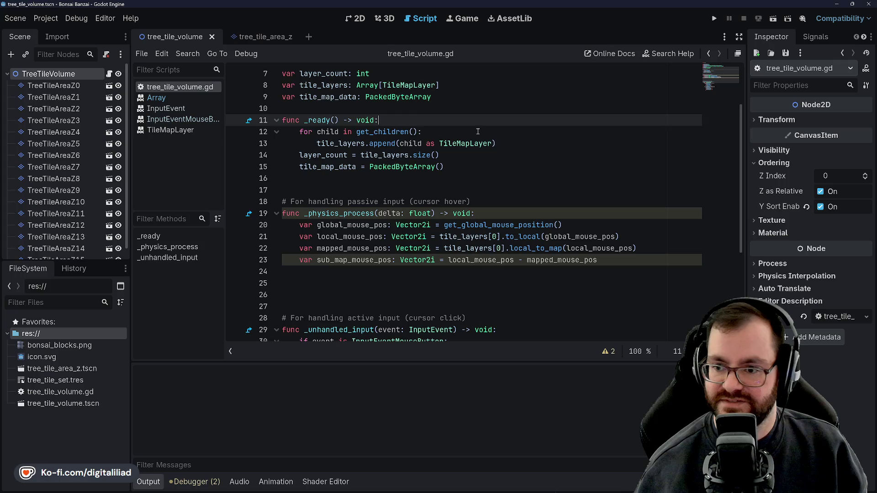
click(489, 169)
click(378, 113)
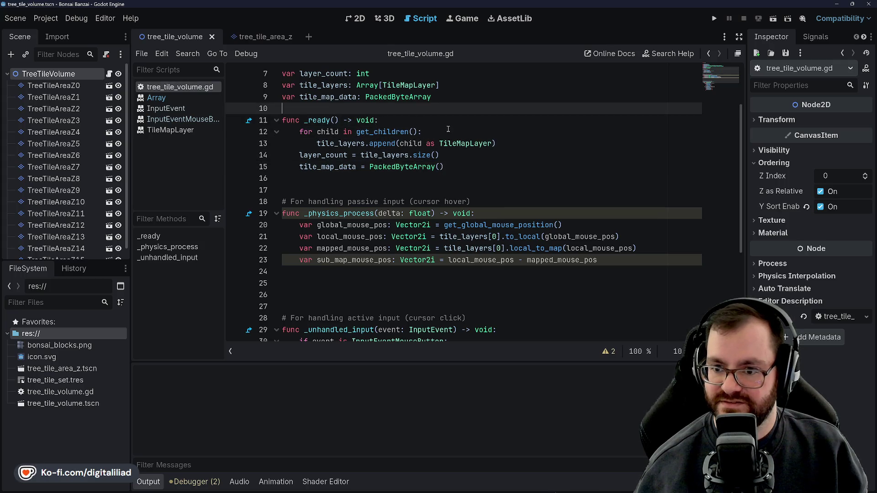
scroll(366, 137, up, 2)
scroll(354, 159, down, 2)
click(354, 178)
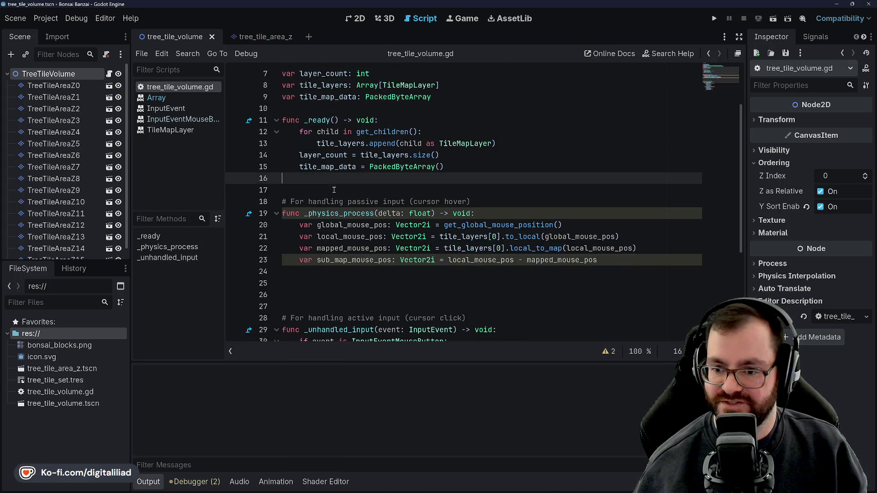
click(347, 283)
click(345, 295)
Step: Delete the surplus blank line before the cursor-click comment
click(345, 303)
scroll(344, 301, down, 1)
key(BackSpace)
click(342, 249)
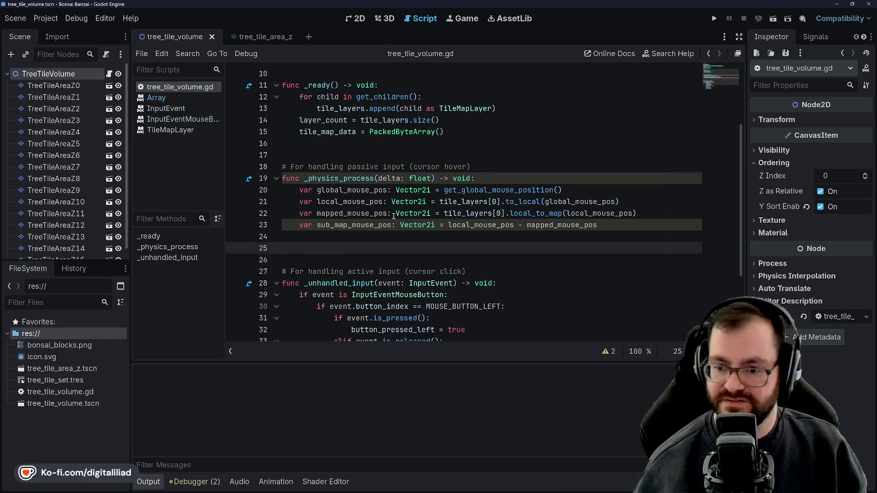
key(Tab)
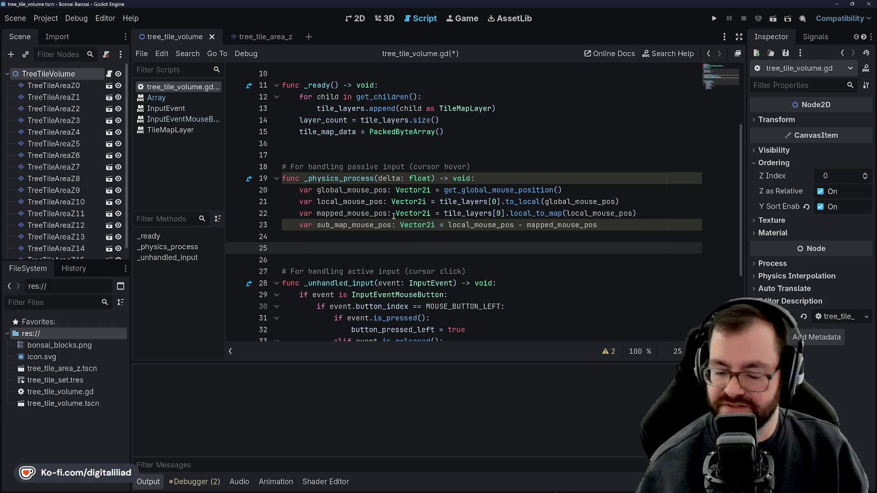
Step: Delete the trailing pass line from _unhandled_input and save tree_tile_volume.gd
scroll(234, 266, down, 3)
scroll(380, 214, up, 6)
scroll(379, 211, down, 6)
triple_click(340, 323)
key(BackSpace)
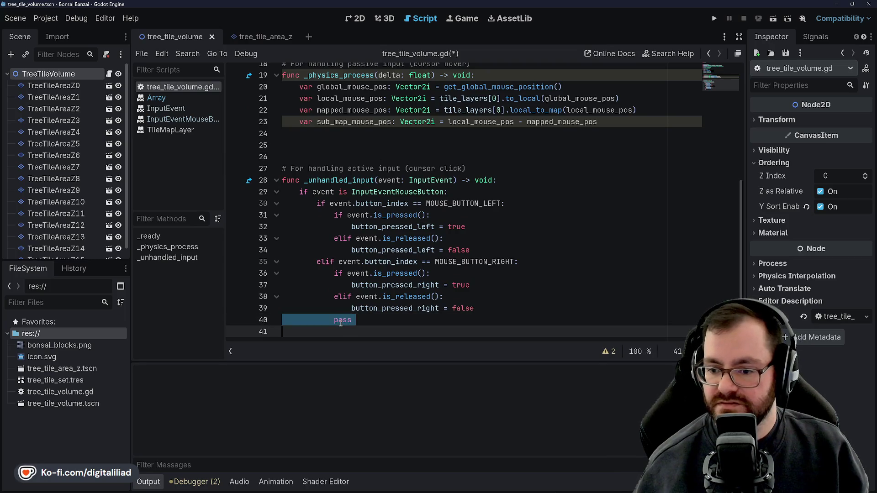
key(Delete)
key(ctrl+s)
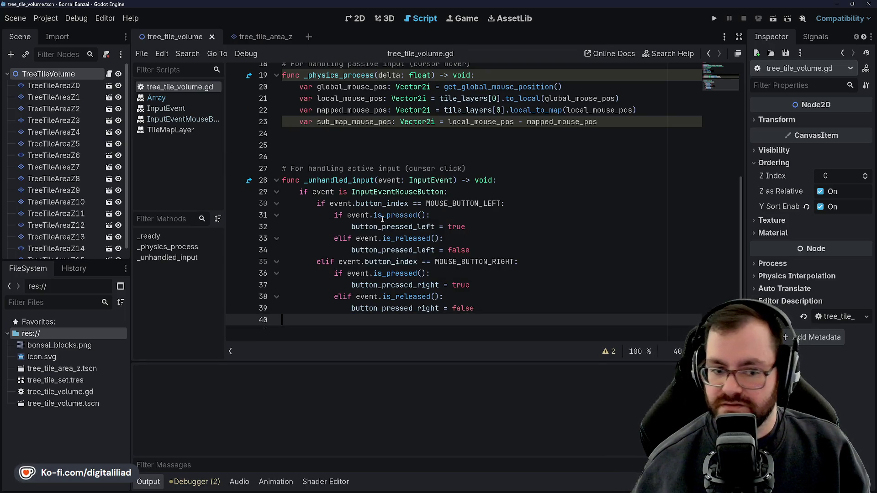
scroll(384, 221, up, 2)
scroll(380, 181, up, 4)
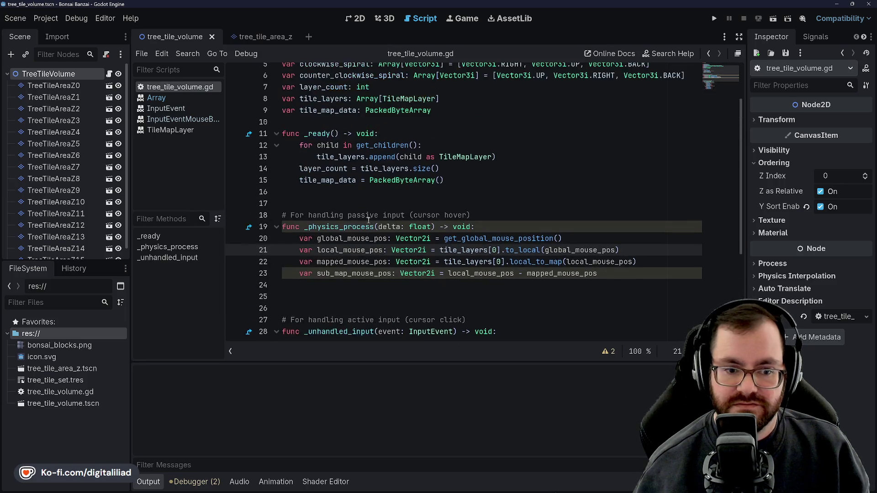
drag(410, 97, 403, 92)
Step: Change clockwise_spiral's ': Array[Vector3i] =' to ':=' and save
click(443, 112)
click(375, 120)
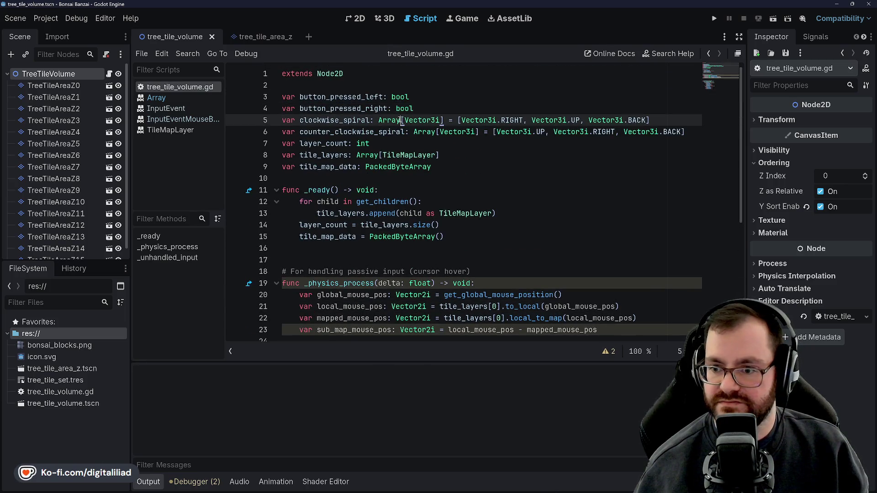
text(=)
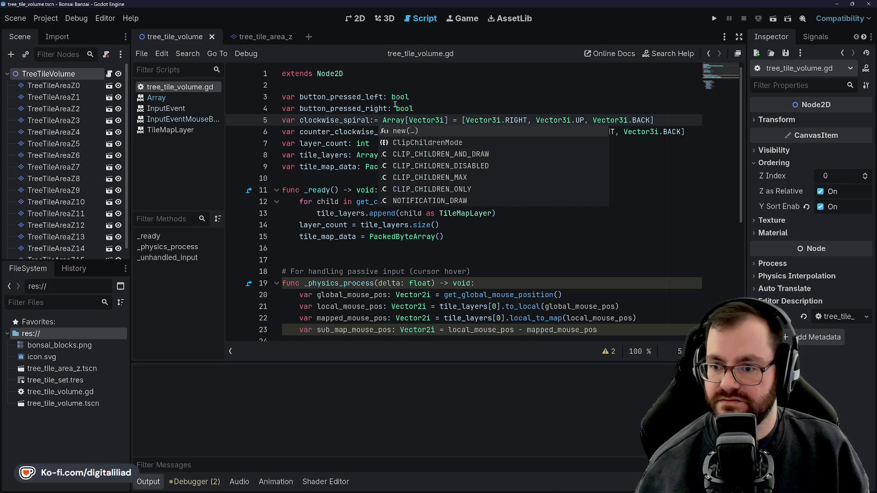
key(Delete)
key(Delete)
key(Delete)
key(Delete)
key(Delete)
click(364, 108)
click(380, 145)
click(402, 167)
key(ctrl+s)
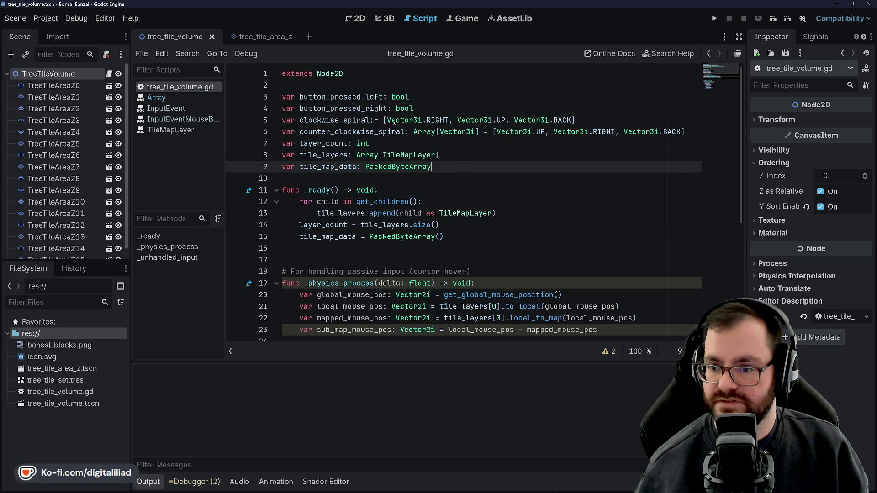
Step: Replace counter_clockwise_spiral's explicit Array[Vector3i] type with ':=' and save
click(430, 110)
click(363, 108)
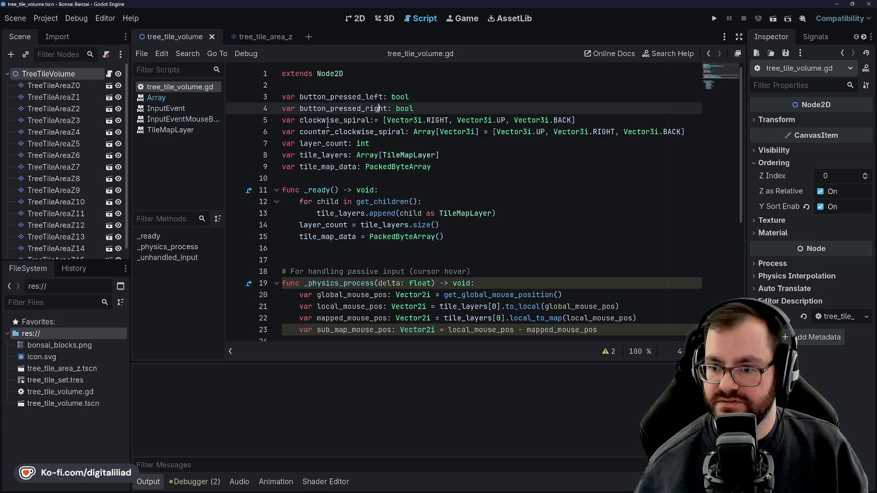
click(388, 120)
key(Up)
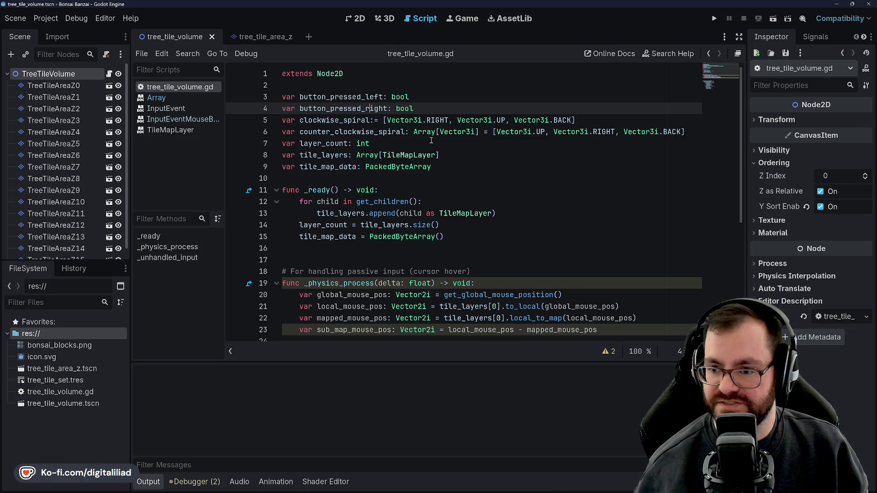
drag(487, 134, 410, 132)
text(=)
key(ctrl+s)
click(438, 178)
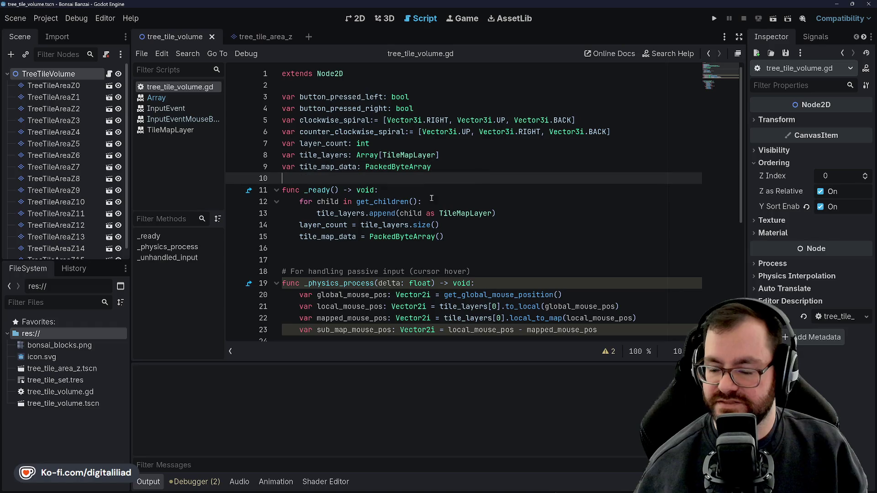
click(473, 155)
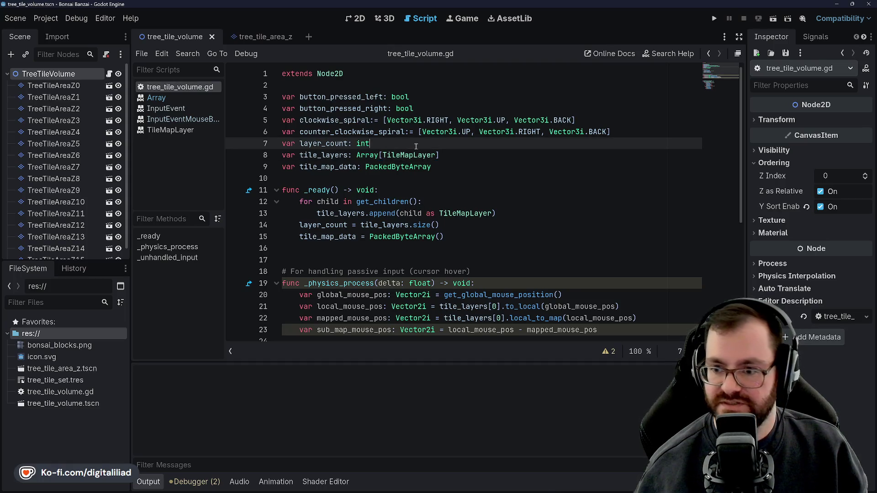
Step: Step through the variable declarations and scroll down past _ready
key(Down)
key(Up)
key(Up)
key(Down)
key(Down)
key(Down)
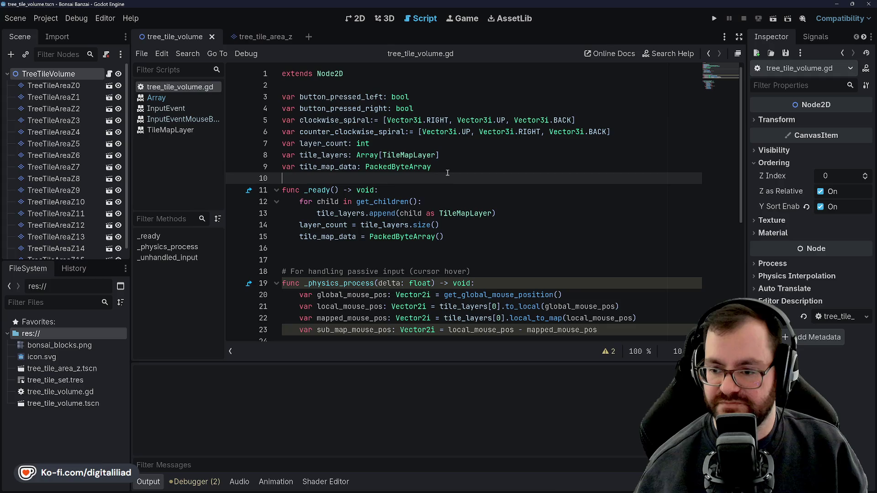
key(Up)
key(Up)
key(Up)
key(Up)
key(Down)
key(Down)
key(Down)
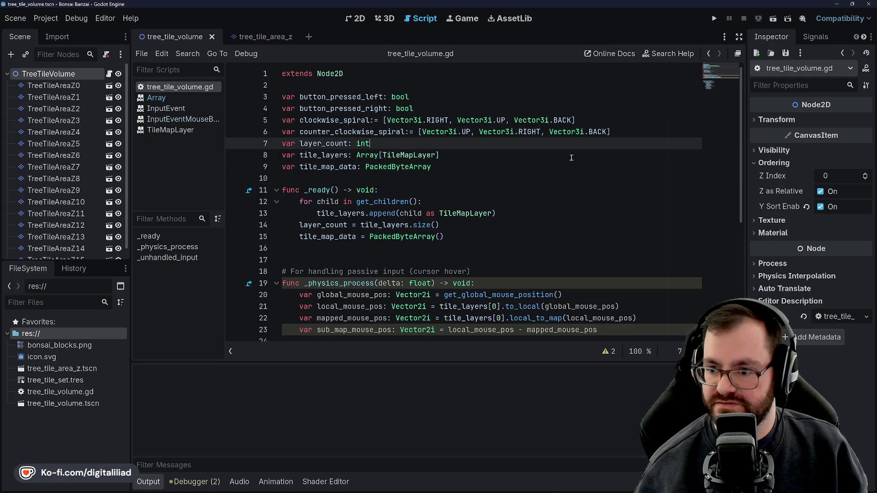
scroll(467, 196, down, 1)
key(Down)
key(Down)
key(Down)
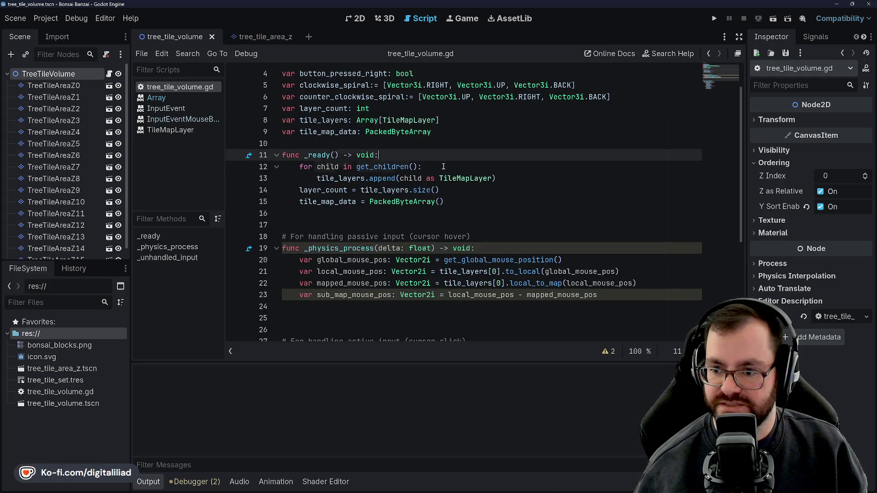
scroll(425, 224, down, 2)
Step: Place the caret on the empty line at the end of _physics_process
click(375, 249)
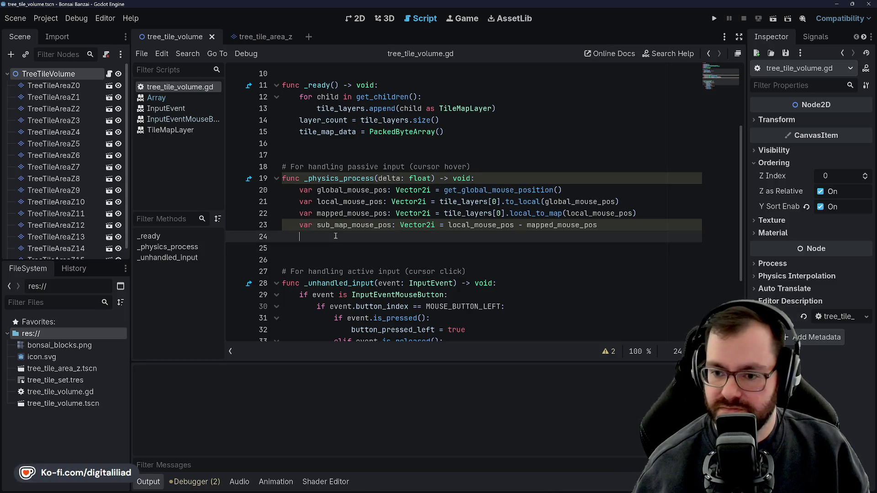
scroll(424, 243, up, 2)
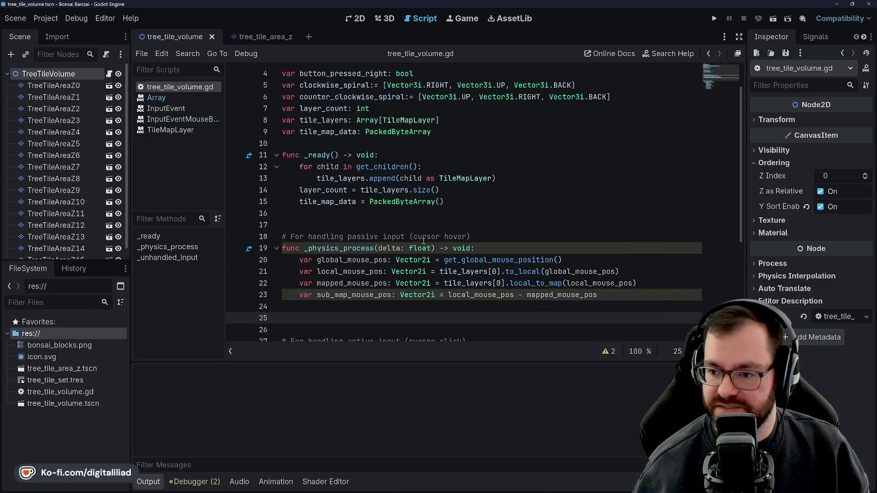
scroll(368, 181, down, 1)
click(328, 188)
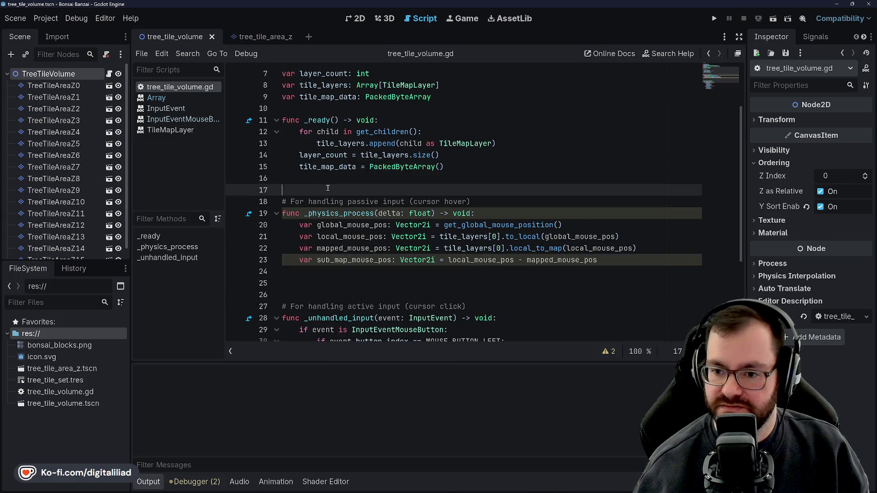
scroll(329, 192, down, 3)
scroll(331, 203, up, 3)
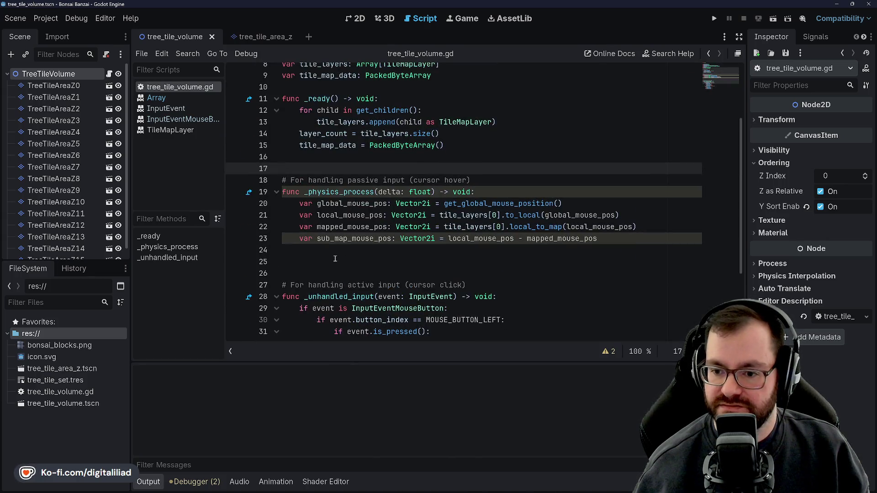
click(337, 259)
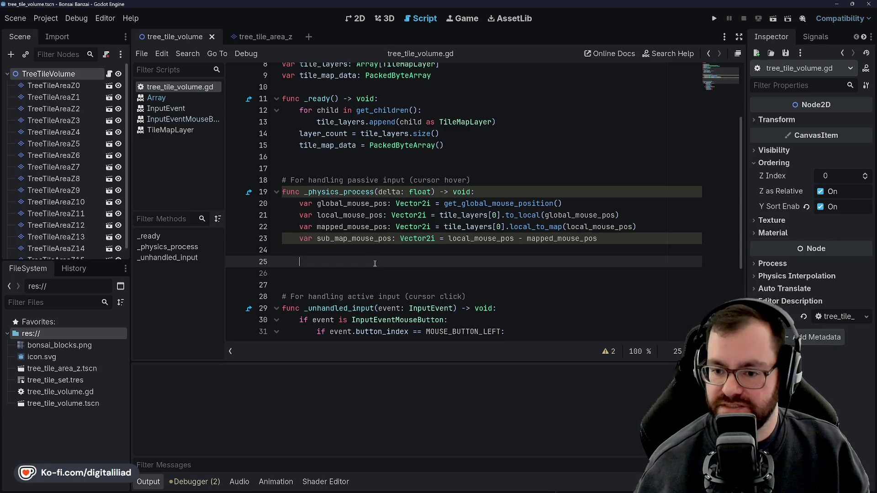
scroll(365, 220, up, 2)
scroll(338, 165, up, 1)
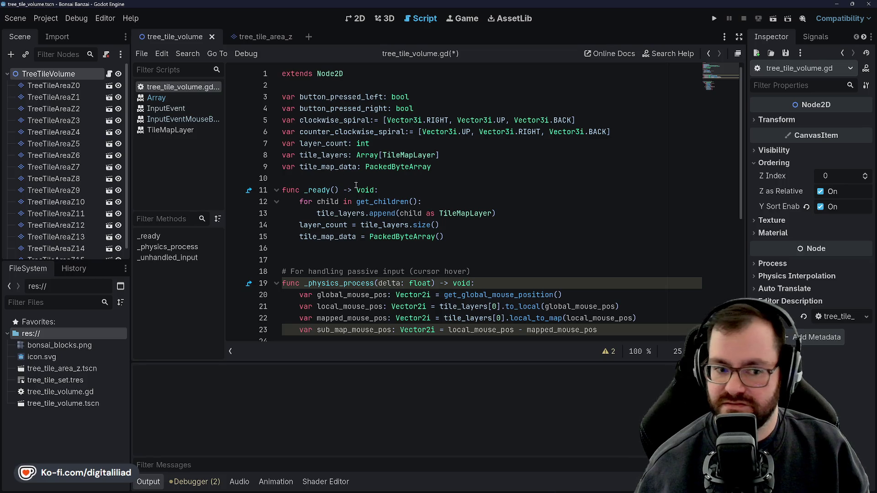
Step: Insert an indented blank line after line 23 in _physics_process and save the script
key(Return)
key(Return)
scroll(361, 178, down, 2)
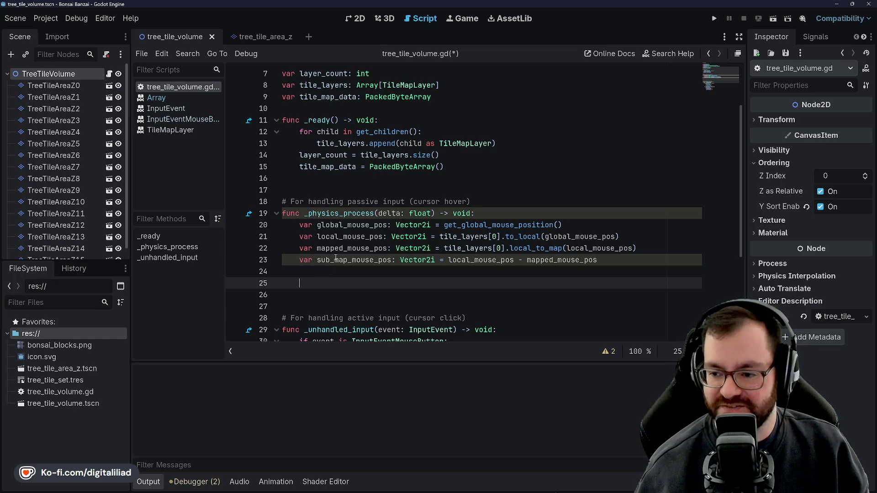
key(ctrl+s)
scroll(398, 220, down, 1)
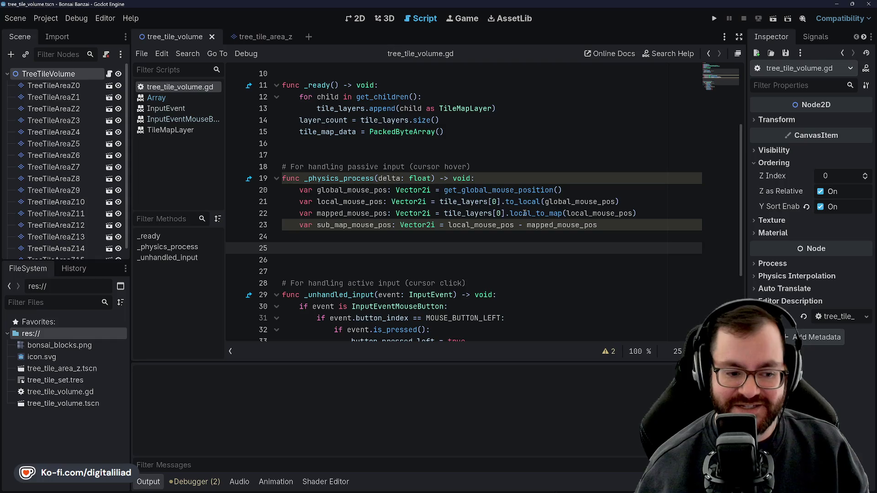
click(354, 147)
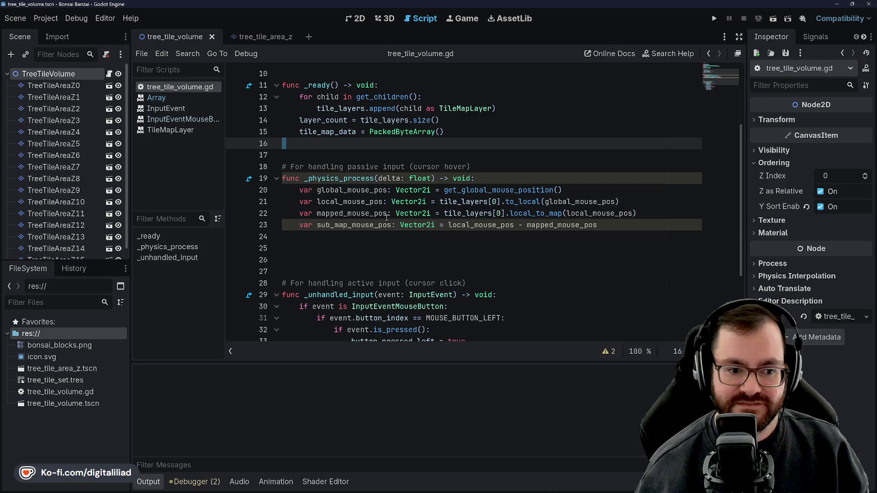
click(353, 249)
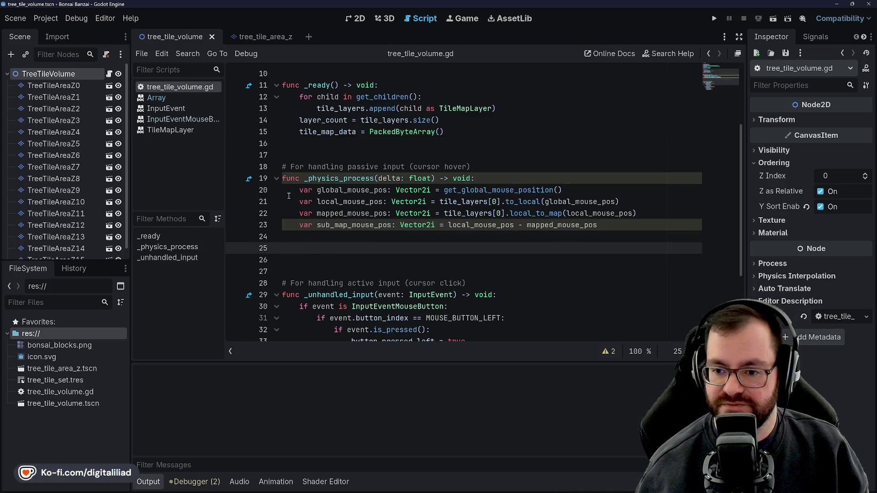
scroll(344, 182, up, 3)
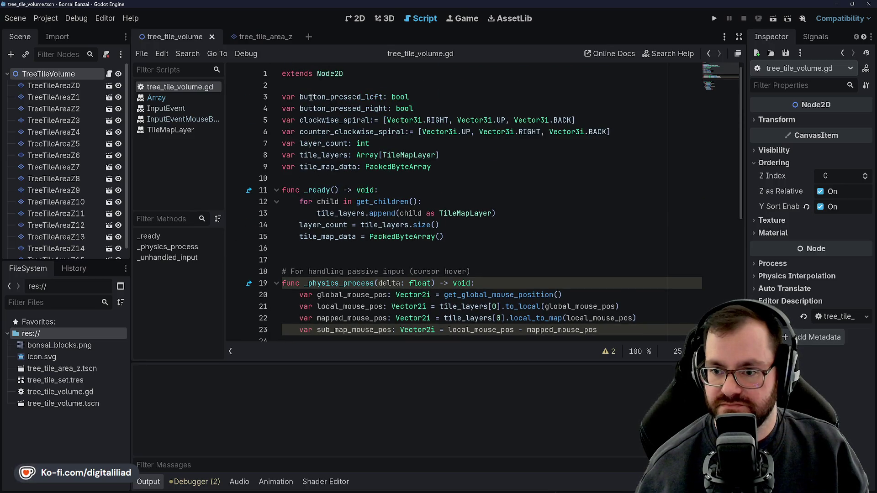
scroll(408, 183, down, 1)
Step: Review the variable declarations and _ready function of tree_tile_volume.gd
scroll(351, 224, down, 2)
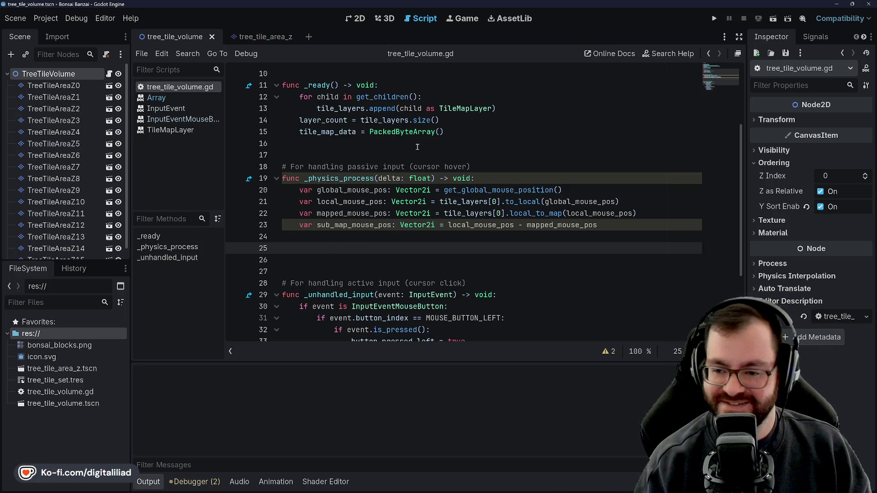
scroll(397, 161, up, 3)
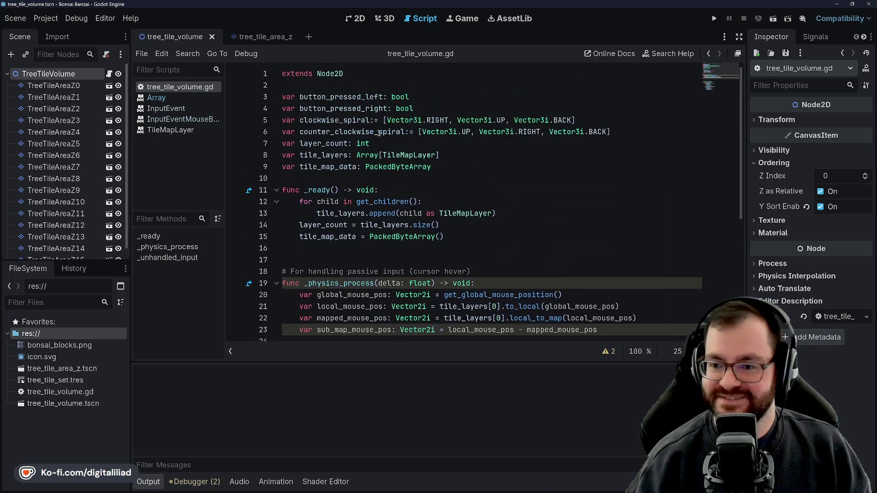
click(397, 178)
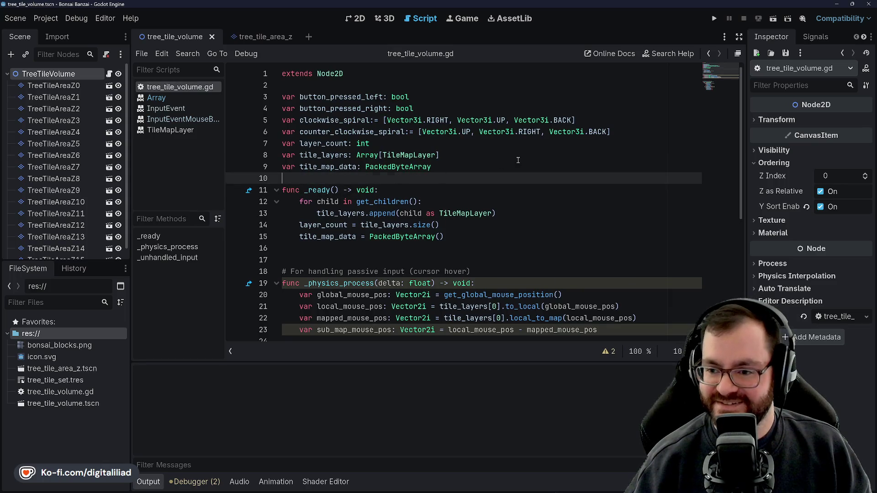
click(465, 151)
key(Down)
key(Down)
scroll(438, 155, down, 1)
key(Down)
key(Down)
key(Down)
key(Down)
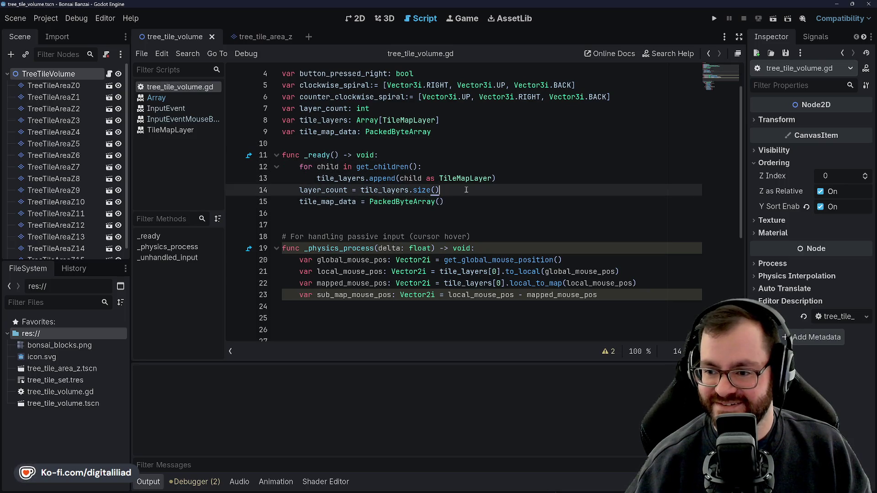
key(End)
key(Down)
key(Down)
key(Up)
key(Up)
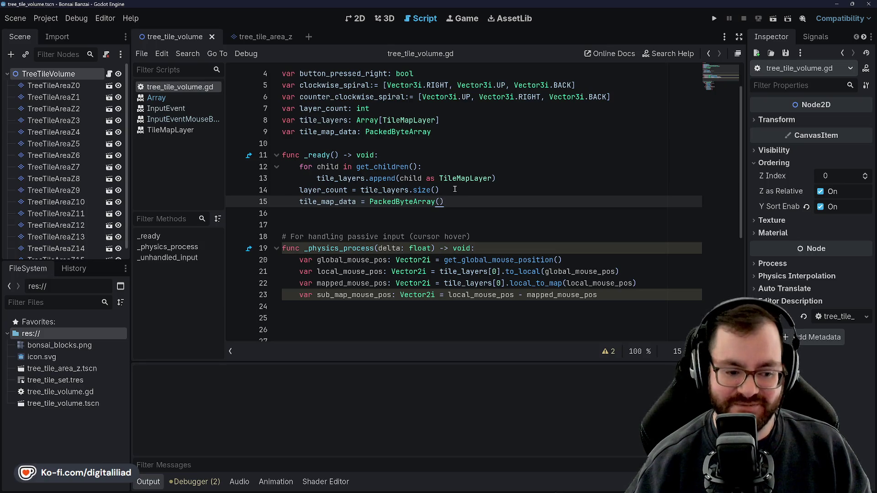
scroll(450, 181, down, 1)
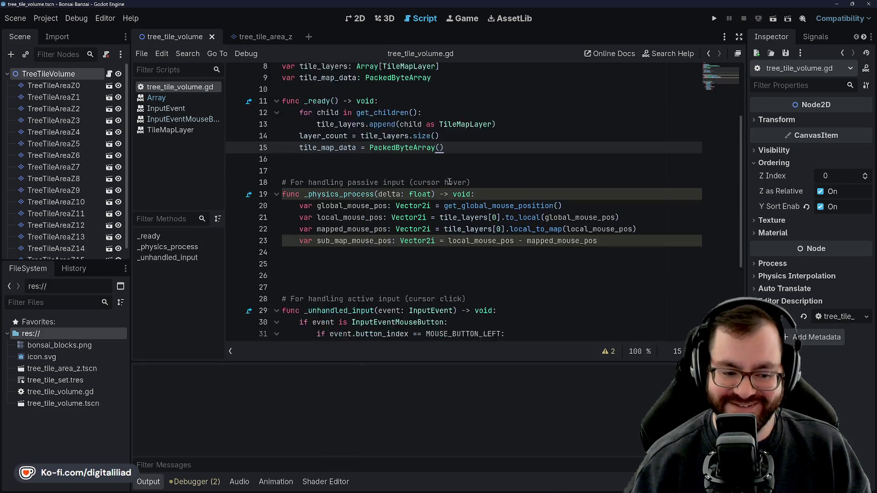
scroll(449, 181, down, 1)
Step: Look over _physics_process and the editing options for line 28
click(359, 248)
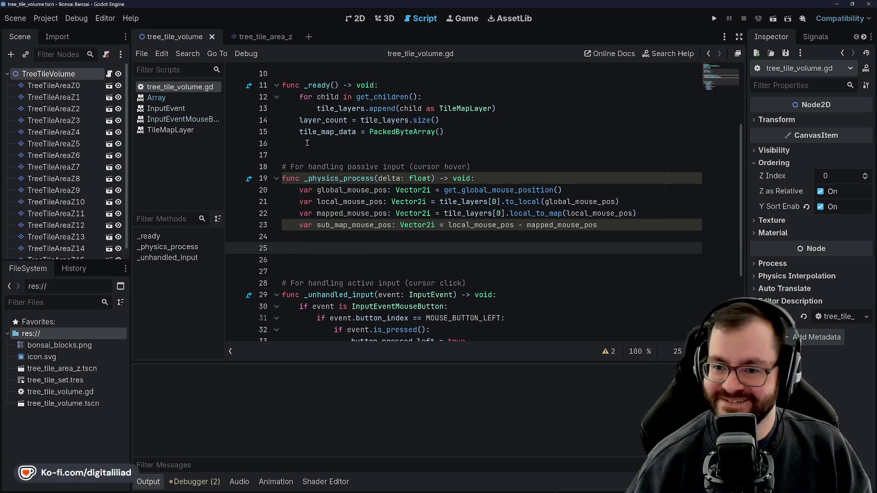
scroll(455, 131, up, 1)
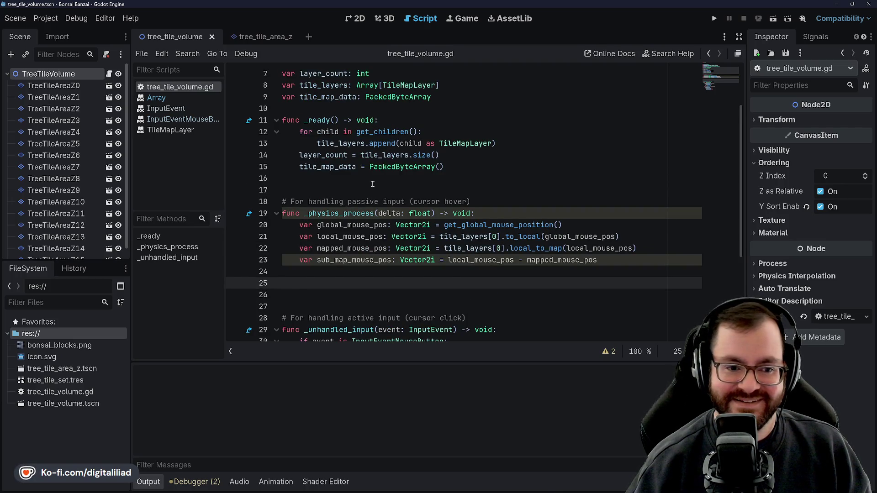
scroll(343, 175, down, 1)
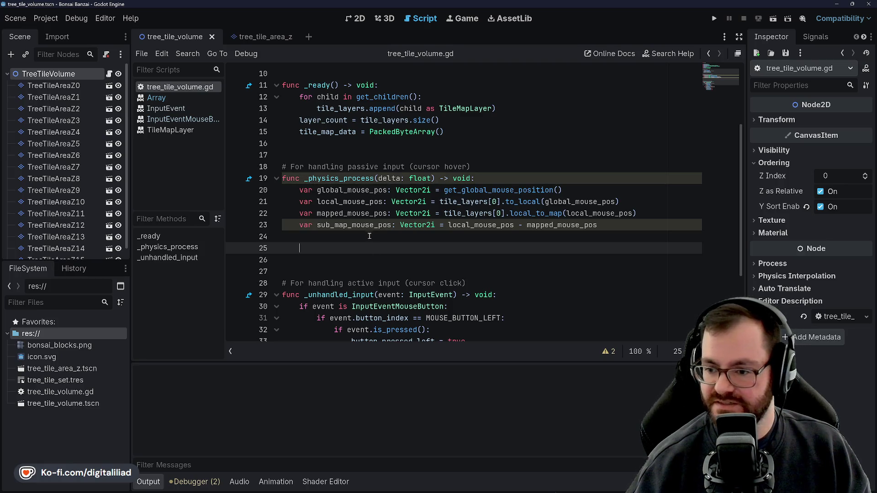
scroll(344, 195, up, 3)
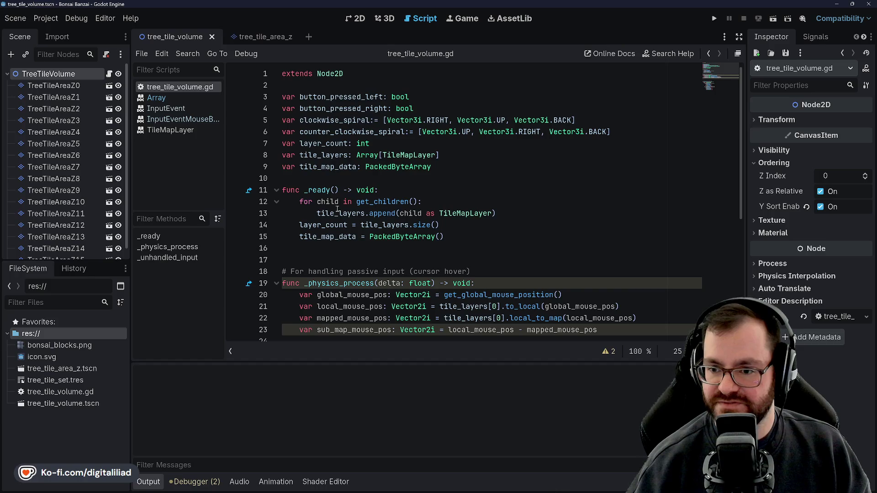
scroll(337, 209, down, 3)
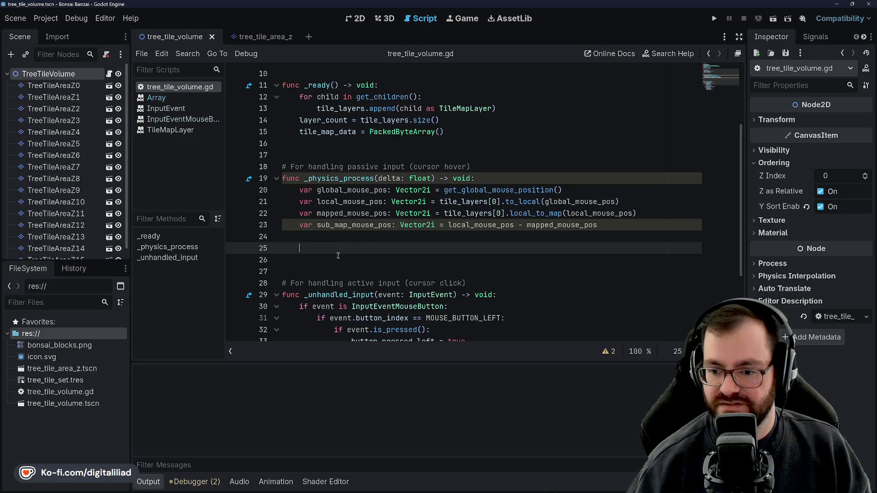
scroll(338, 255, down, 2)
scroll(335, 259, down, 1)
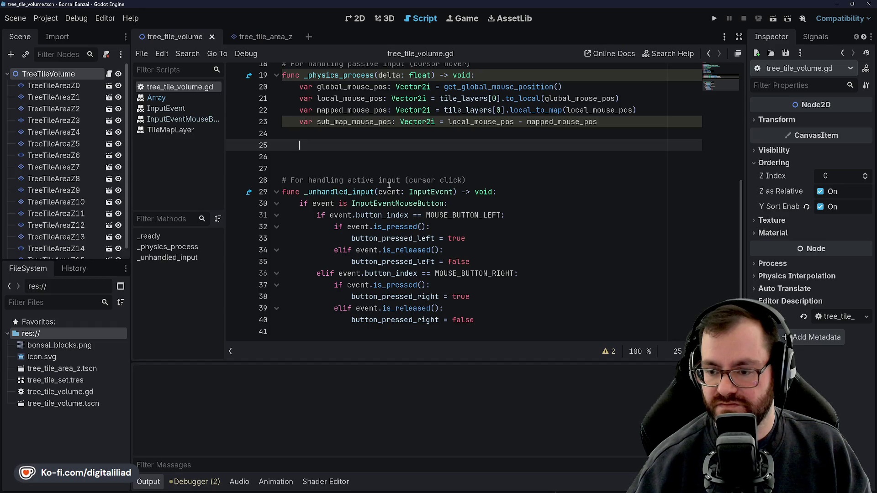
right_click(360, 183)
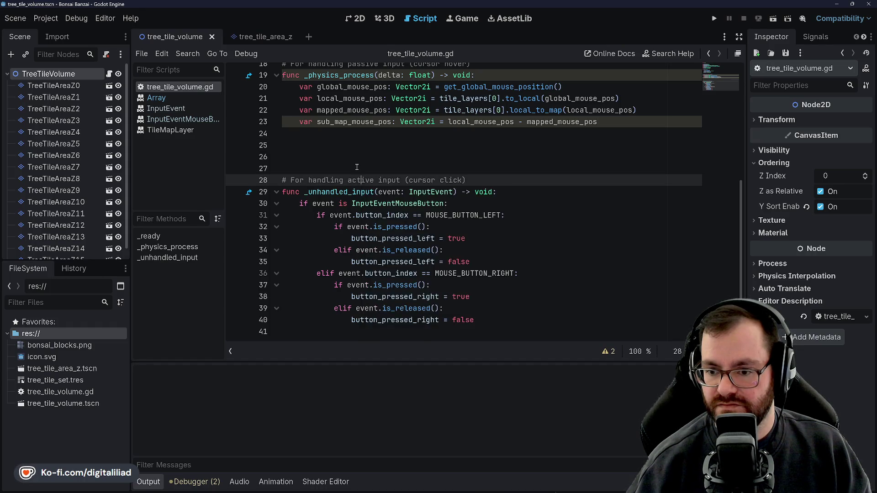
click(352, 147)
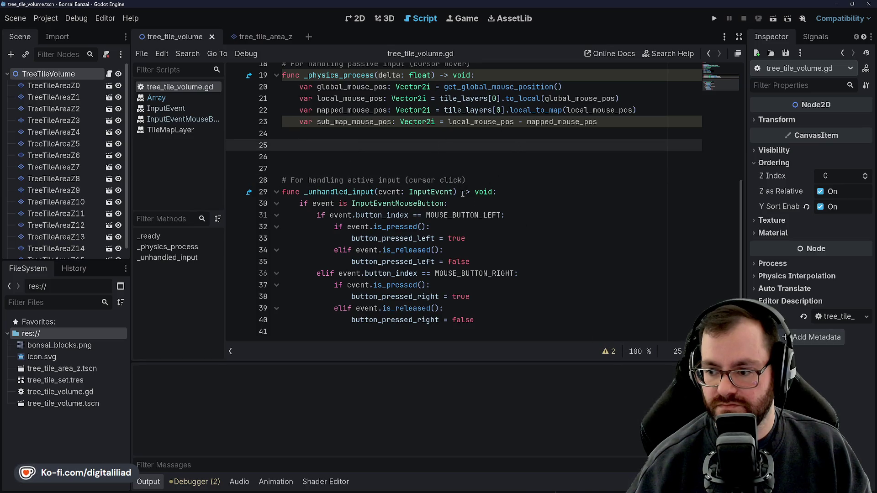
scroll(463, 196, up, 6)
click(310, 175)
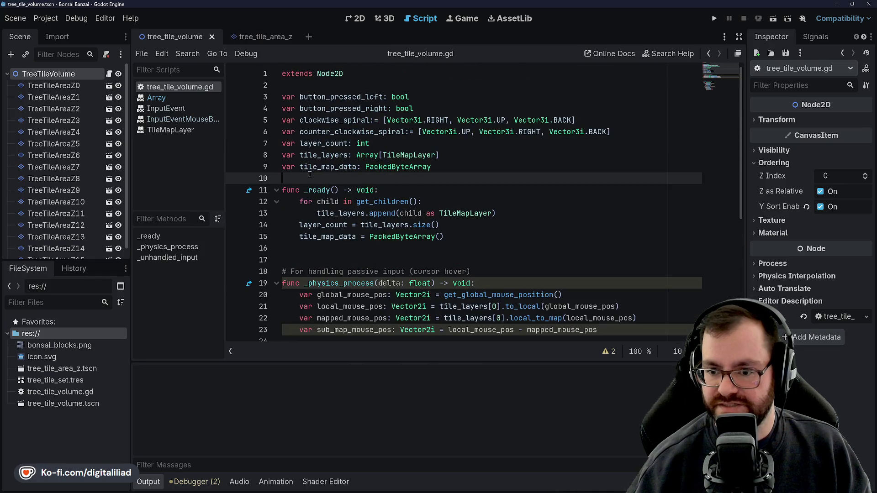
Step: Revisit tile_map_data and _ready, then bring up the InputEventMouse docs beside the notes
click(419, 144)
click(450, 169)
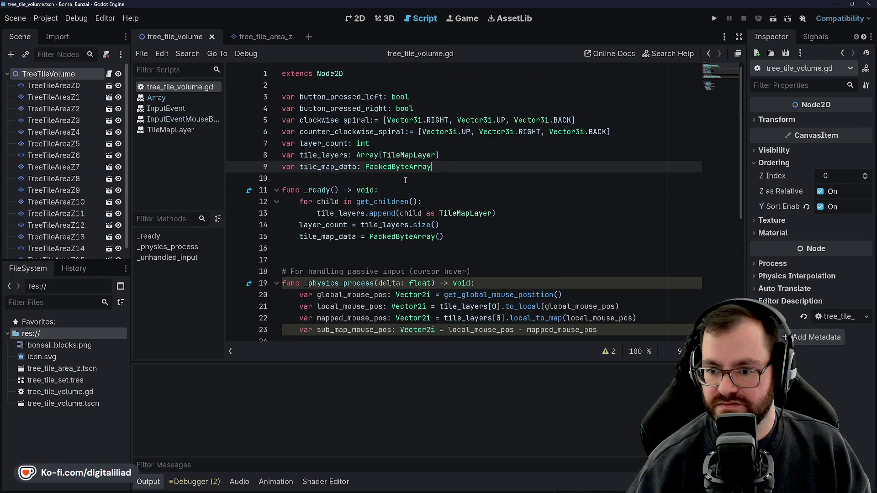
click(405, 180)
scroll(405, 181, down, 2)
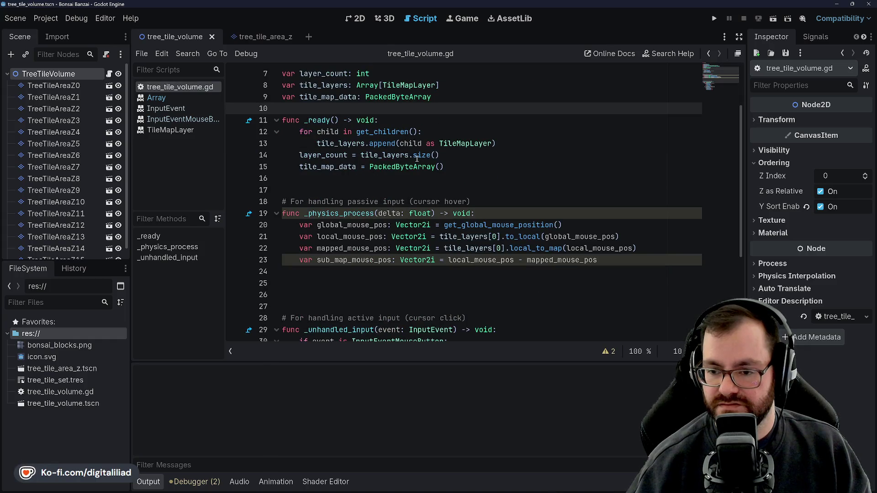
click(365, 181)
scroll(378, 204, up, 2)
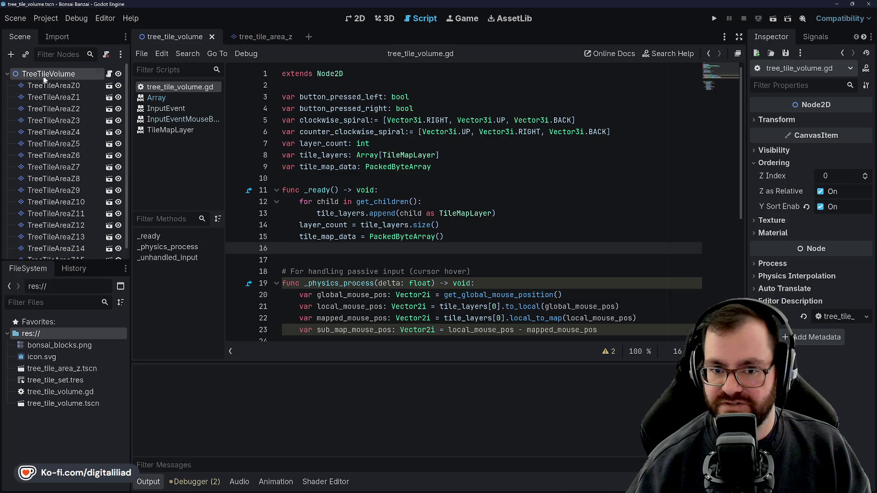
scroll(370, 174, down, 2)
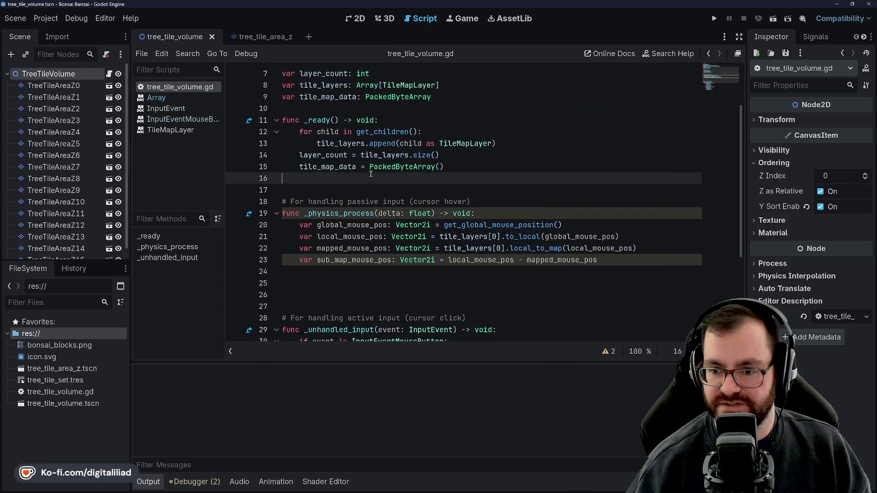
click(314, 183)
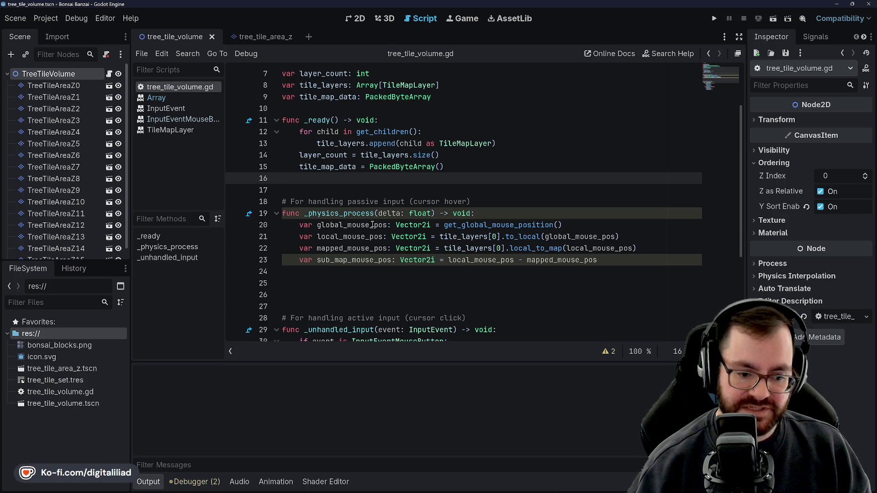
click(282, 283)
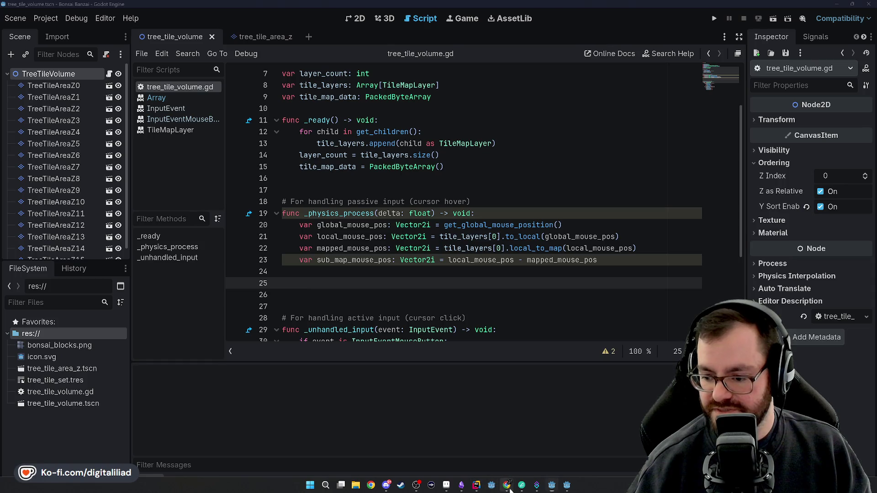
mouse_move(507, 485)
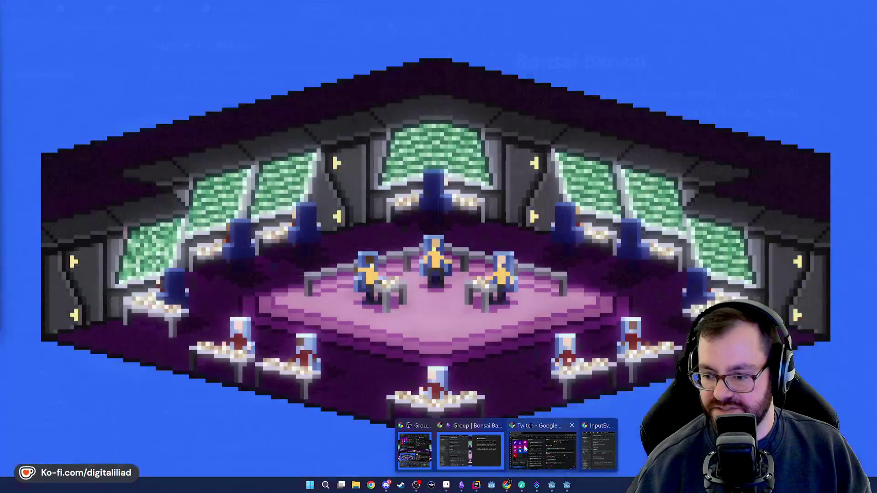
click(598, 450)
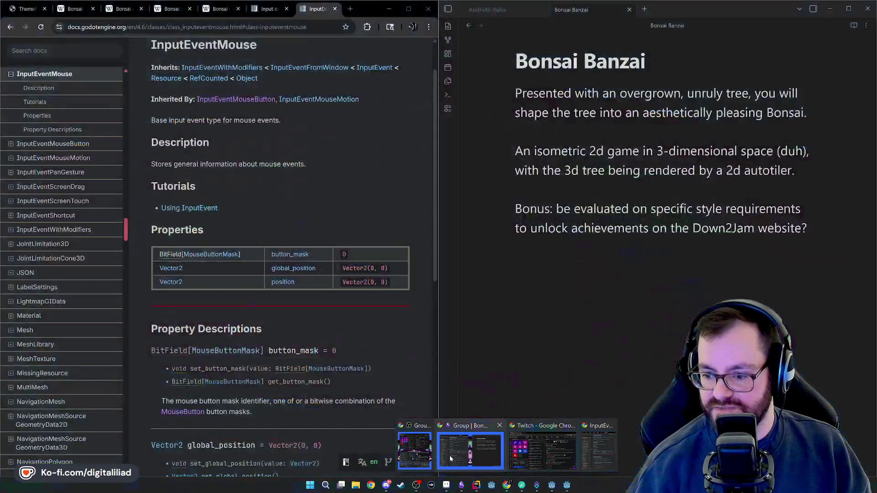
Step: Show the PLANTS theme reveal image in Chrome, then bring Rider's CursorMappingSystem.cs forward
click(28, 8)
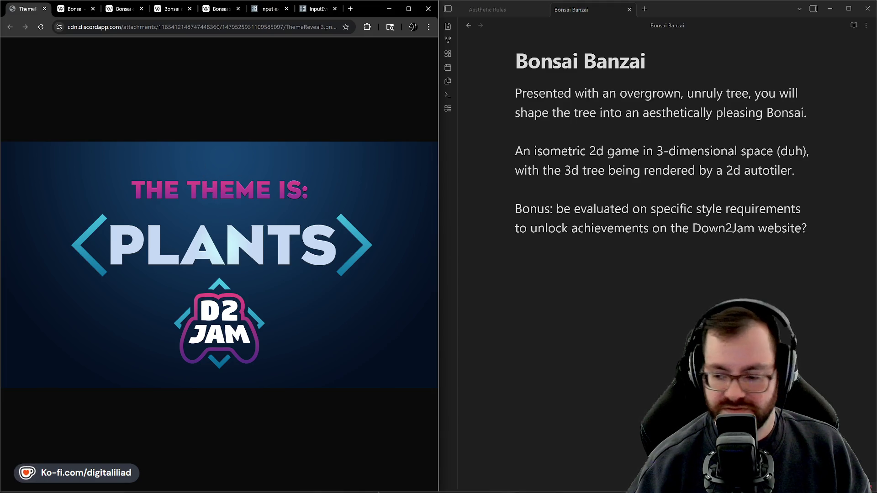
mouse_move(377, 491)
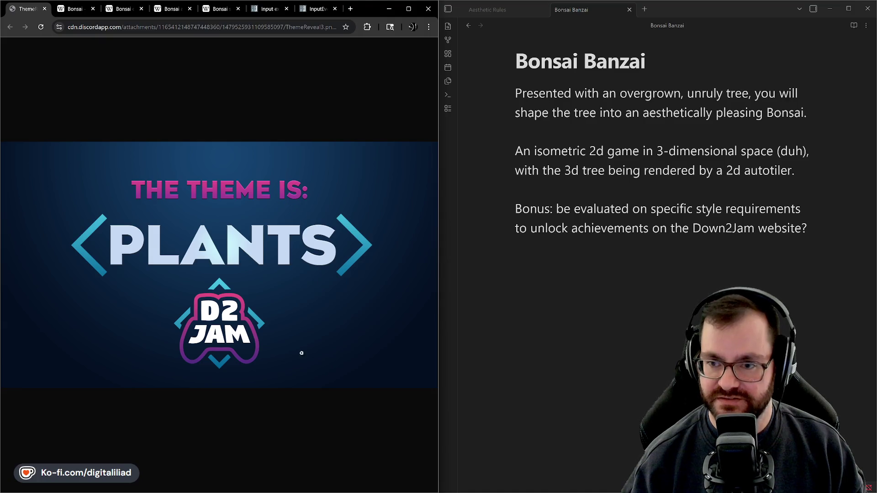
click(476, 485)
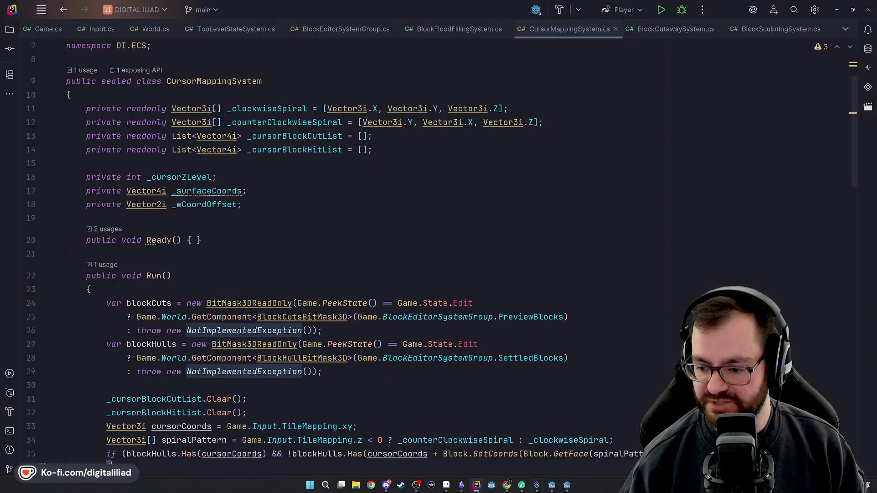
click(567, 485)
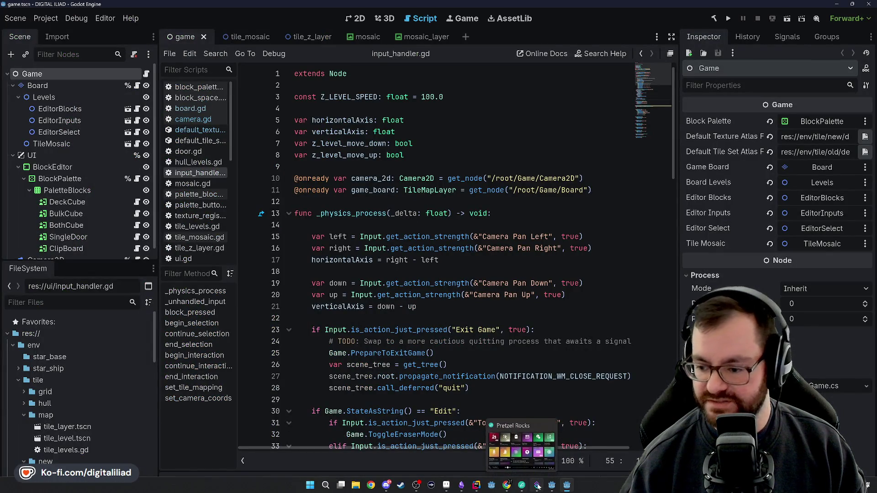
click(551, 485)
click(348, 178)
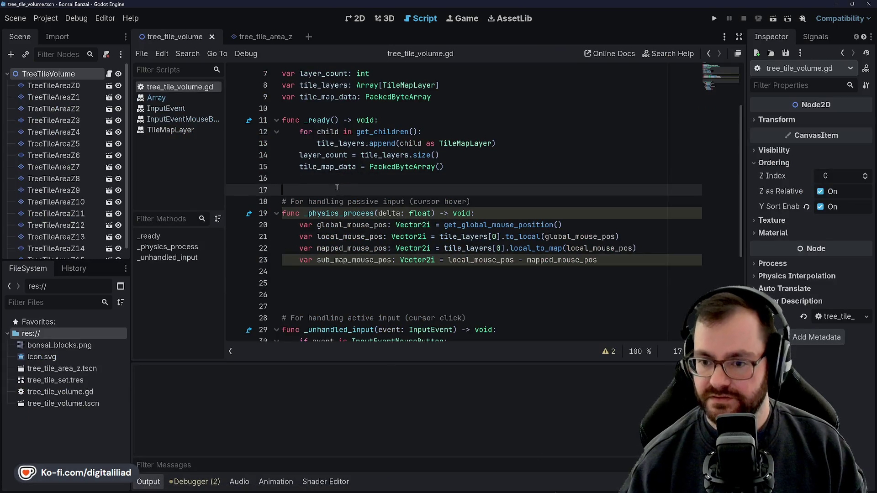
click(348, 279)
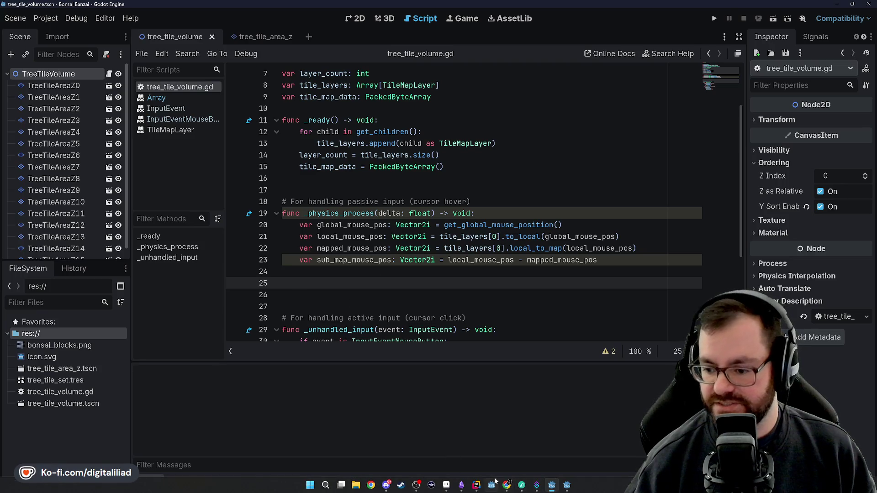
key(alt+Tab)
scroll(300, 244, down, 2)
scroll(315, 240, up, 3)
scroll(327, 238, down, 1)
scroll(327, 238, down, 6)
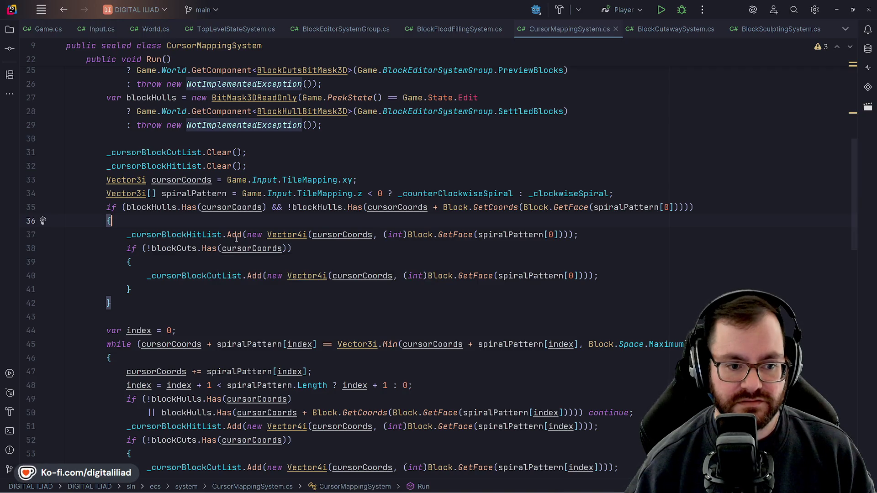
mouse_move(254, 182)
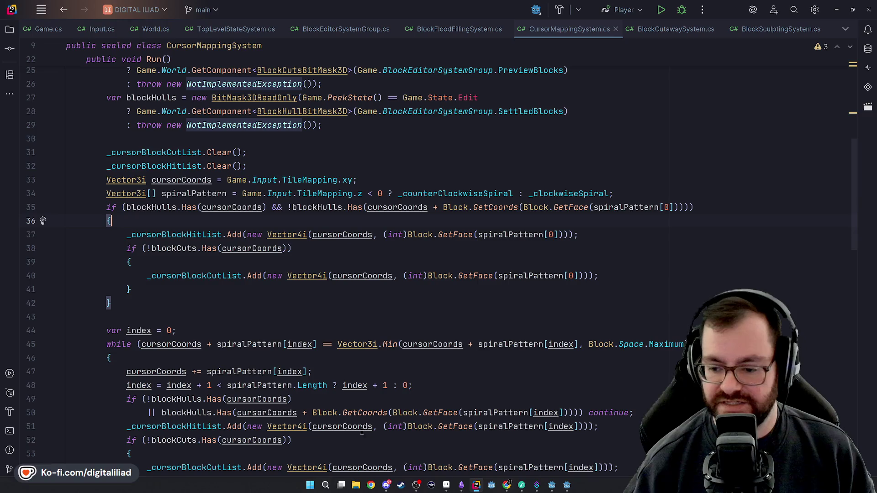
scroll(274, 319, down, 1)
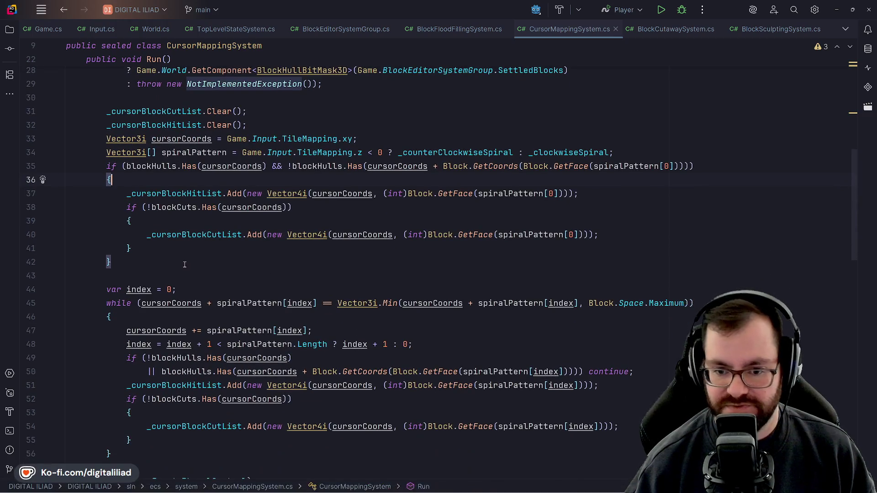
click(152, 271)
key(Up)
key(Up)
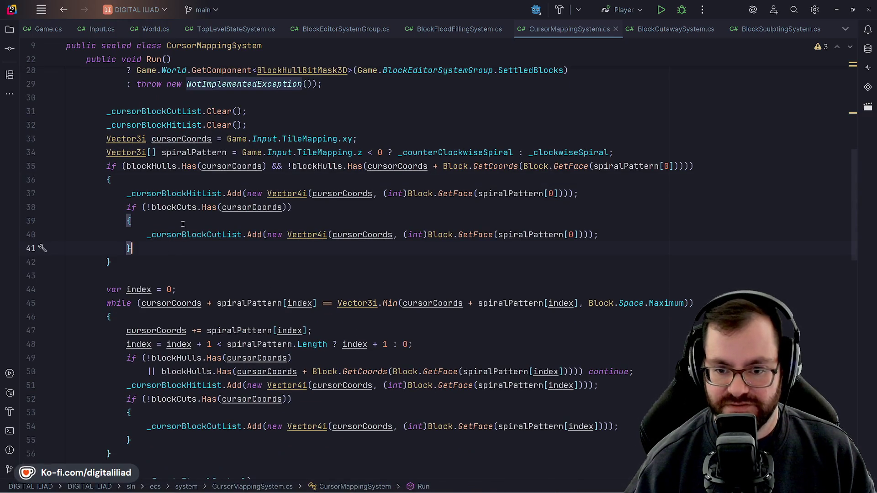
click(291, 207)
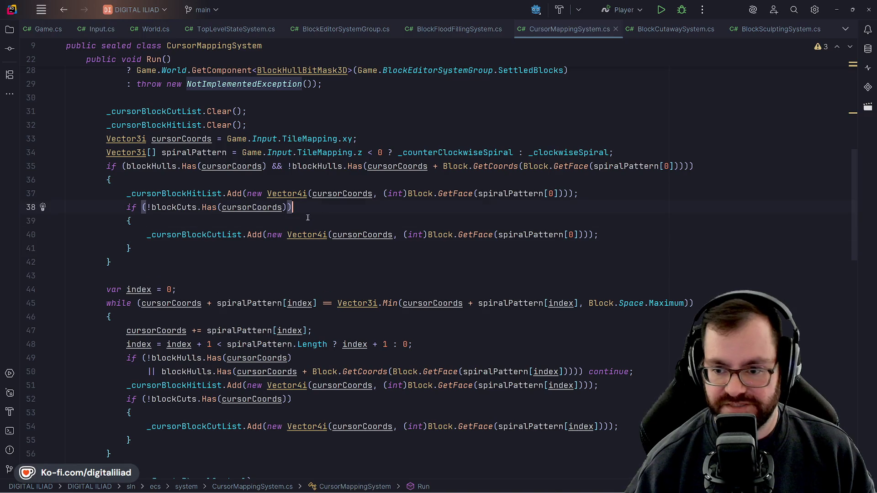
click(261, 250)
key(Down)
key(Up)
key(Down)
click(212, 287)
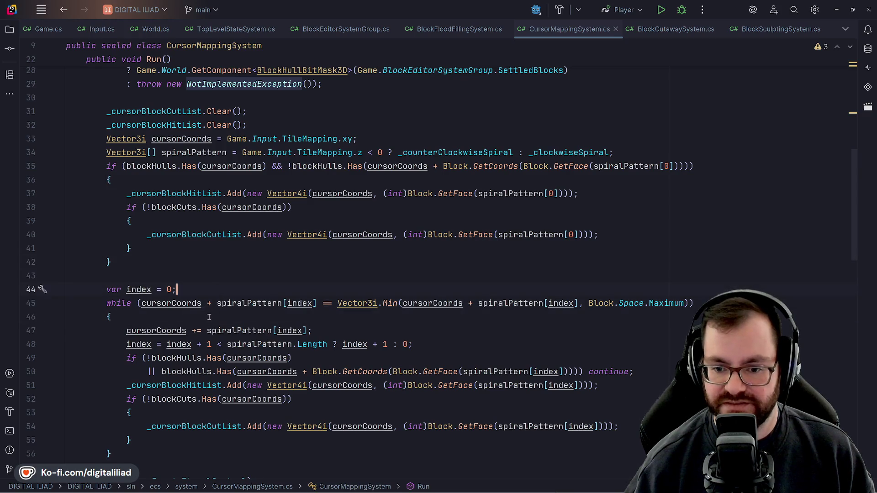
scroll(212, 287, down, 2)
click(304, 276)
click(303, 329)
click(295, 316)
click(294, 358)
click(312, 314)
click(342, 262)
click(311, 275)
click(370, 246)
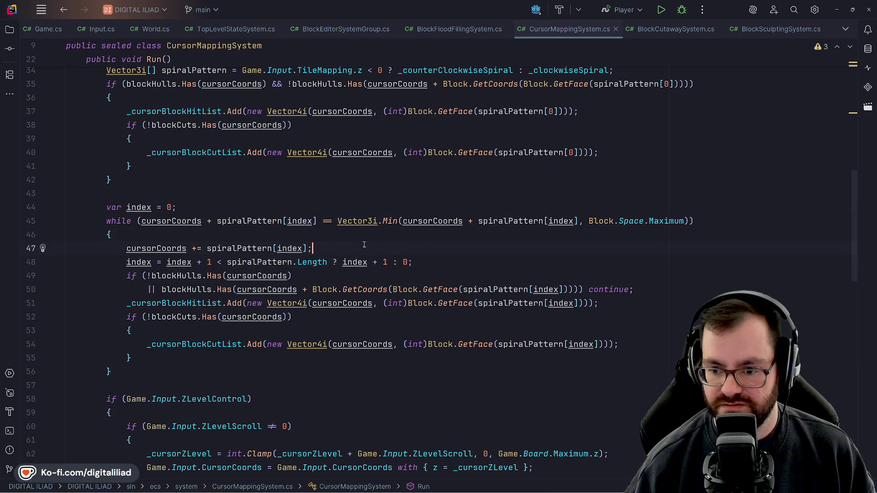
click(302, 276)
scroll(336, 307, down, 1)
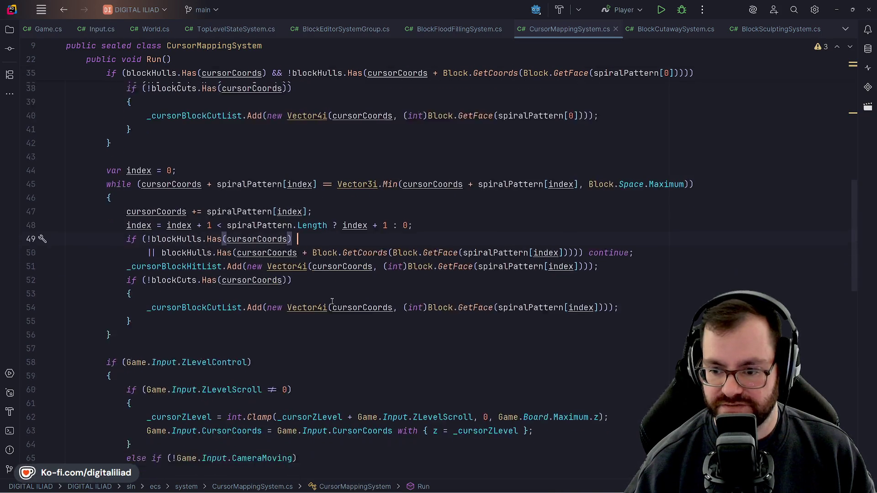
scroll(335, 307, down, 2)
click(294, 231)
scroll(236, 227, up, 3)
click(234, 227)
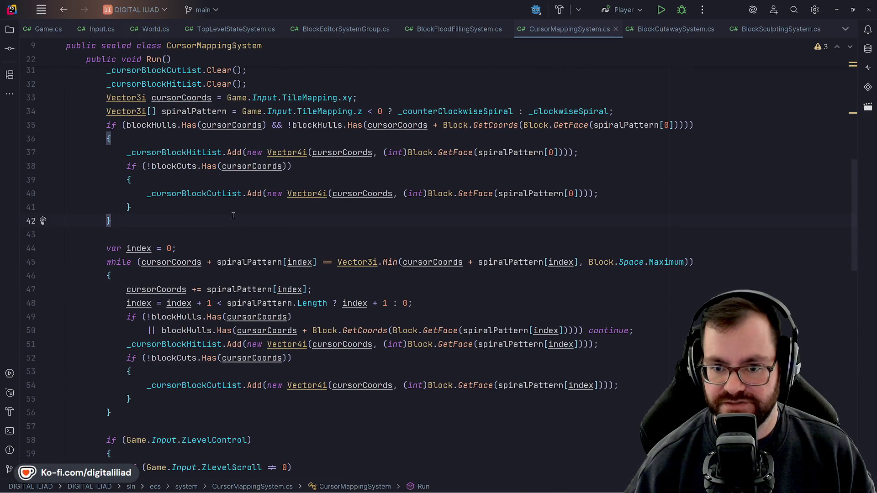
Step: Check the quick info for variables in CursorMappingSystem.cs
scroll(192, 219, up, 2)
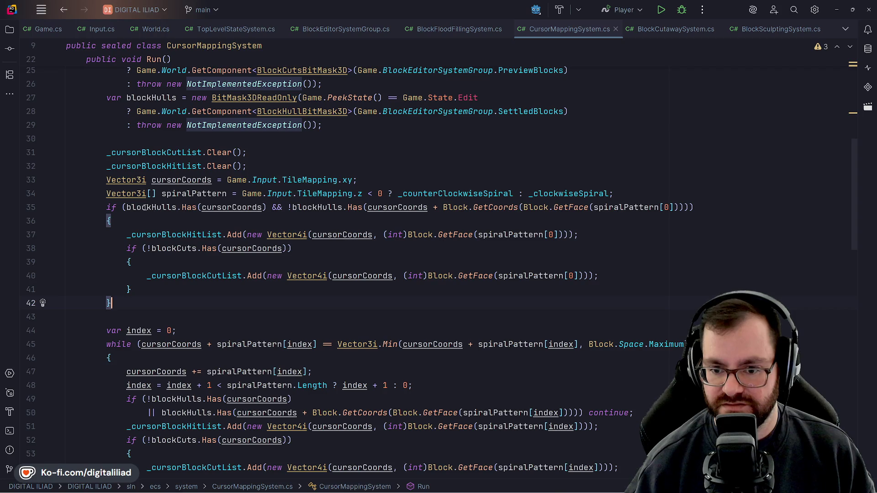
mouse_move(144, 208)
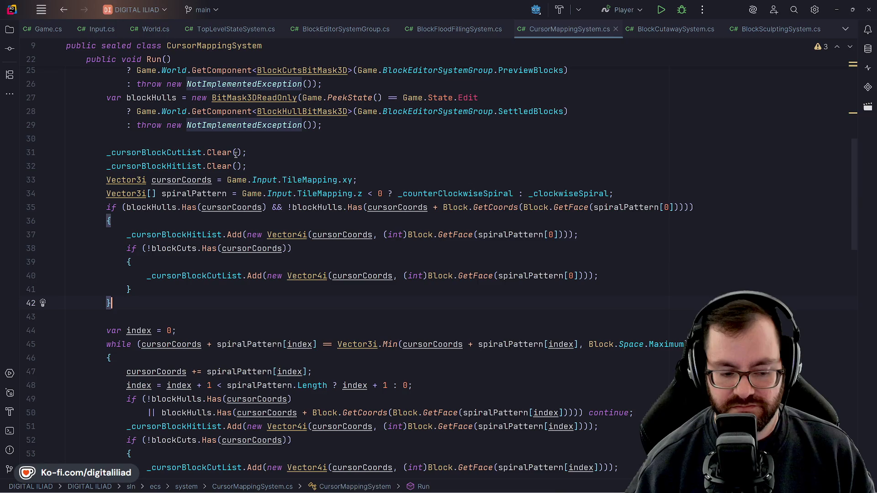
mouse_move(234, 153)
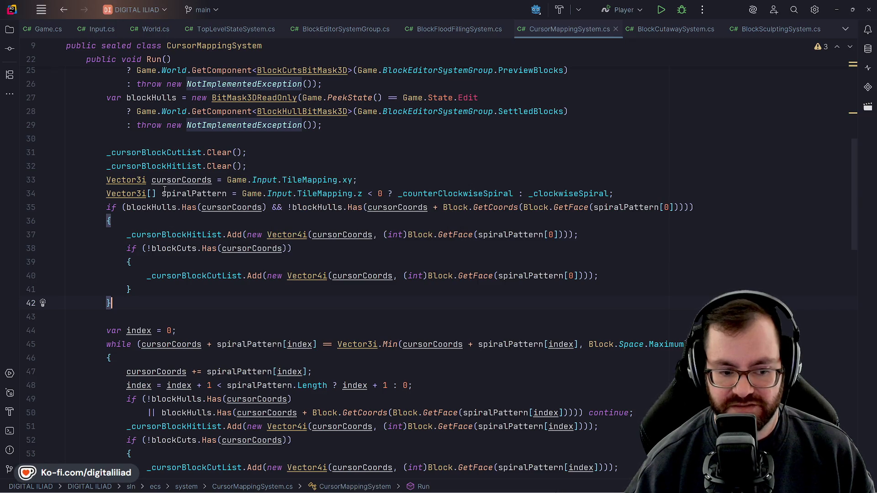
mouse_move(164, 190)
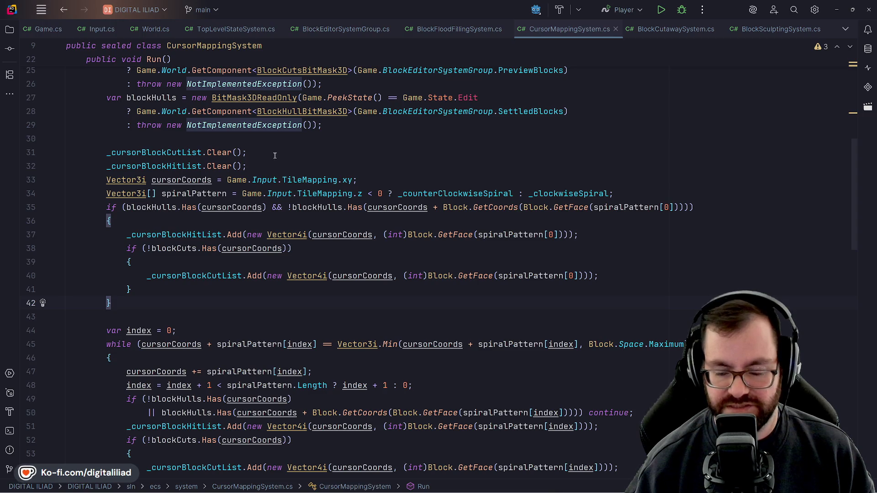
scroll(311, 233, up, 3)
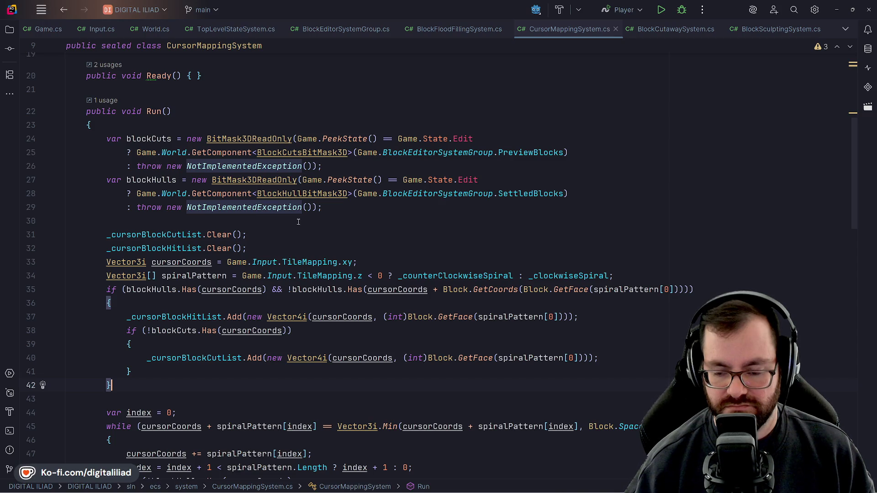
scroll(314, 243, down, 2)
Step: Trace the nested if blocks' braces on lines 38–42, then bring up Godot's input_handler.gd
click(278, 258)
click(311, 252)
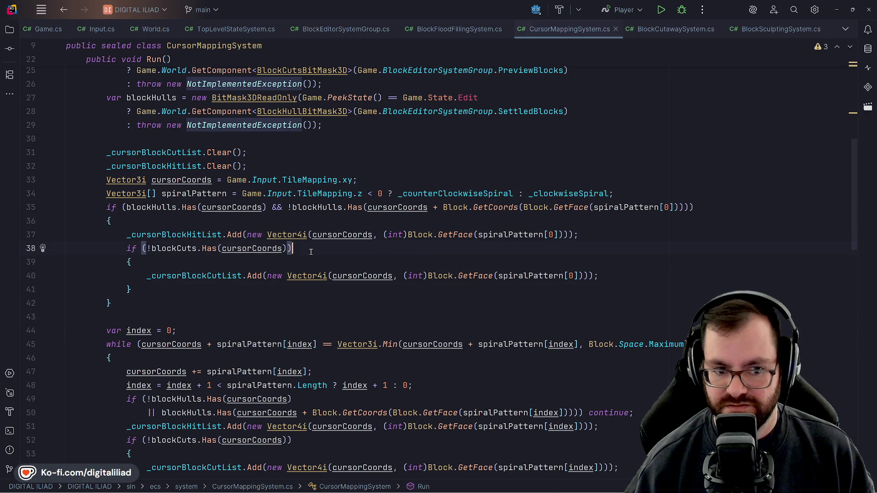
click(269, 288)
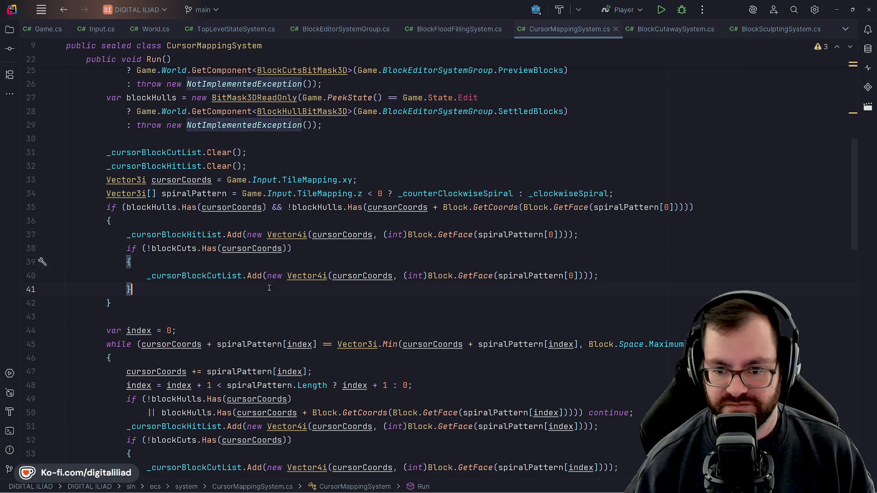
click(264, 303)
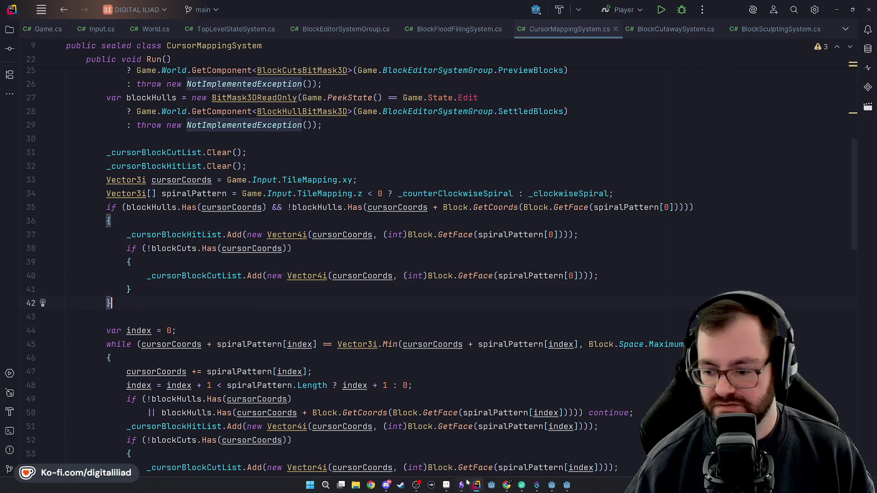
click(567, 487)
click(347, 237)
Step: Look over lines 18–22 of input_handler.gd, then switch to the Bonsai Banzai project
click(341, 272)
scroll(345, 283, down, 2)
click(337, 248)
scroll(337, 248, down, 3)
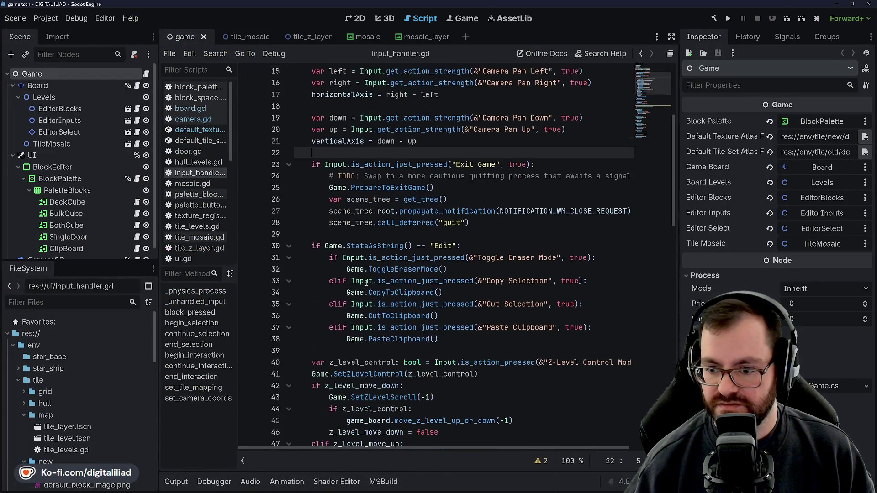
click(551, 488)
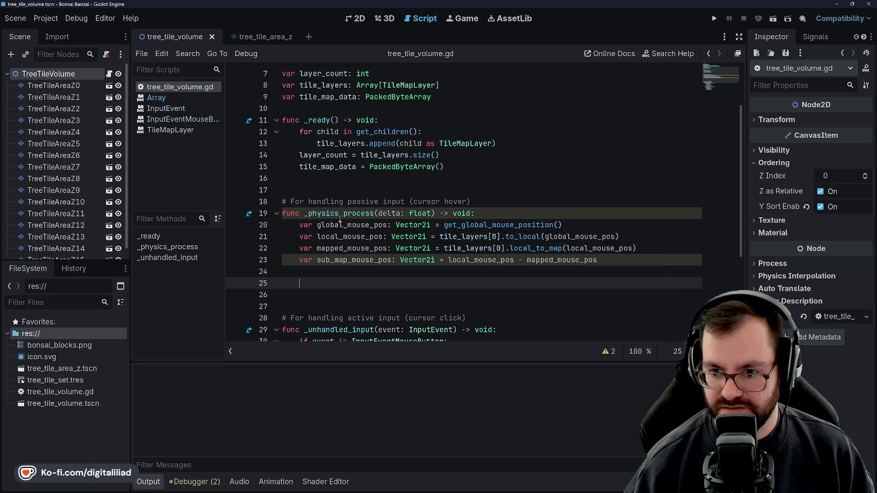
Step: Review _ready and empty line 25 in _physics_process, then bring CursorMappingSystem.cs forward in Rider
scroll(329, 215, down, 2)
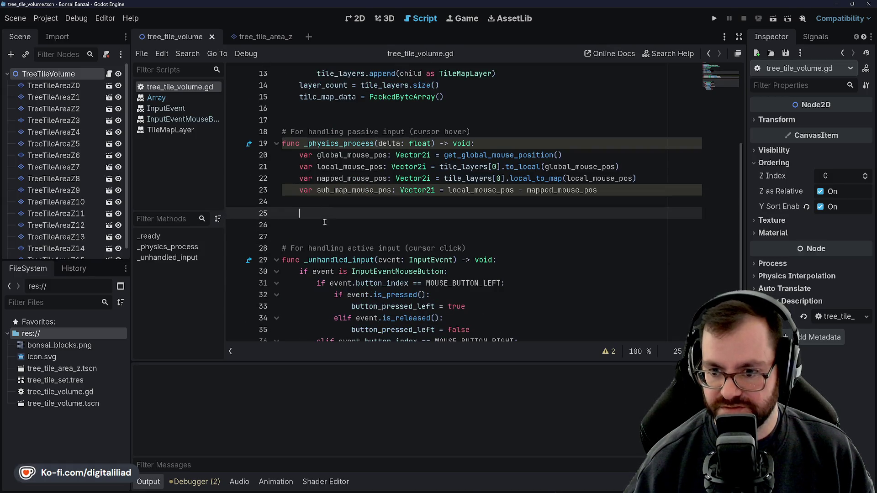
scroll(307, 227, up, 2)
click(334, 179)
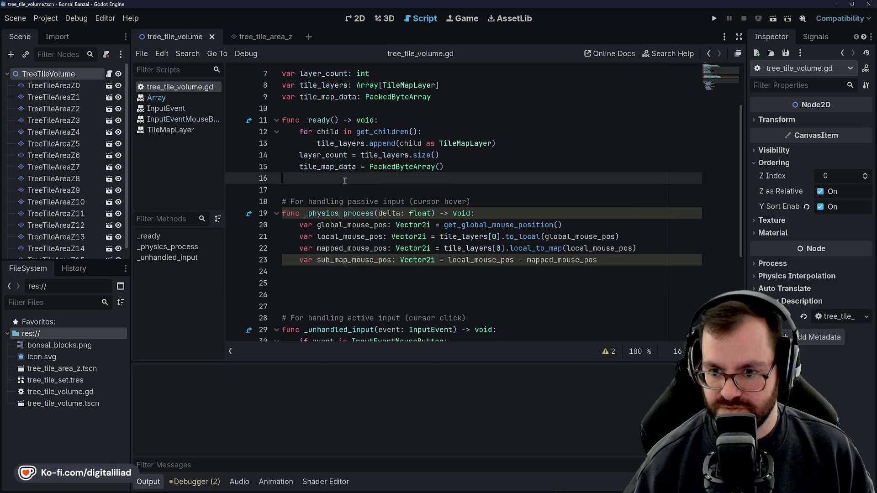
scroll(342, 197, down, 2)
click(337, 218)
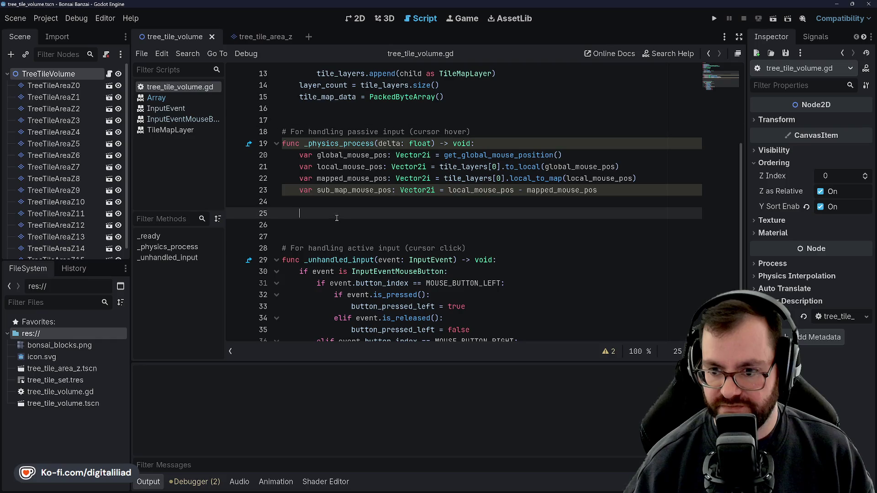
click(338, 221)
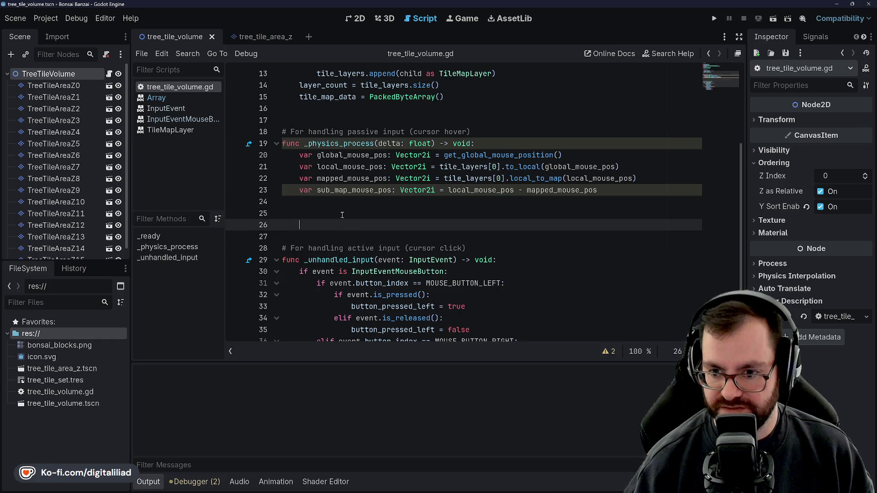
scroll(364, 246, up, 1)
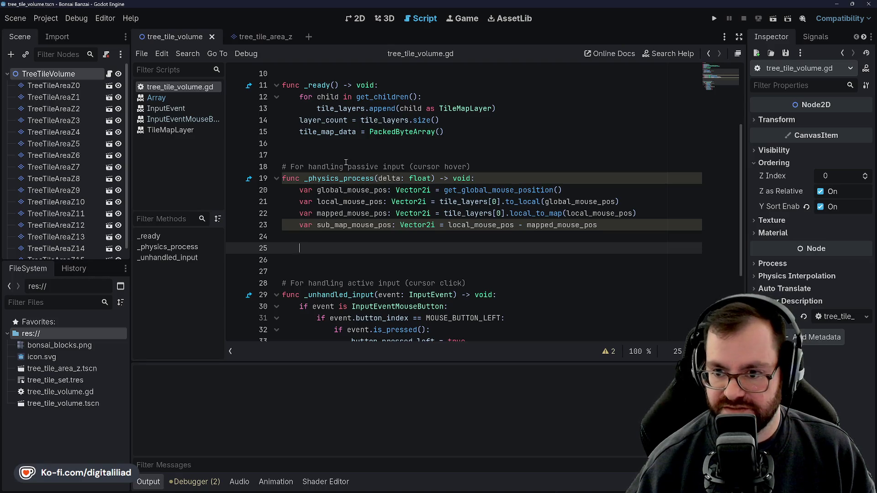
scroll(336, 152, up, 2)
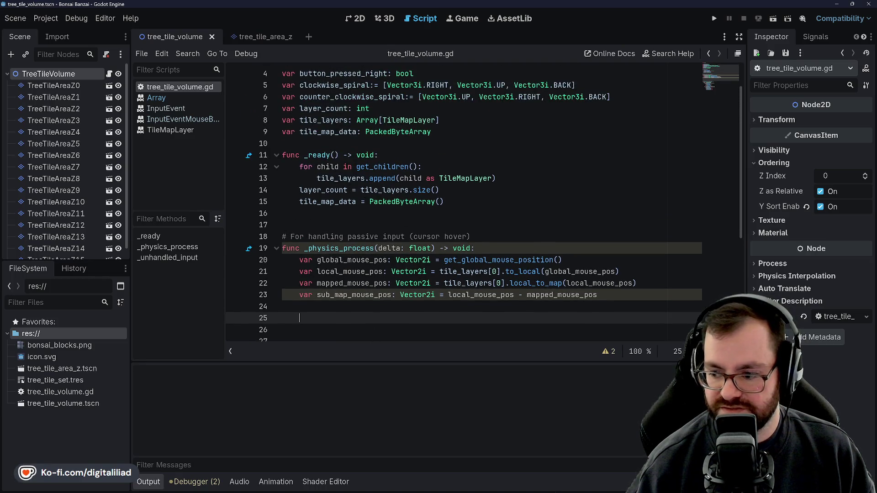
click(473, 485)
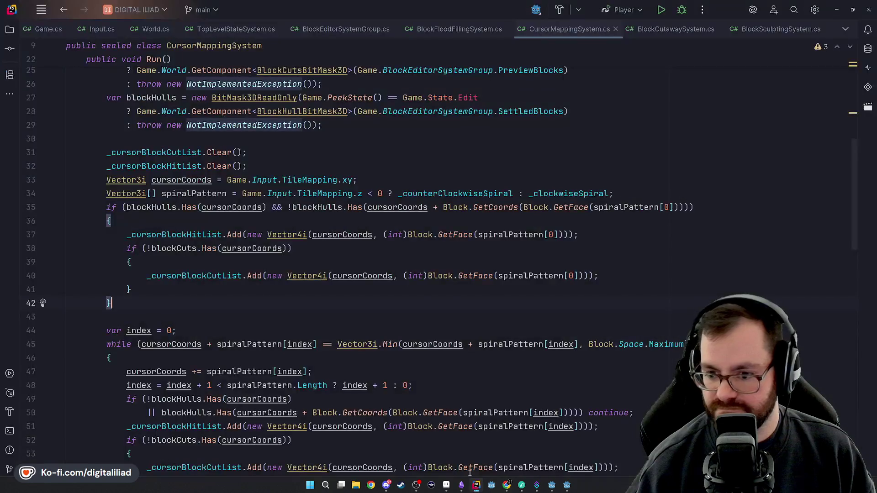
Step: Trace the Run method's if block (lines 36–42) and while loop braces, then return to Godot
click(231, 291)
click(228, 218)
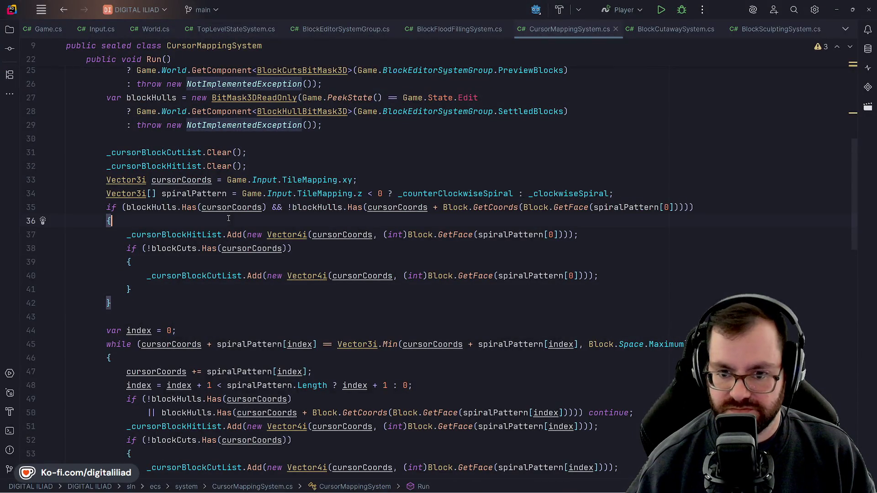
click(207, 305)
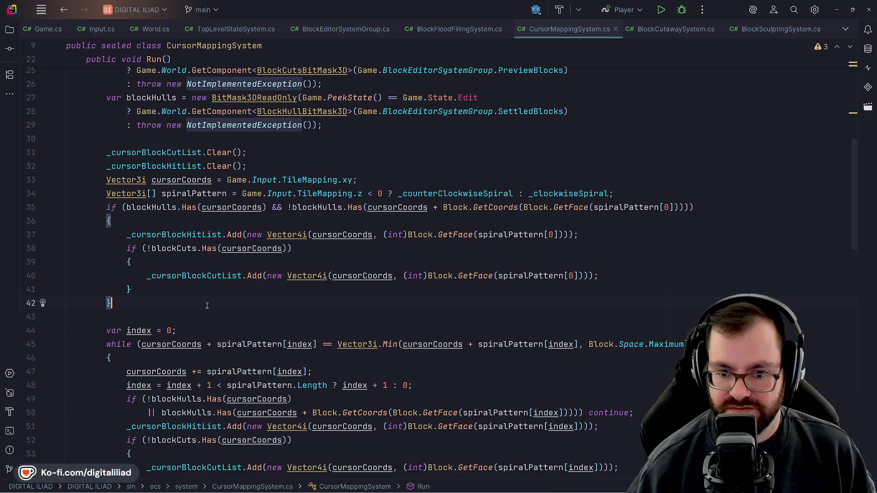
scroll(206, 306, down, 3)
click(312, 248)
click(350, 276)
key(Up)
key(Up)
key(Up)
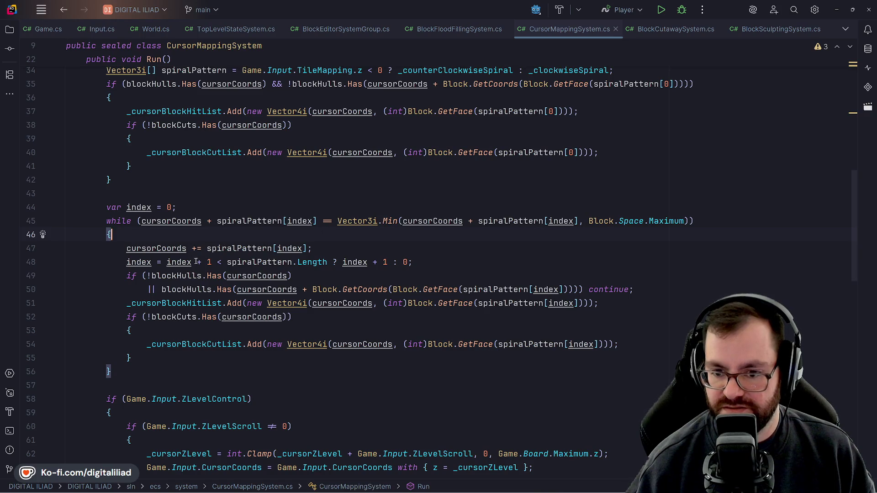
scroll(196, 260, up, 4)
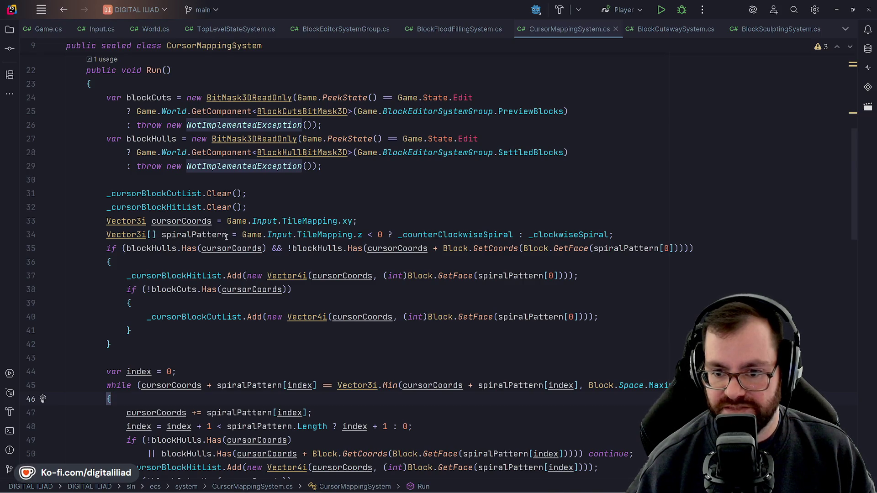
mouse_move(533, 491)
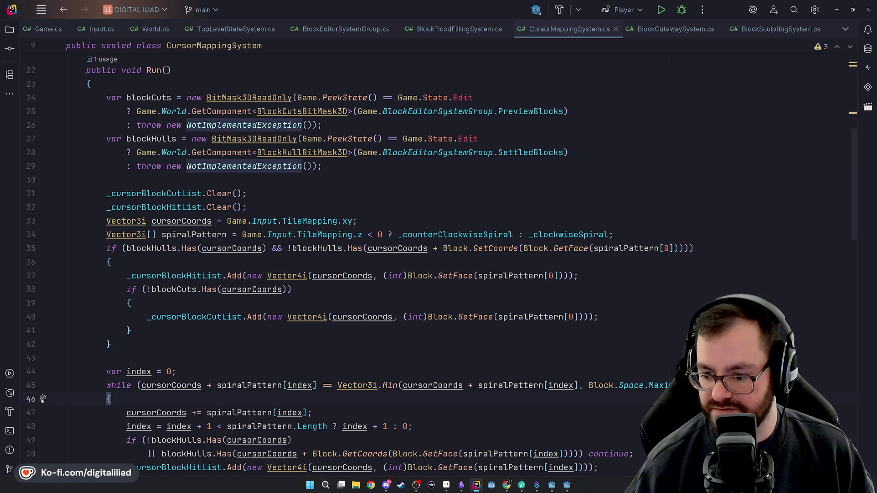
click(566, 487)
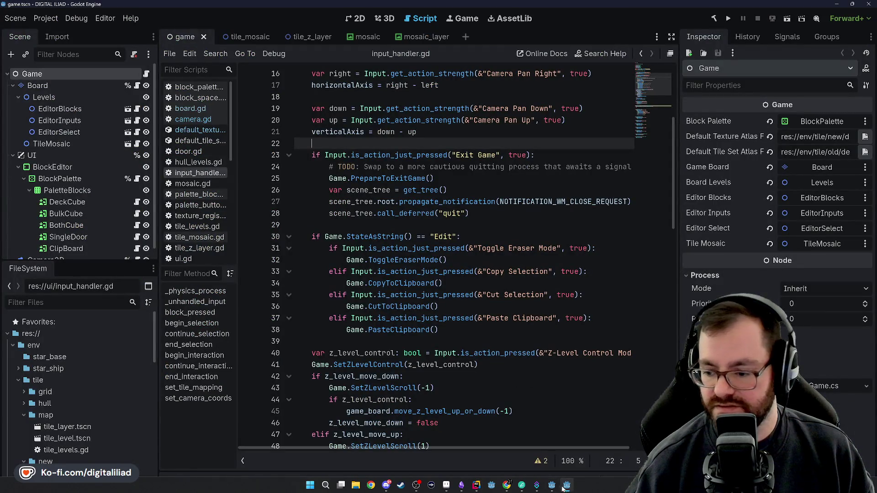
Step: On empty line 25 of _physics_process, start declaring cursor_coords typed as Vector4i
click(551, 485)
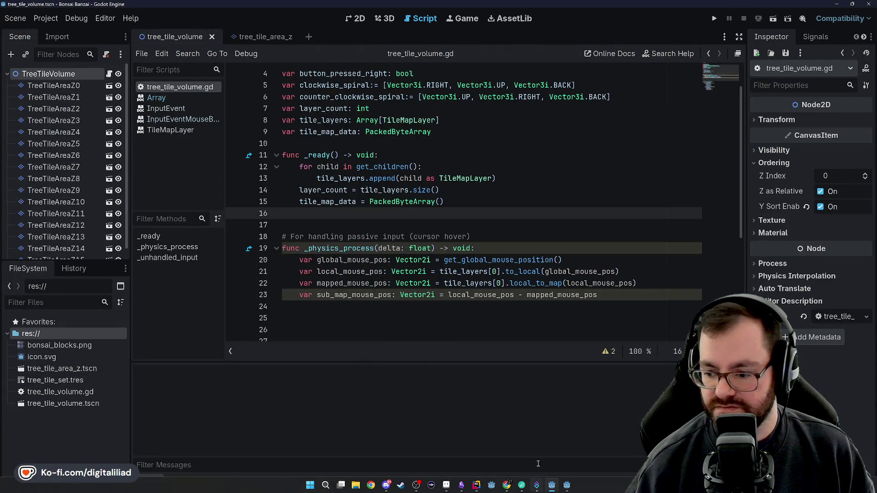
key(Return)
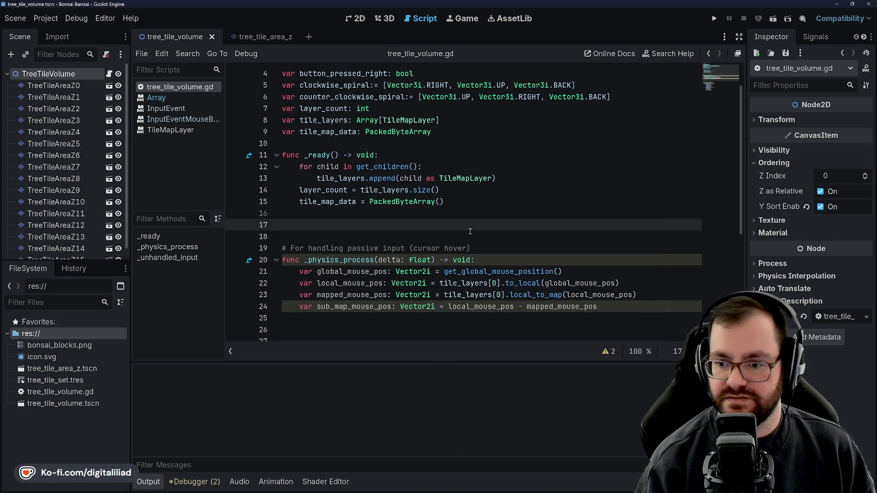
key(BackSpace)
scroll(470, 231, down, 3)
click(386, 209)
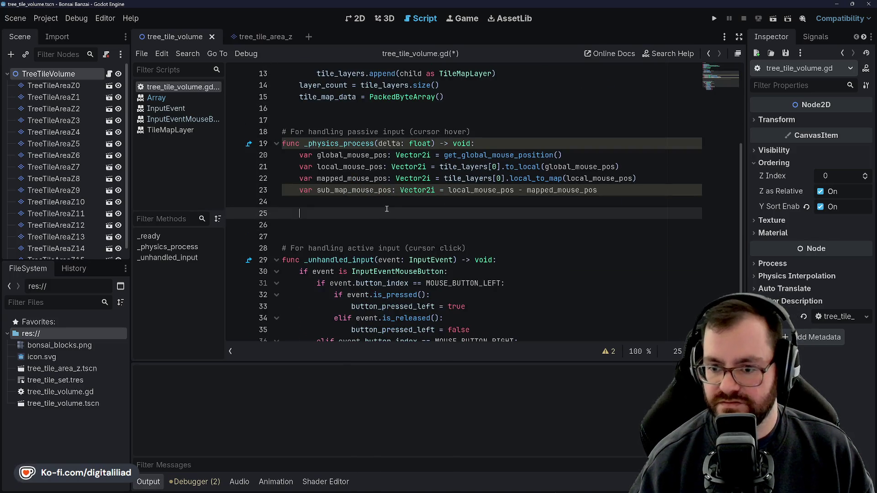
text(var cursor_coords)
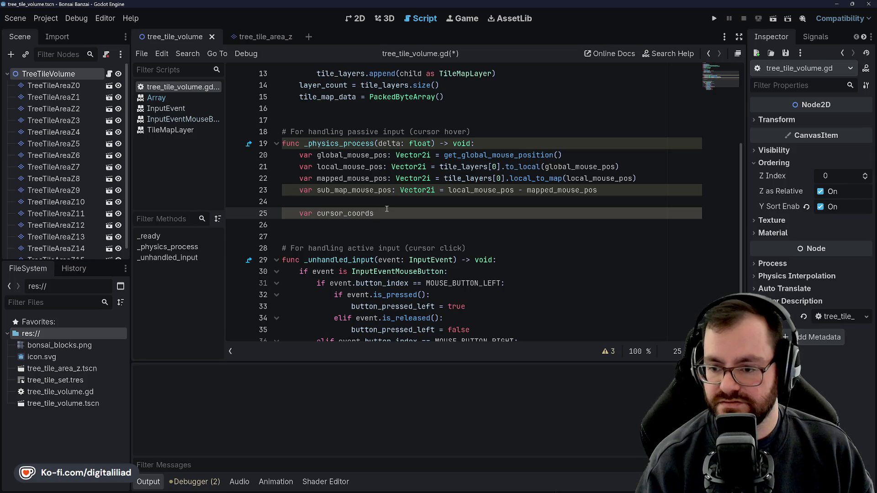
text( Ve)
text(r2i)
scroll(359, 196, up, 4)
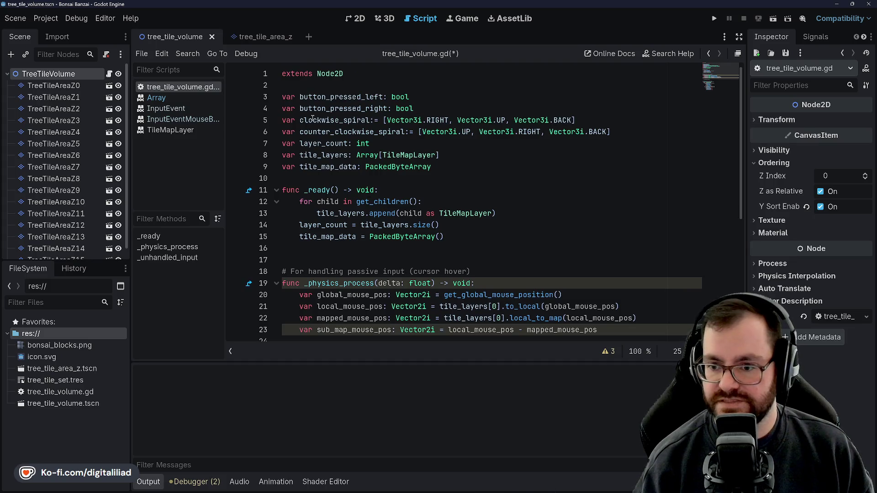
scroll(311, 202, down, 1)
scroll(368, 263, down, 1)
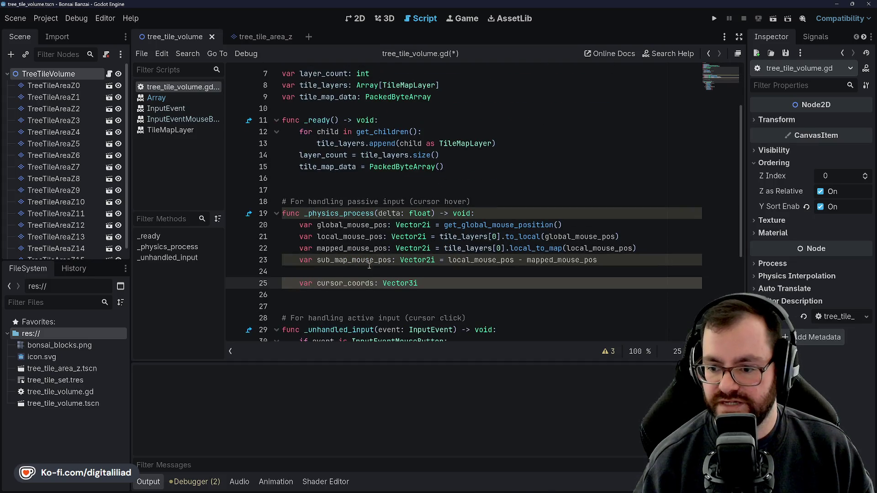
text(4)
Step: Change the type to Vector3i and assign mapped_mouse_pos via autocomplete
click(354, 270)
click(353, 275)
double_click(349, 276)
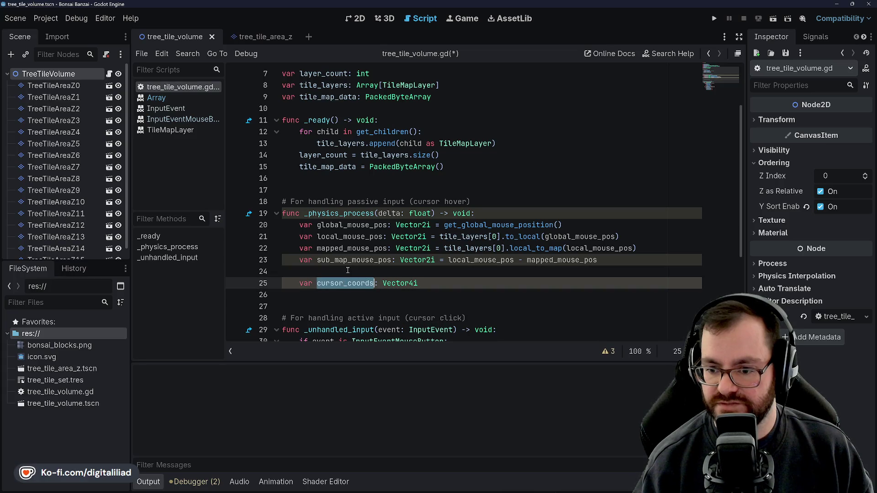
click(417, 283)
drag(417, 283, 336, 283)
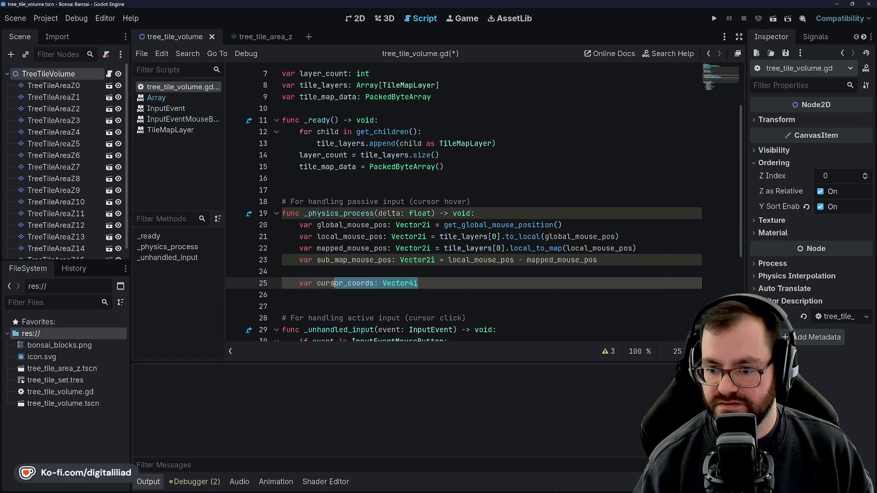
click(413, 283)
key(BackSpace)
text(3i)
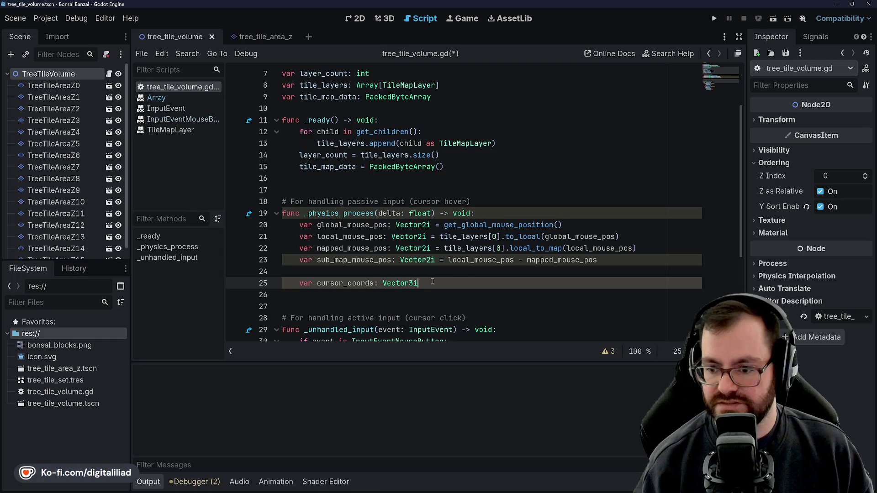
text( =)
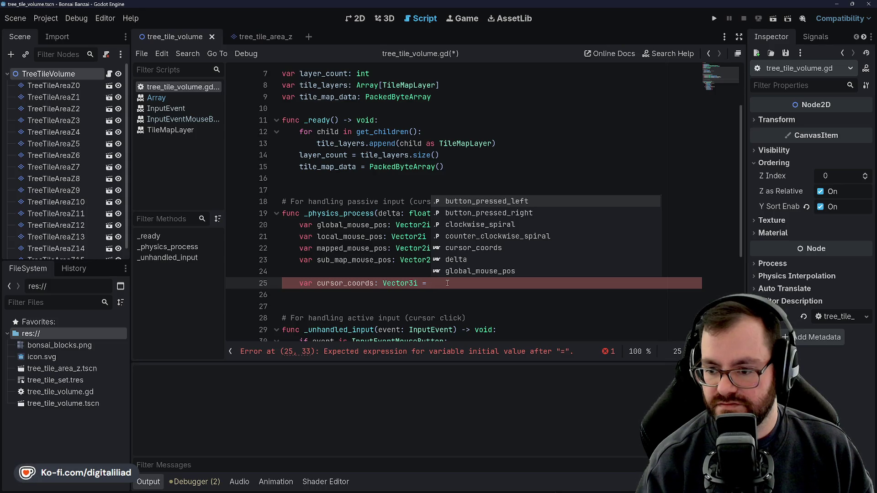
text(map)
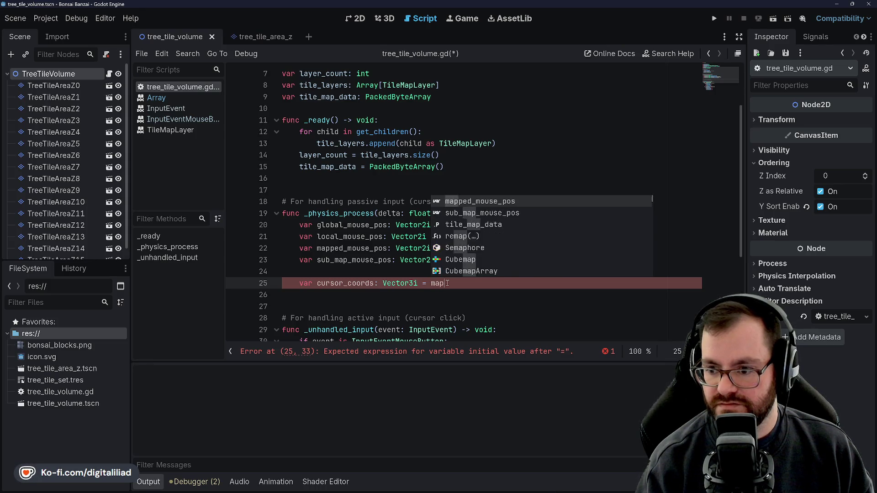
key(Return)
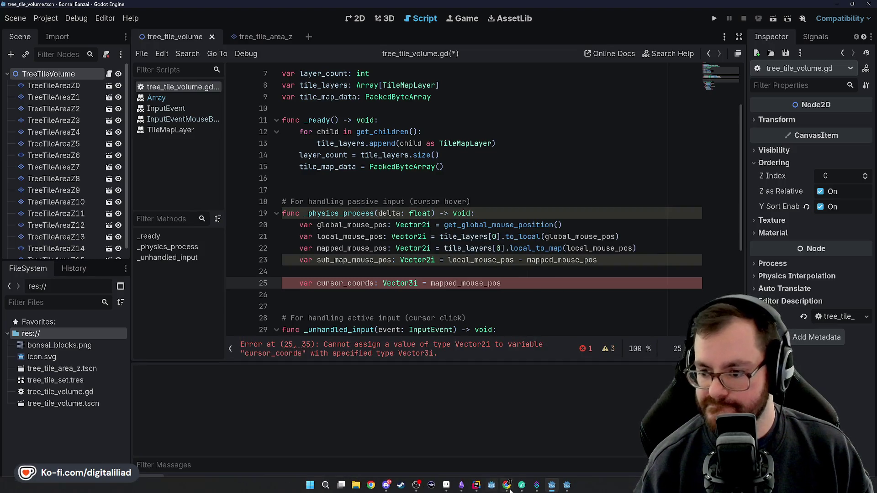
click(567, 487)
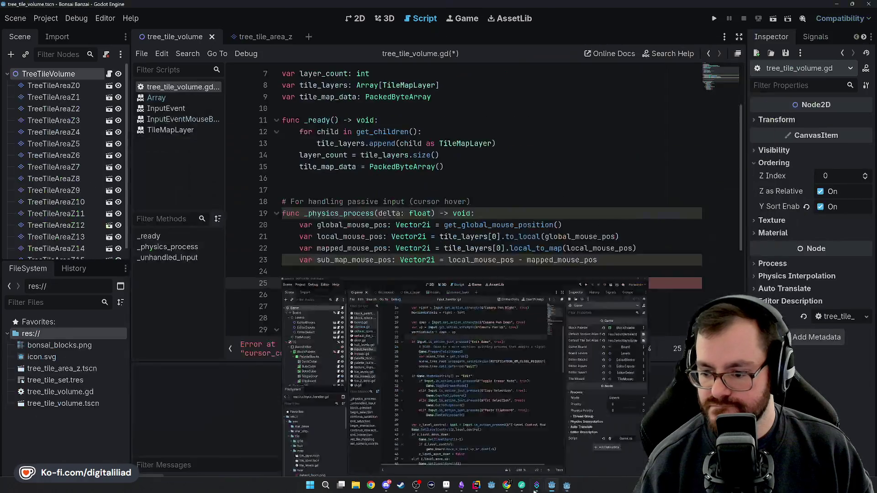
click(476, 486)
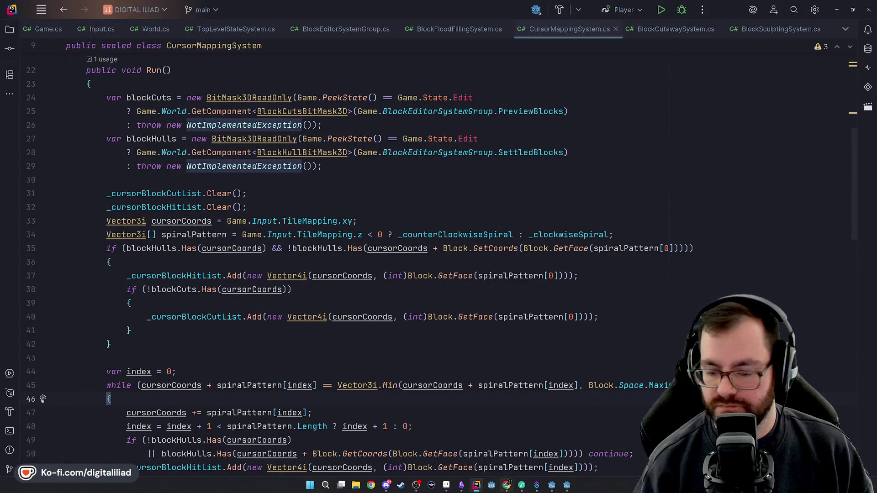
click(567, 487)
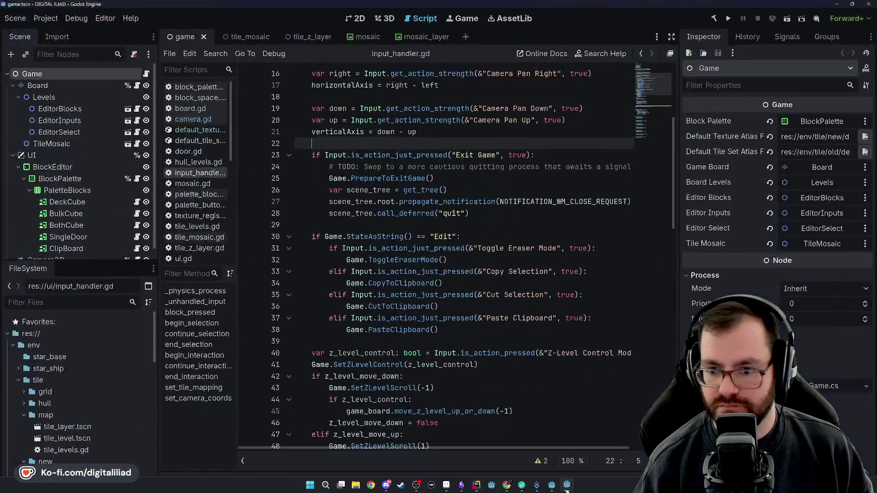
click(567, 487)
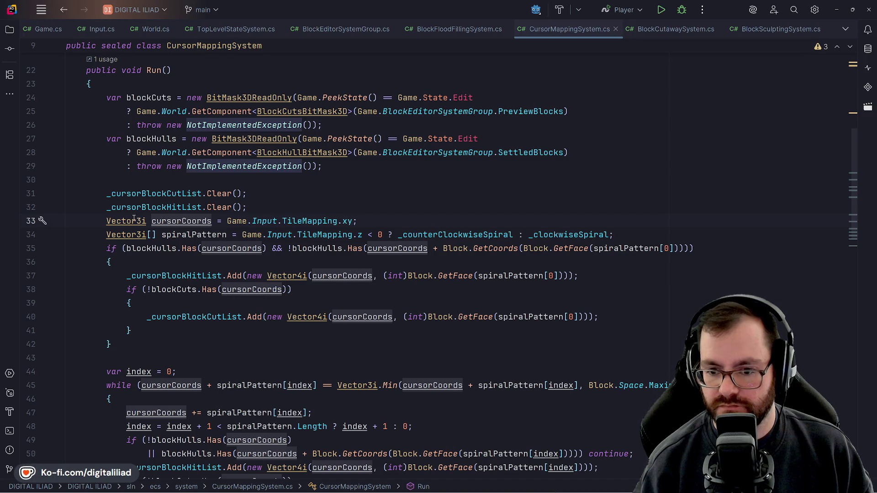
click(568, 485)
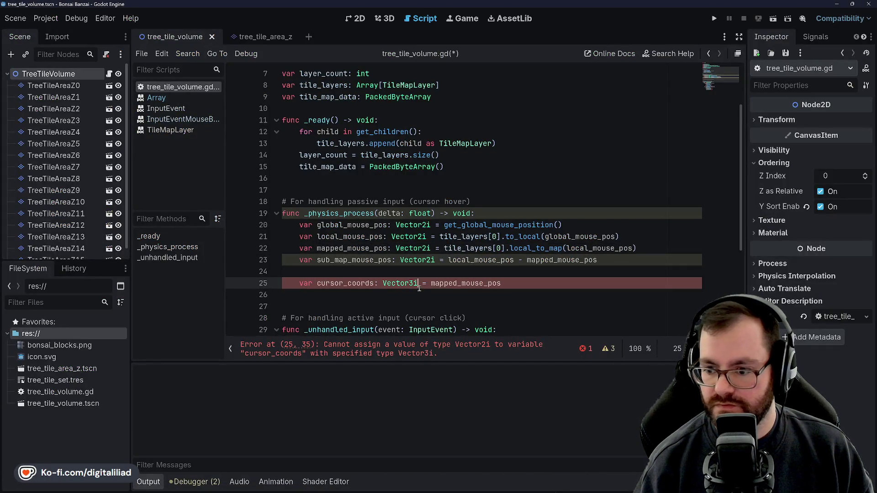
Step: Rewrite cursor_coords as Vector3i(mapped_mouse_pos.x, mapped_mouse_pos.y, 0)
key(ctrl+Left)
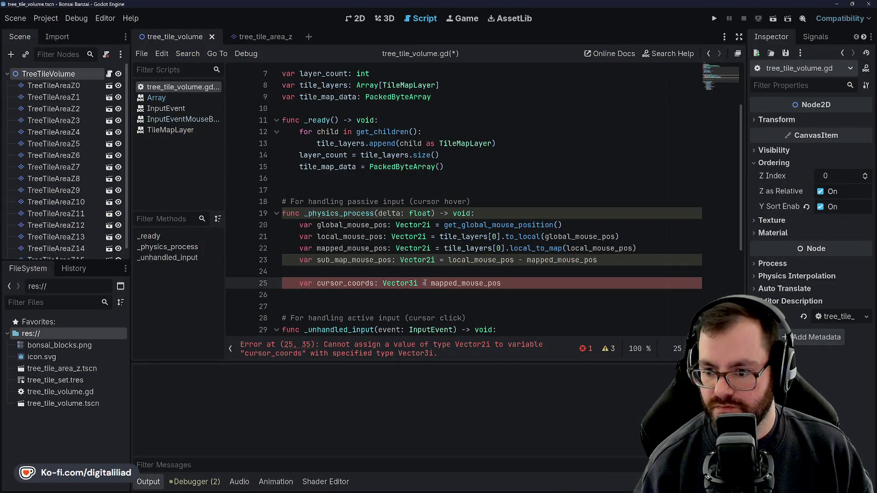
drag(424, 282, 379, 283)
text(= Vector3i)
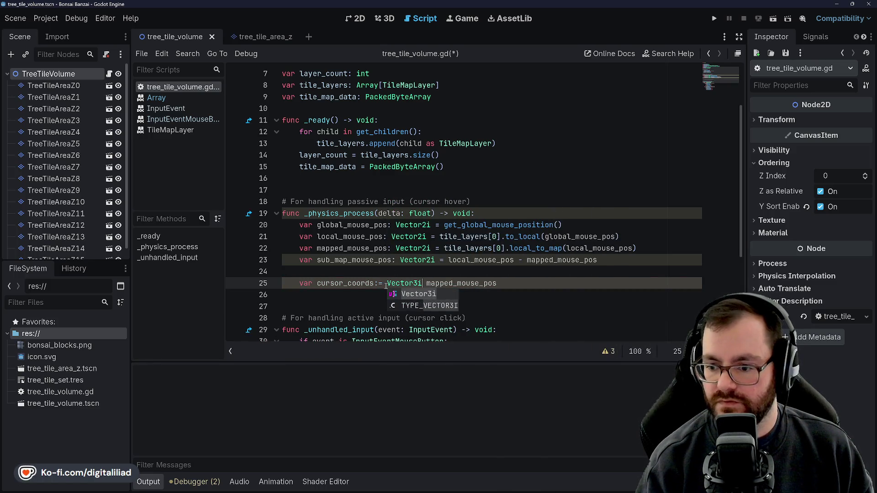
key(Delete)
text(()
key(Right)
key(Right)
key(Right)
key(End)
text(.x, mapped)
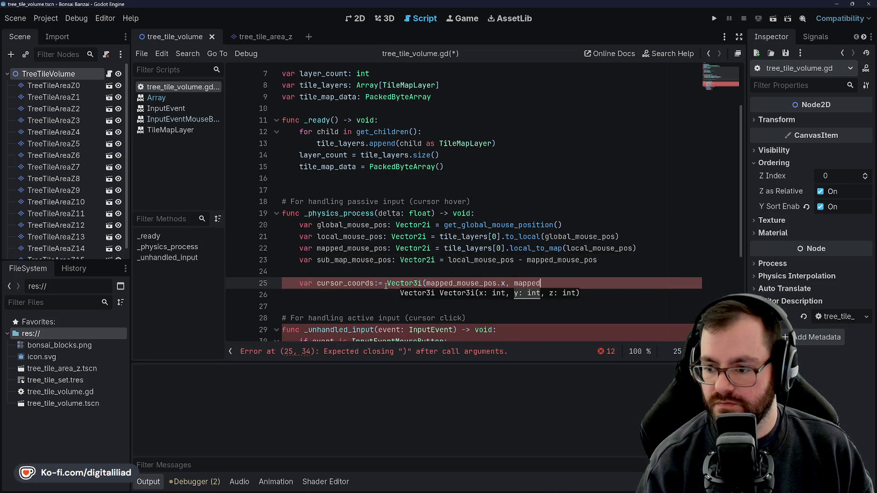
text(_mouse_pos.y, 0))
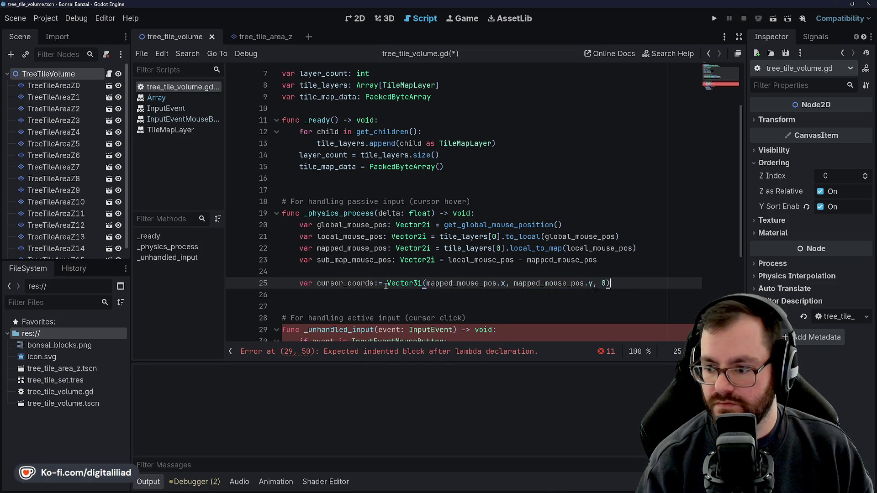
key(Return)
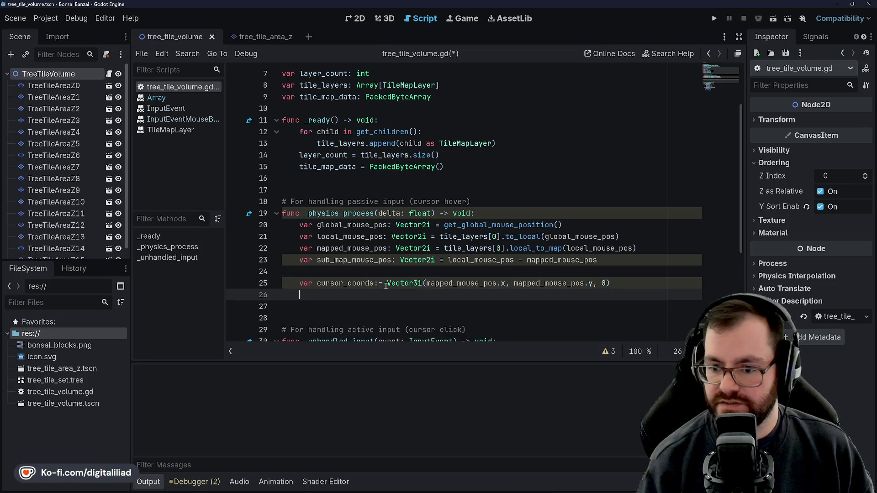
Step: Type 'var spiral_patter: Array[Vector3i] = sub_map_mouse_pos.x' on line 26, comparing with Rider's C# code
scroll(393, 268, down, 1)
text(var )
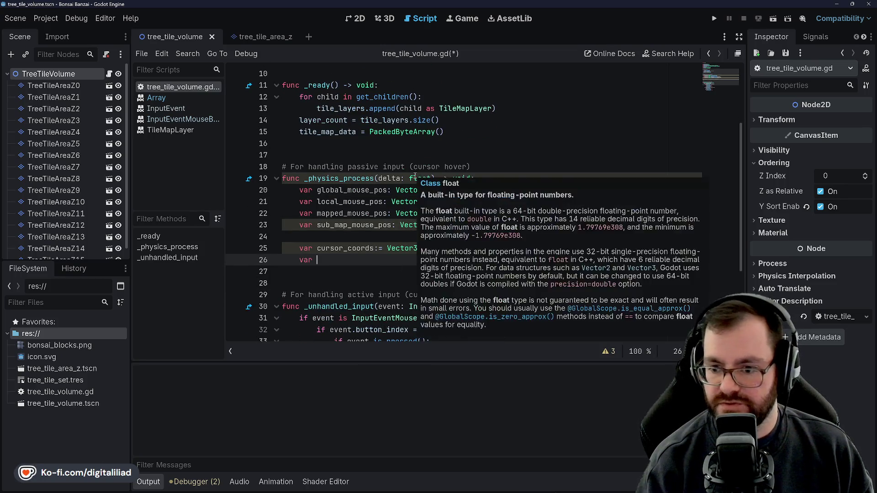
text(spiral_patter: Array[Ve)
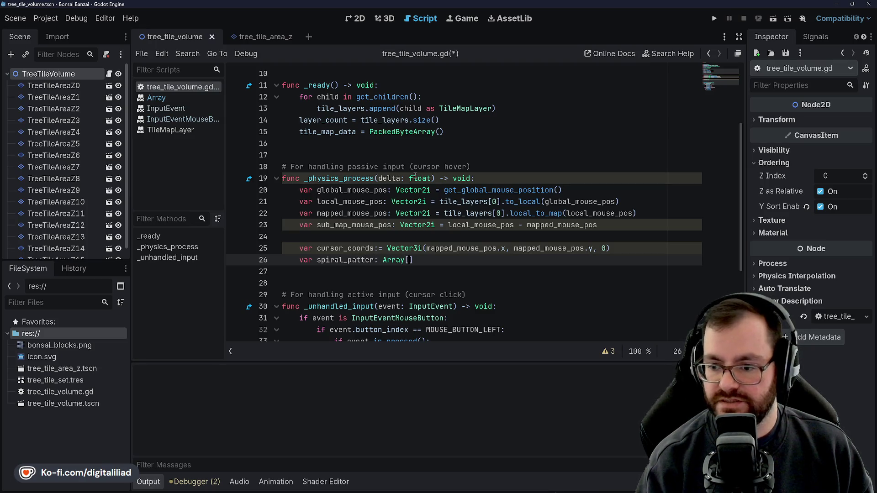
text(ctor3i] = )
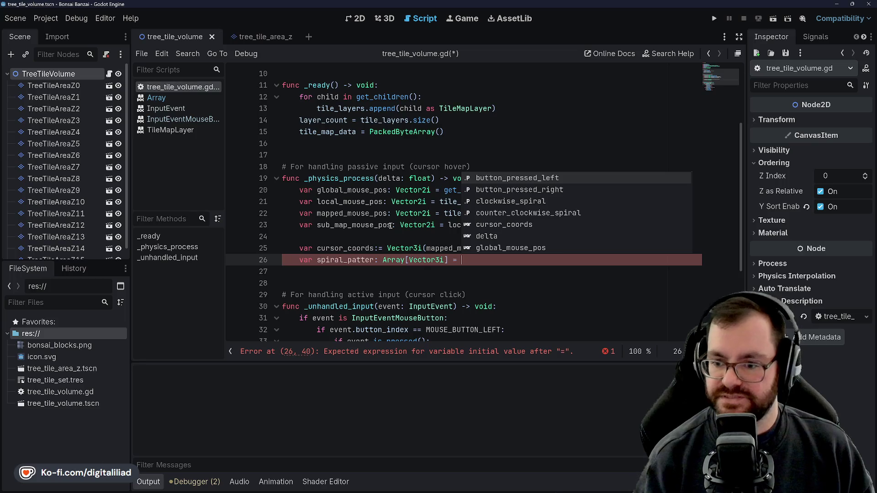
text(sub_map_mouse_pos.)
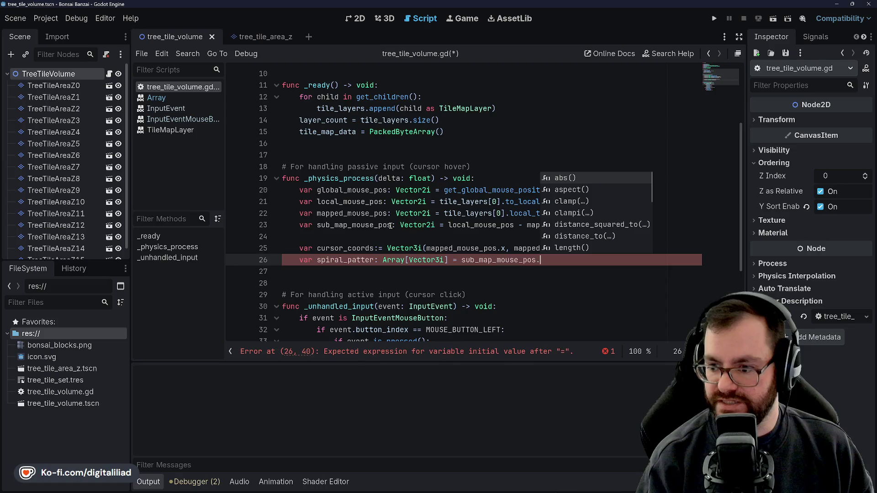
text(x)
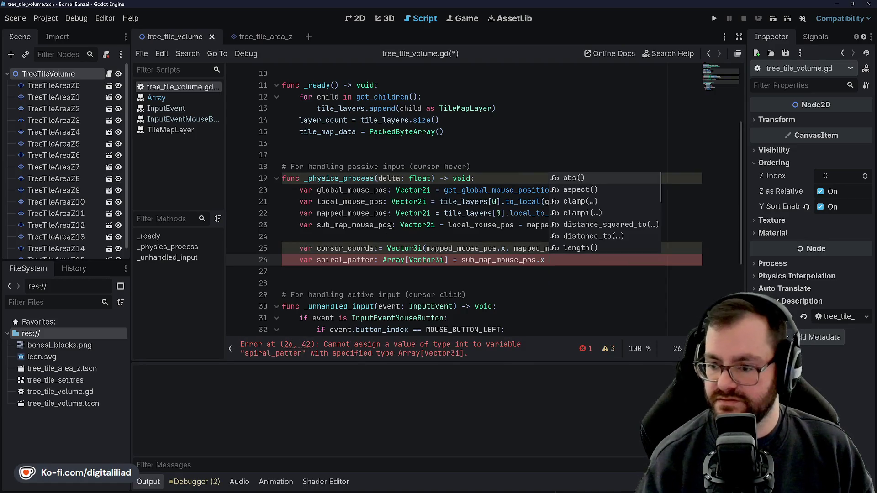
click(476, 486)
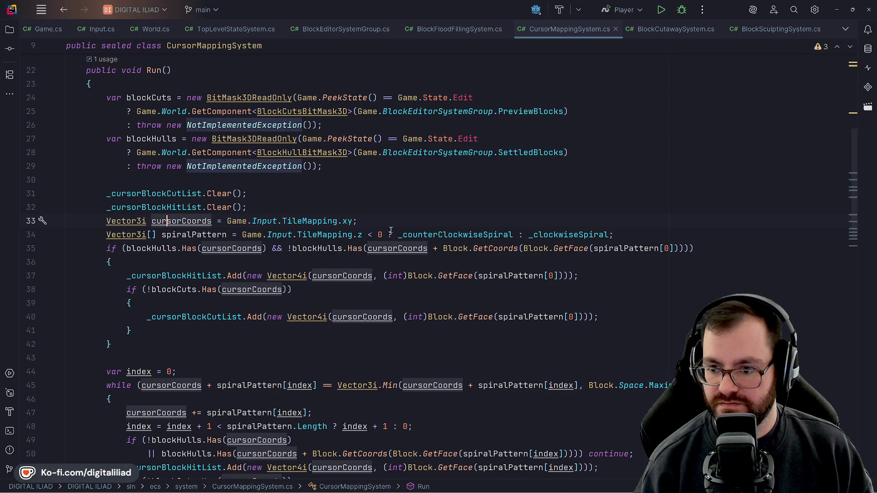
mouse_move(507, 491)
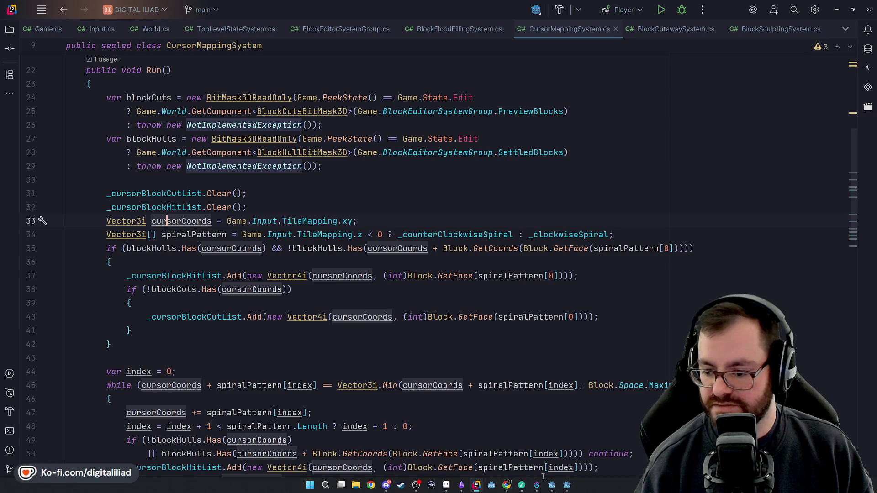
click(566, 486)
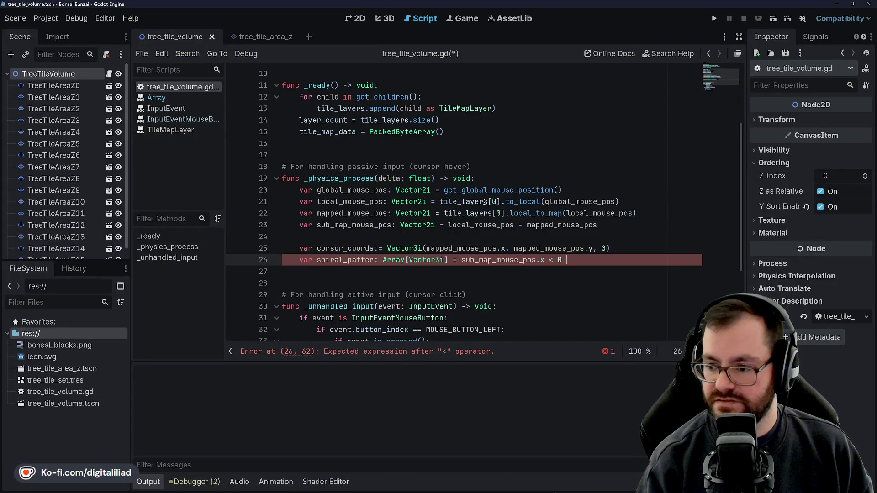
Step: Drop the trailing '?', prefix 'clock' to sub_map_mouse_pos, and rename spiral_patter to spiral_pattern
key(BackSpace)
key(BackSpace)
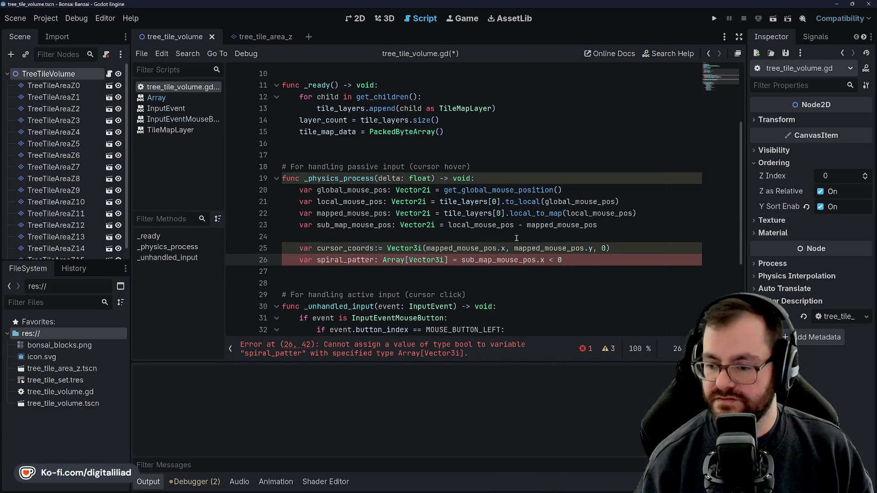
text(clock)
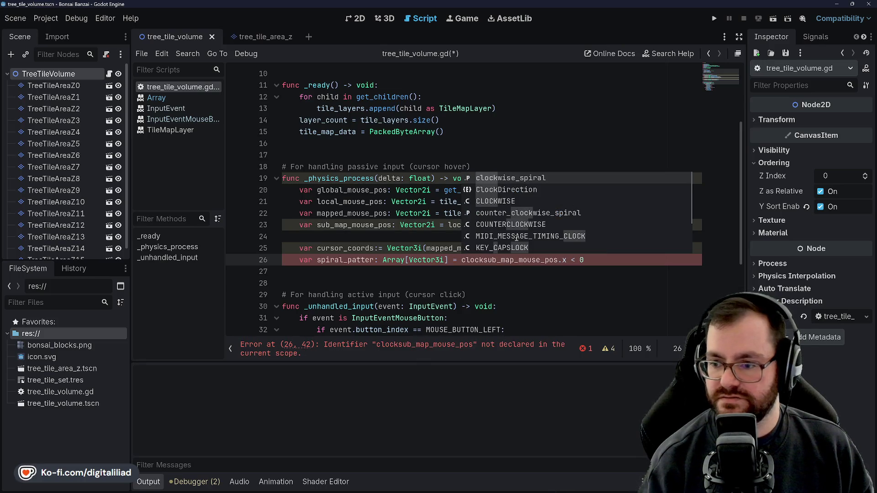
scroll(365, 182, up, 3)
click(339, 108)
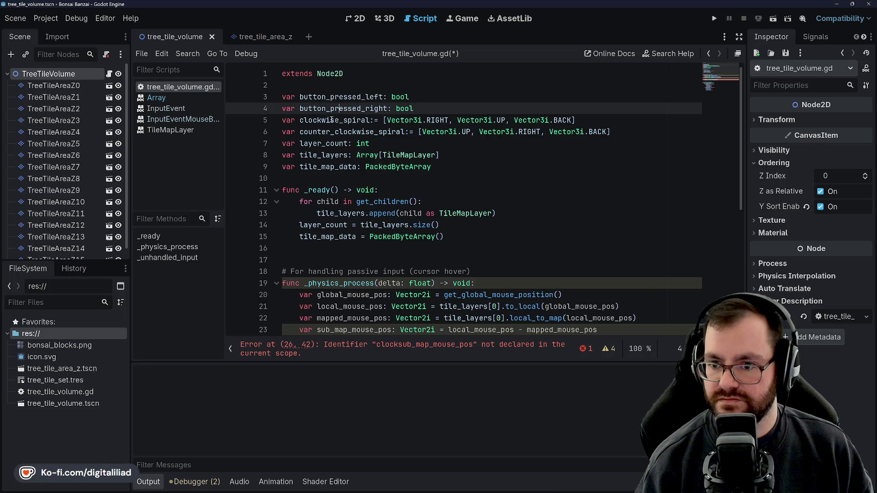
click(331, 120)
click(340, 121)
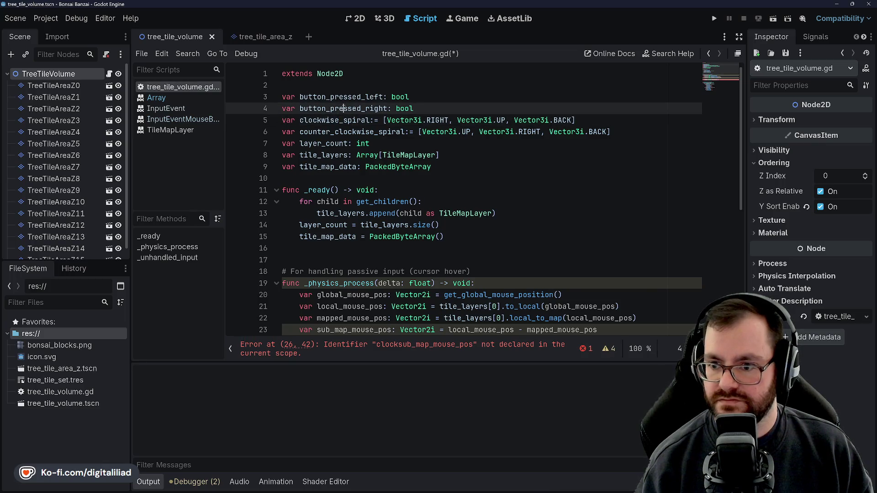
scroll(375, 151, down, 4)
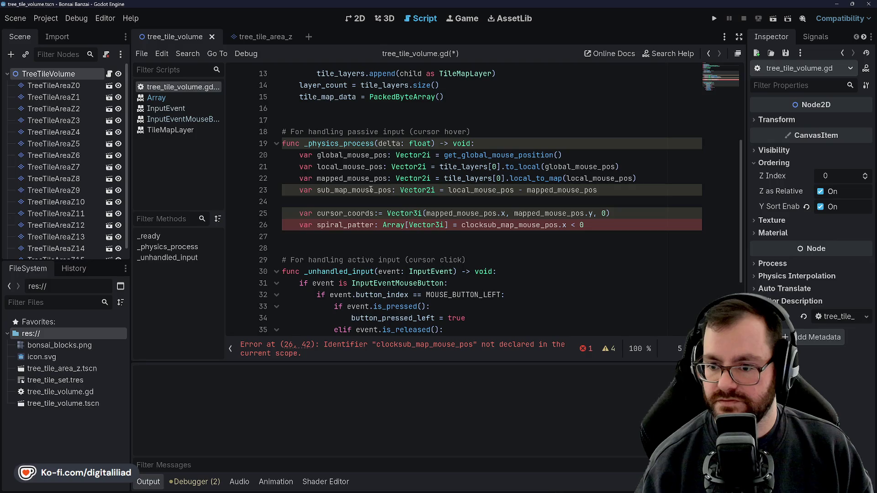
click(372, 225)
text(n)
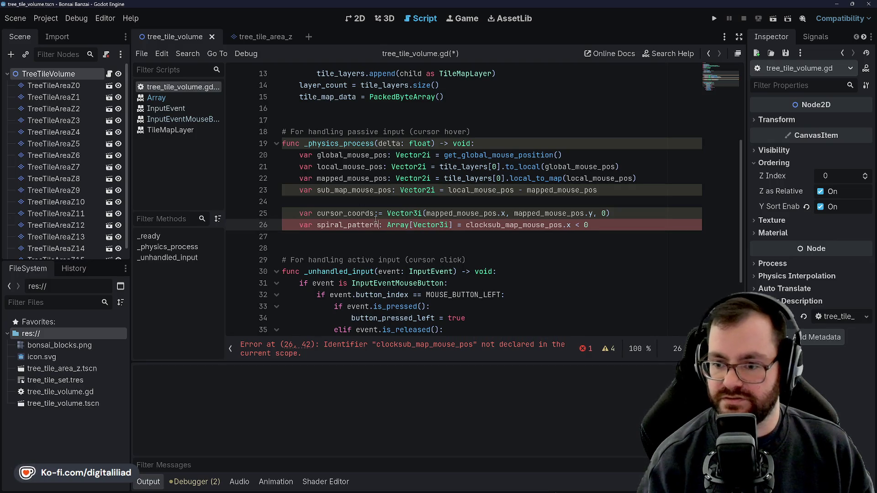
scroll(350, 189, up, 4)
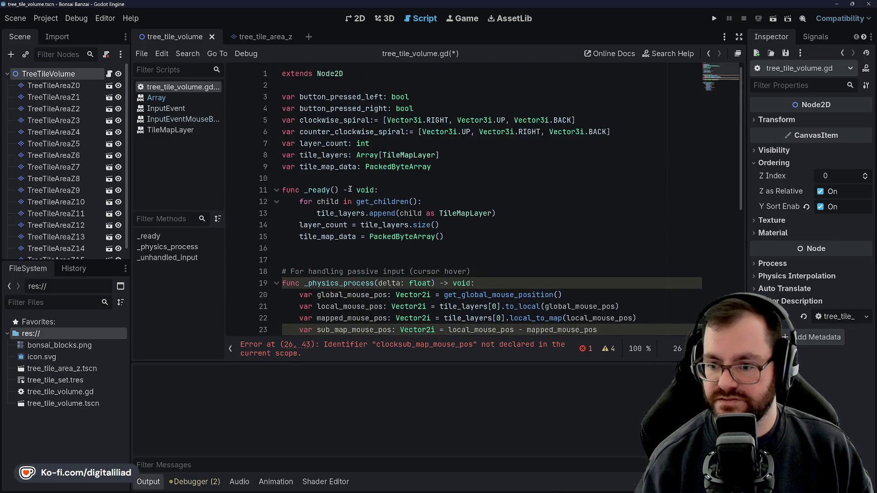
Step: Rename clockwise_spiral to c_spiral and counter_clockwise_spiral to cc_spiral, then save
click(339, 120)
drag(339, 120, 303, 120)
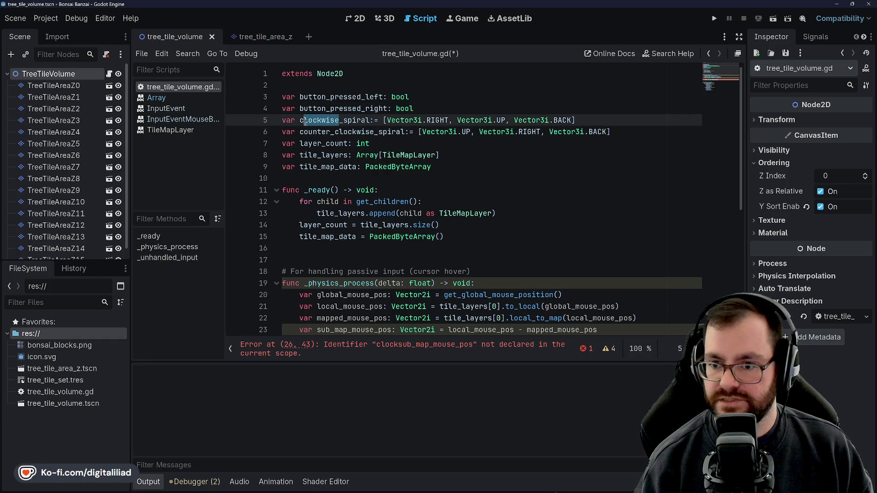
key(BackSpace)
click(373, 132)
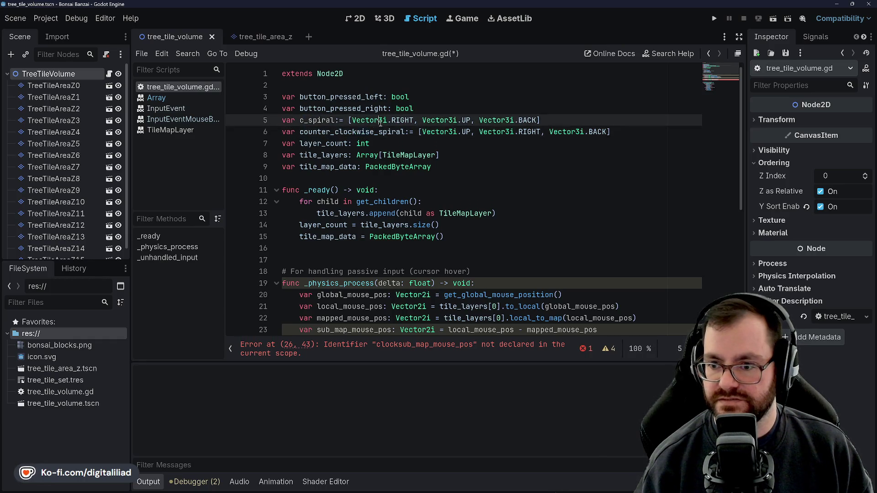
drag(374, 132, 304, 132)
text(cc)
click(322, 109)
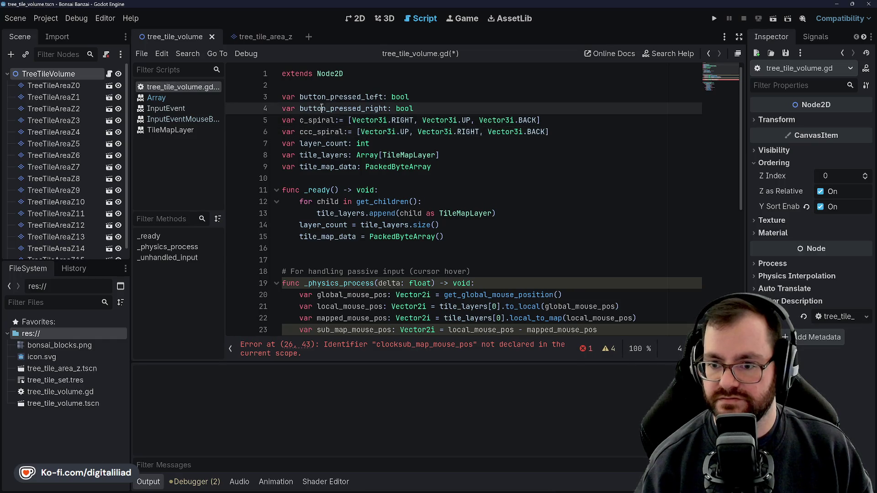
click(315, 132)
key(BackSpace)
key(ctrl+s)
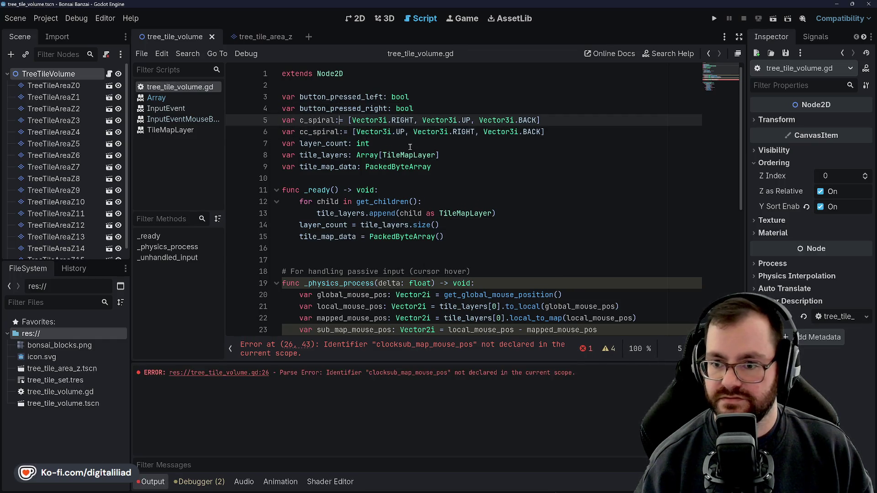
Step: Inspect the clocksub_map_mouse_pos identifier on line 26 and compare with Rider's spiralPattern code
click(465, 144)
key(Down)
key(Down)
key(Down)
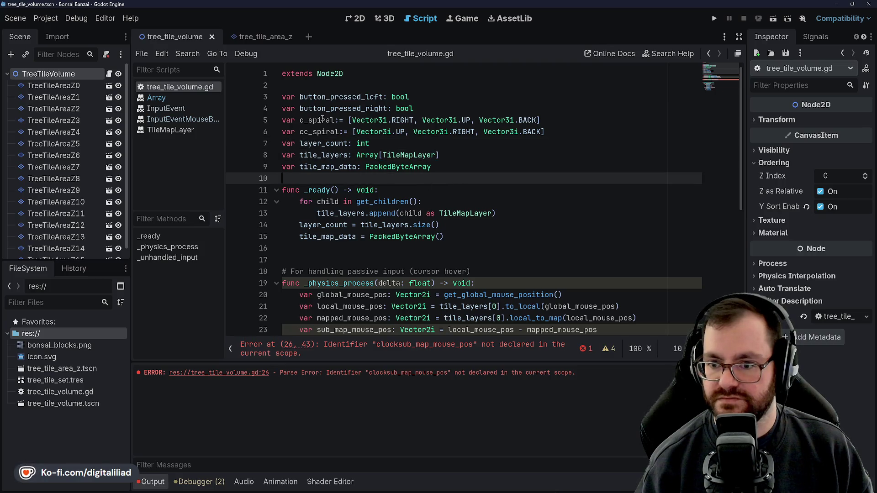
scroll(358, 179, down, 1)
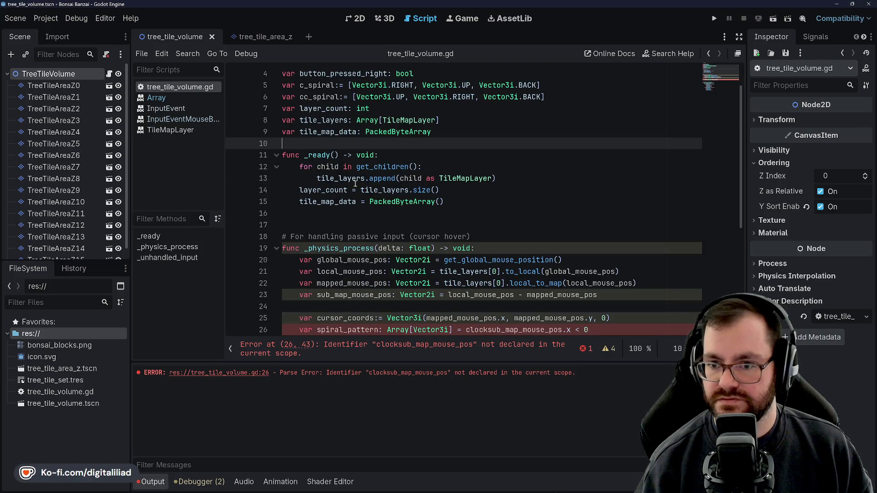
scroll(341, 201, up, 1)
scroll(522, 230, down, 4)
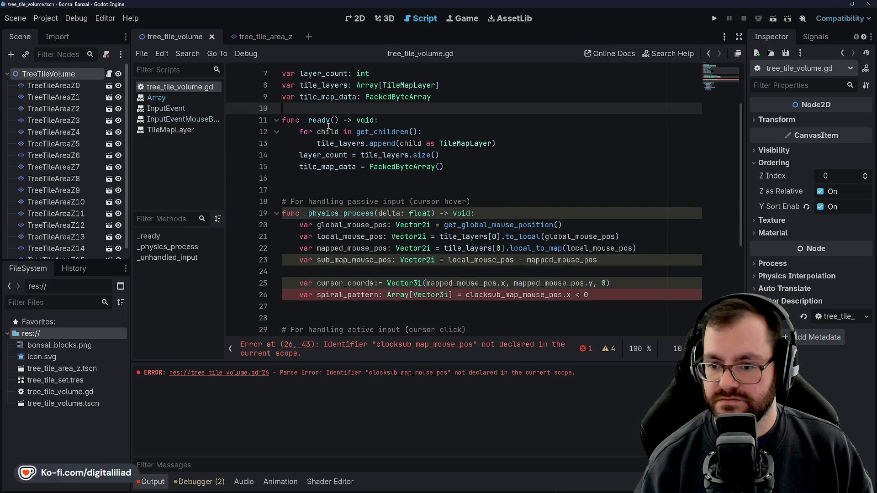
double_click(522, 226)
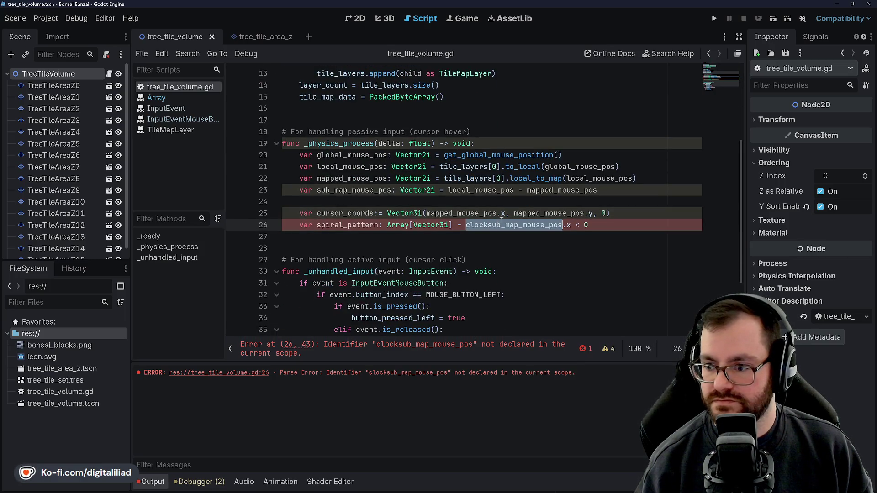
click(515, 202)
click(463, 224)
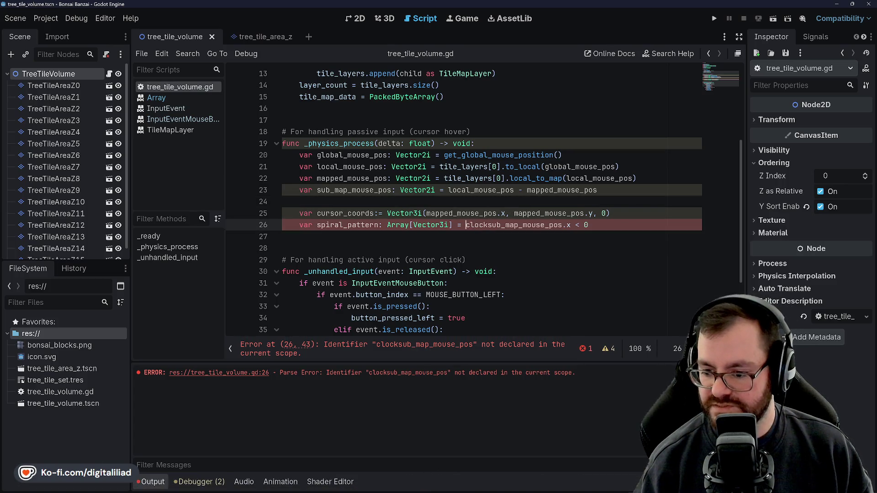
click(474, 490)
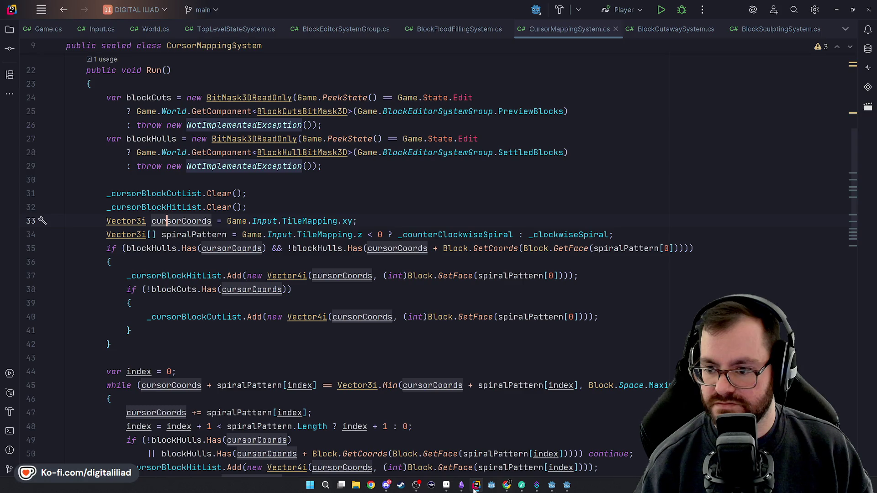
click(474, 488)
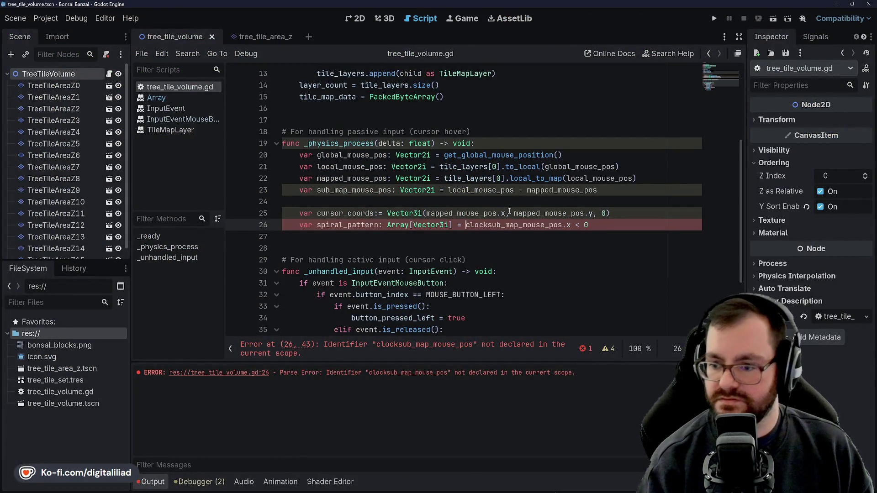
Step: Complete the if/else spiral branches with cc_spiral and c_spiral, then save the script
text(cc_spir)
text(if)
key(Right)
key(Right)
key(Right)
key(Right)
key(Right)
key(Right)
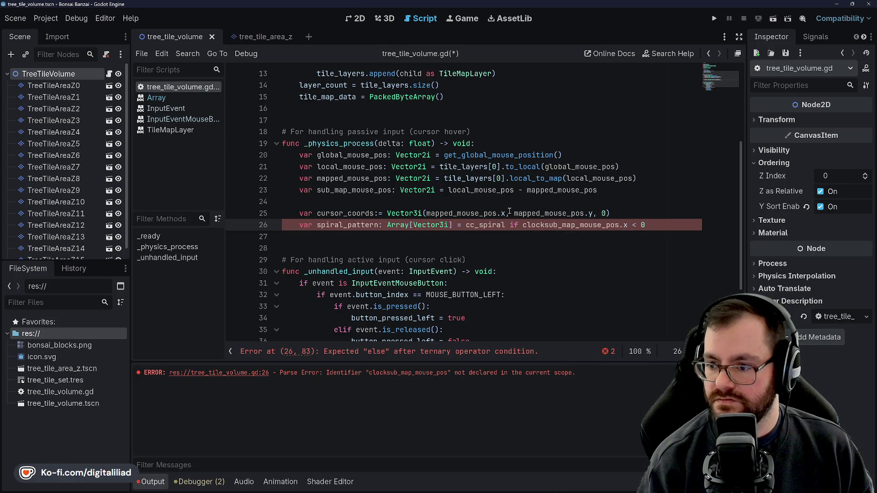
key(Left)
key(Left)
key(Left)
key(BackSpace)
key(BackSpace)
key(BackSpace)
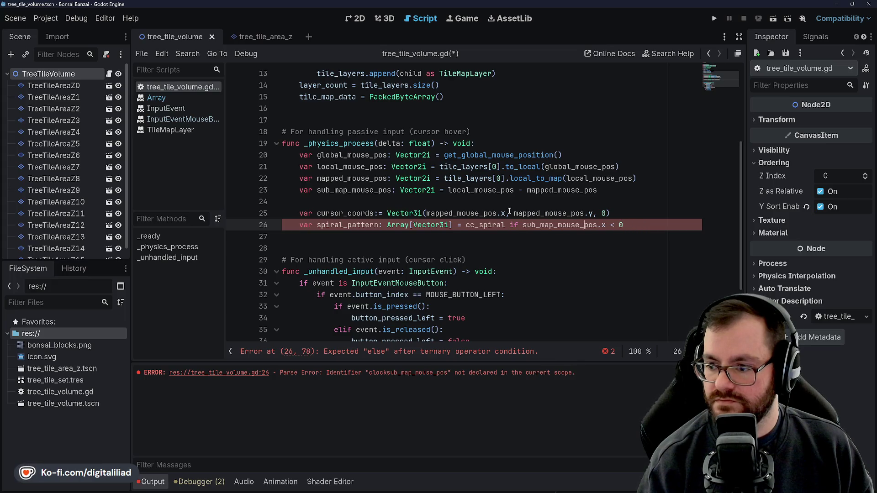
key(Down)
key(Up)
key(End)
text(c)
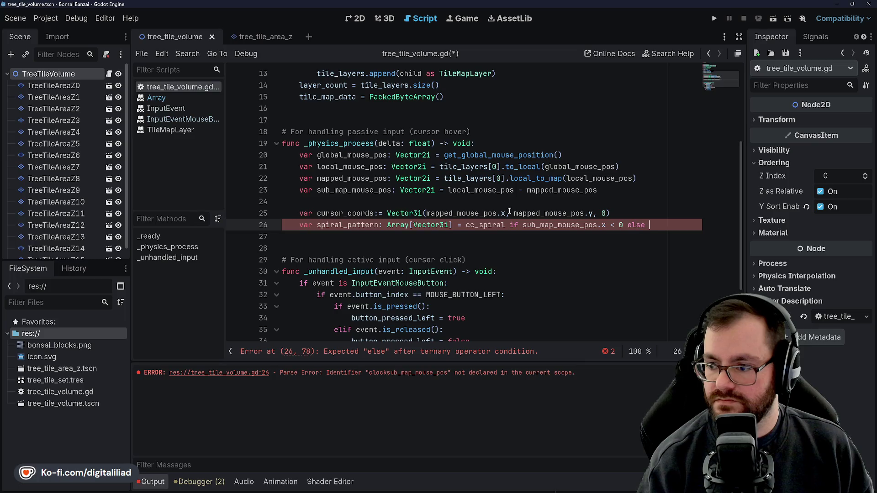
text(_spiral)
key(ctrl+s)
Step: Insert an empty line after line 27, below the spiral_pattern line
key(Escape)
key(Up)
key(Up)
key(Up)
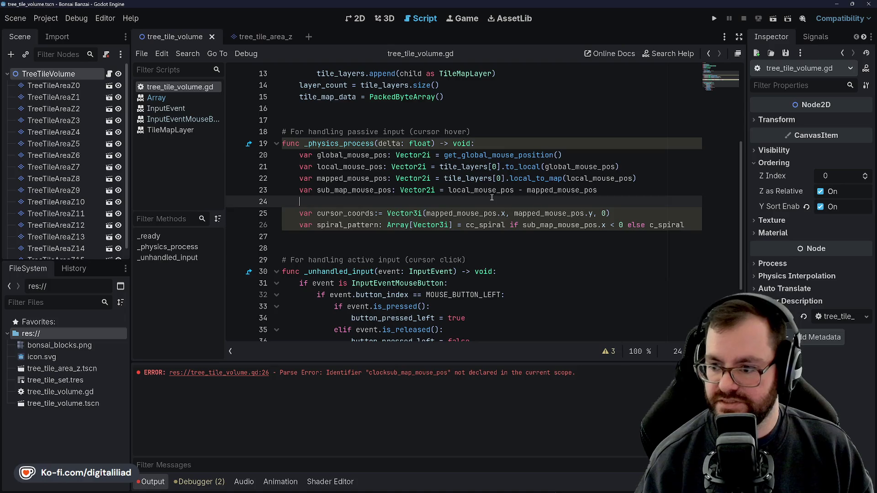
click(424, 241)
scroll(424, 242, down, 2)
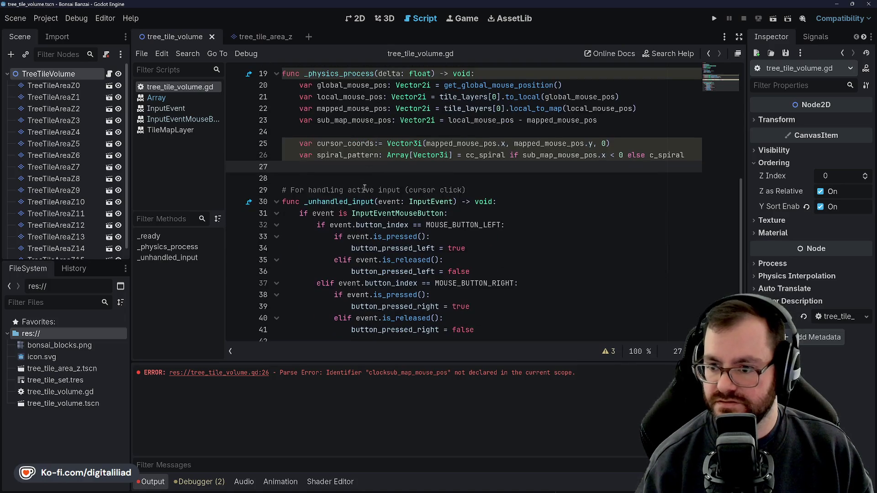
click(362, 174)
click(389, 169)
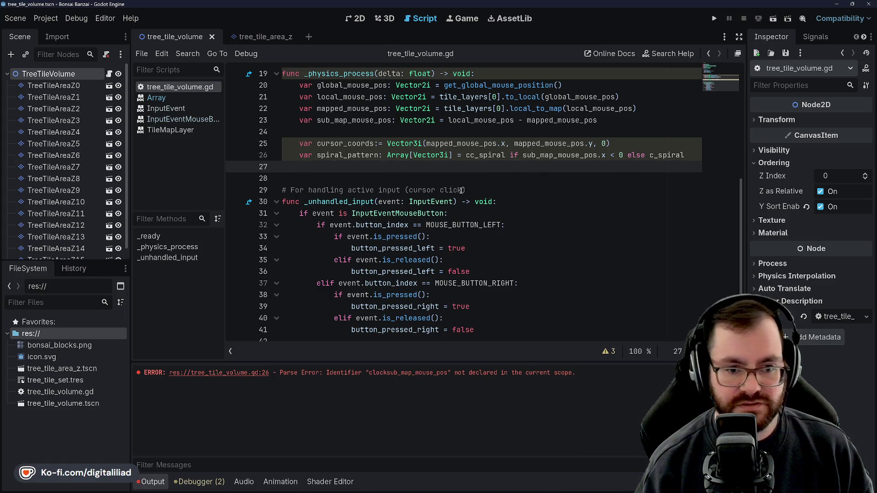
key(Return)
click(385, 169)
key(ctrl+s)
scroll(385, 169, up, 6)
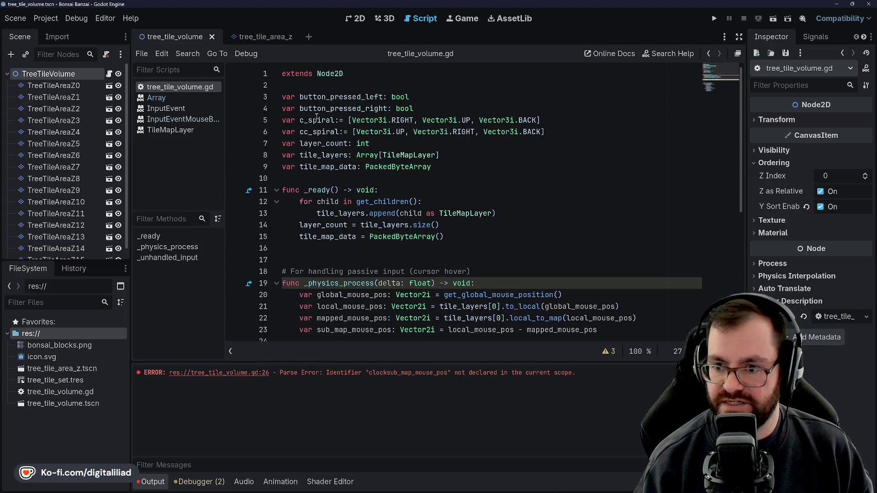
scroll(364, 186, down, 5)
scroll(364, 186, up, 5)
scroll(369, 175, down, 2)
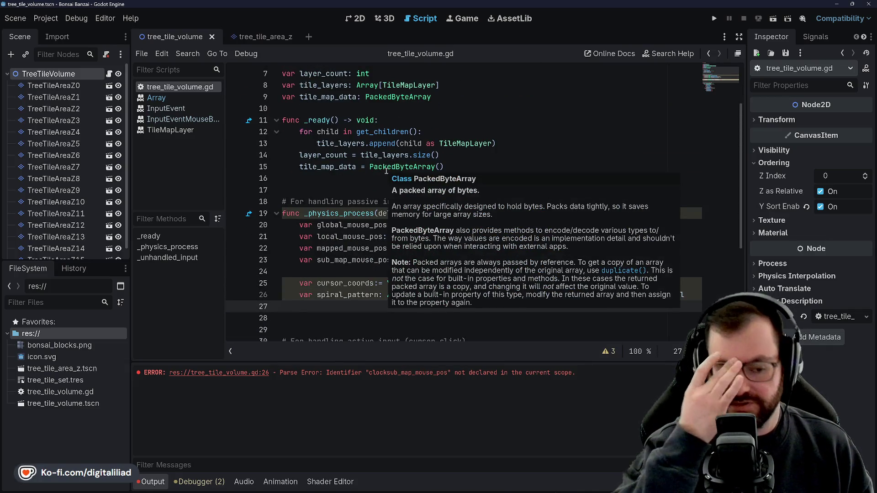
scroll(373, 207, down, 2)
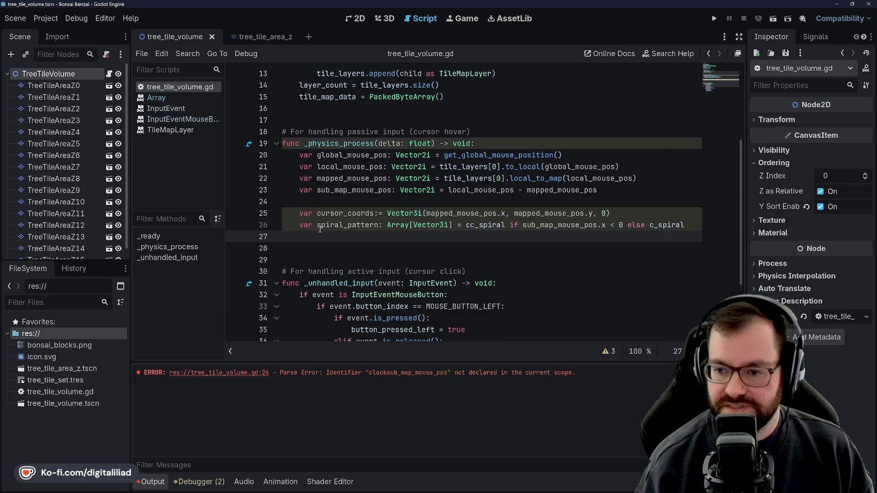
click(330, 248)
click(340, 242)
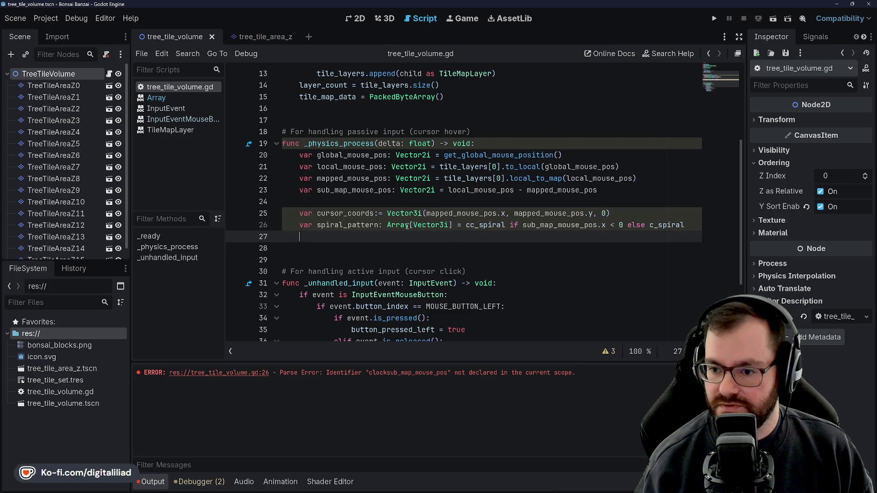
mouse_move(406, 226)
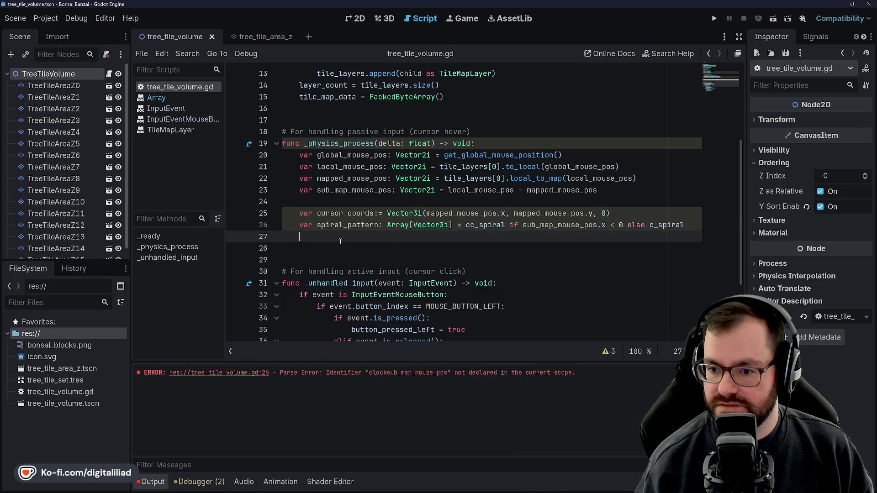
mouse_move(565, 488)
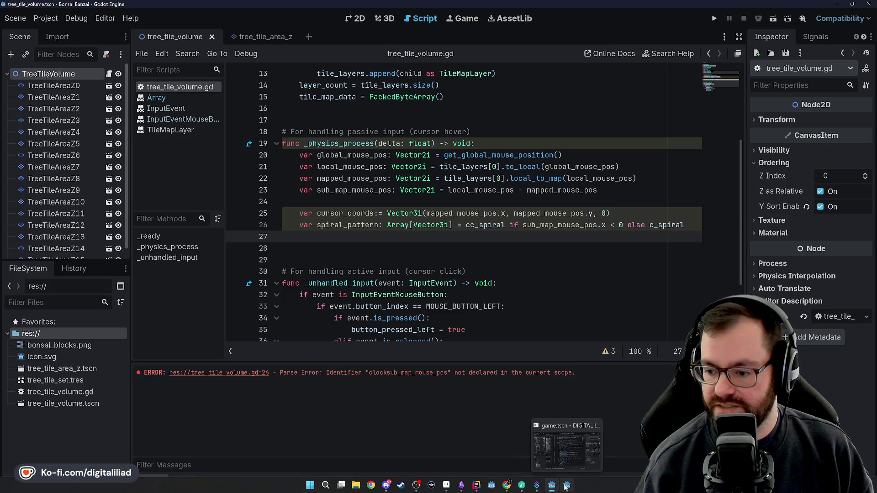
scroll(374, 176, up, 4)
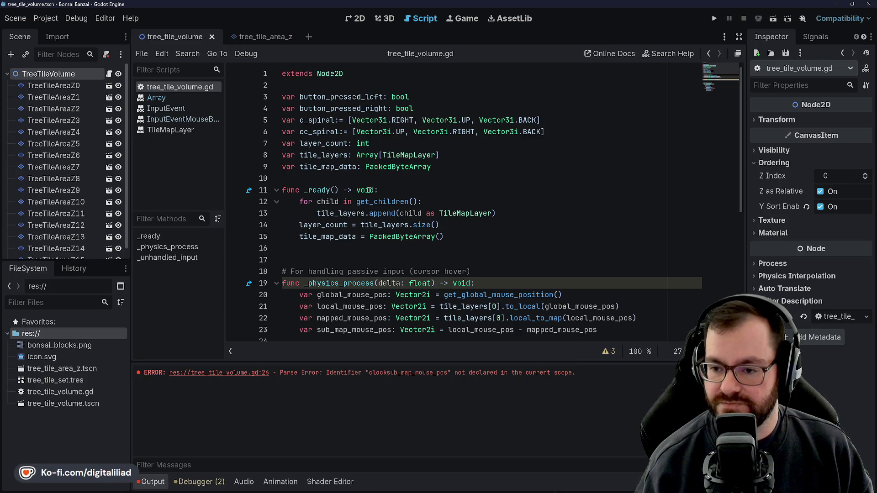
click(456, 155)
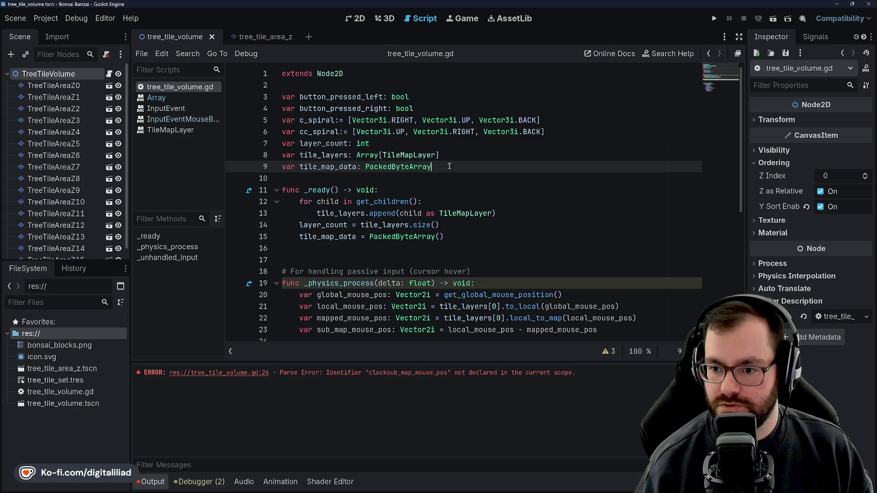
key(Up)
click(413, 108)
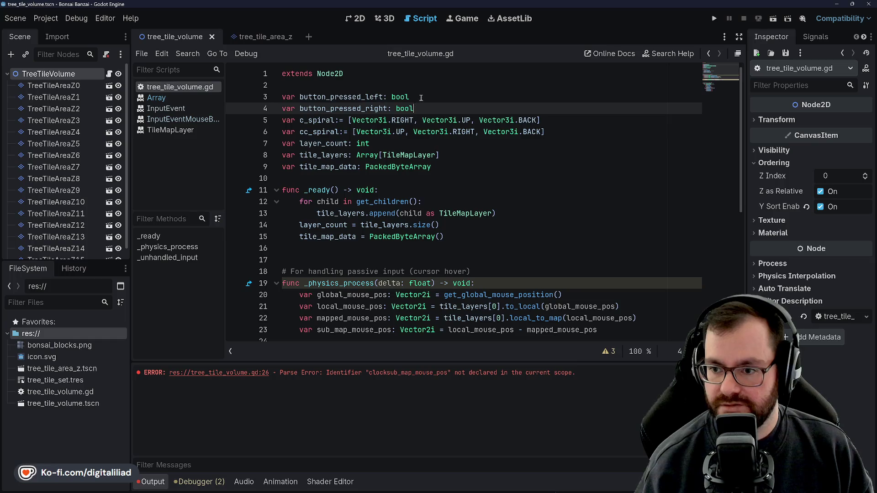
Step: Add line 3 'var block_data := PackedByteArray((64 * 64 * 64)' and save the script
key(Up)
key(Up)
key(Return)
text(var block_data: )
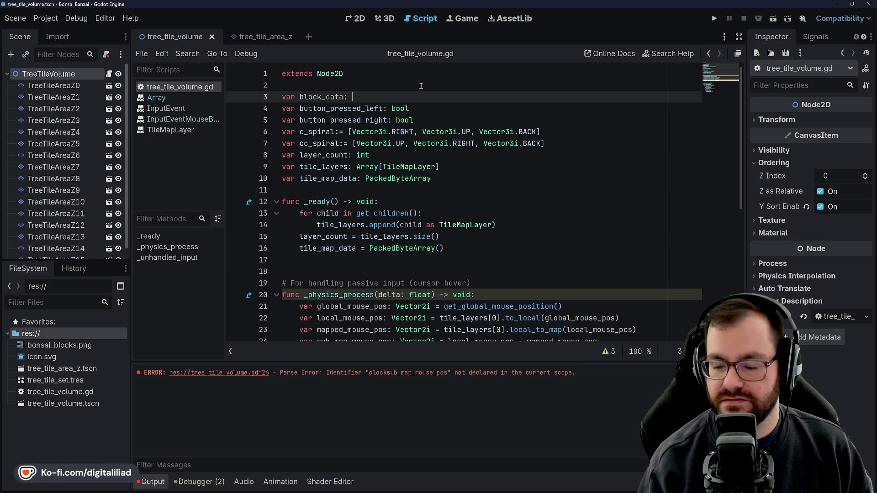
text(PackedByteAr)
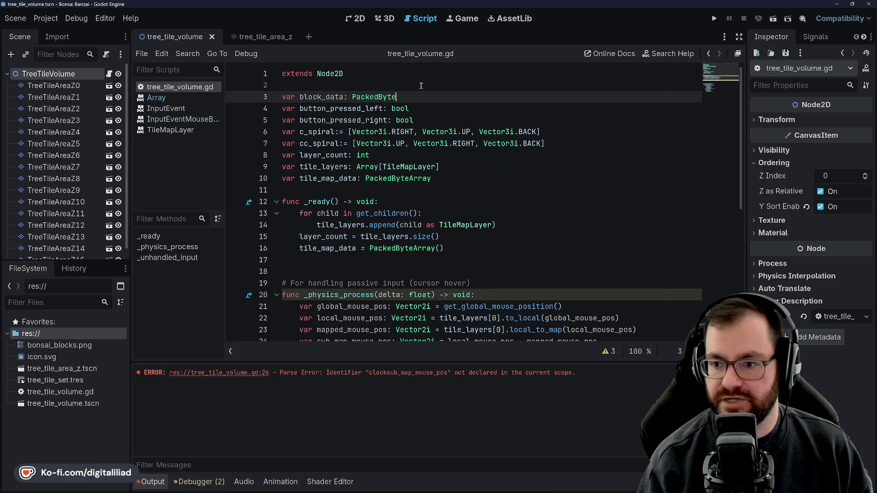
key(Return)
click(439, 144)
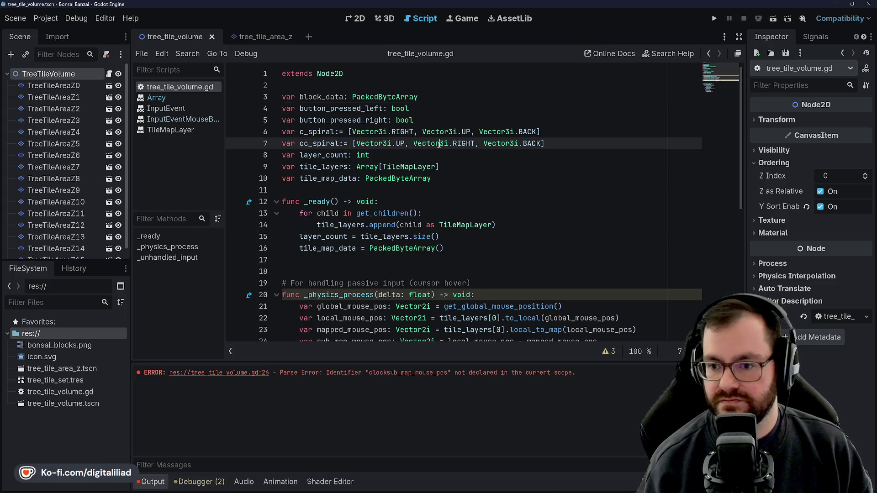
click(391, 167)
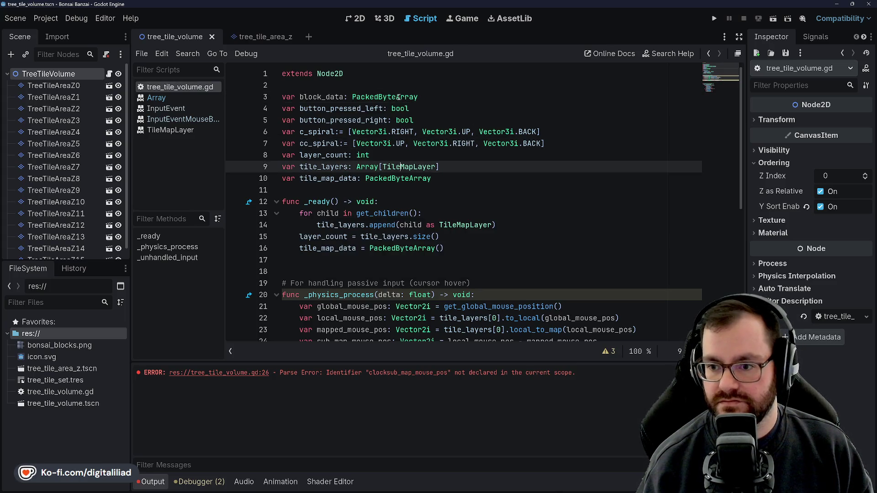
click(349, 96)
text(=)
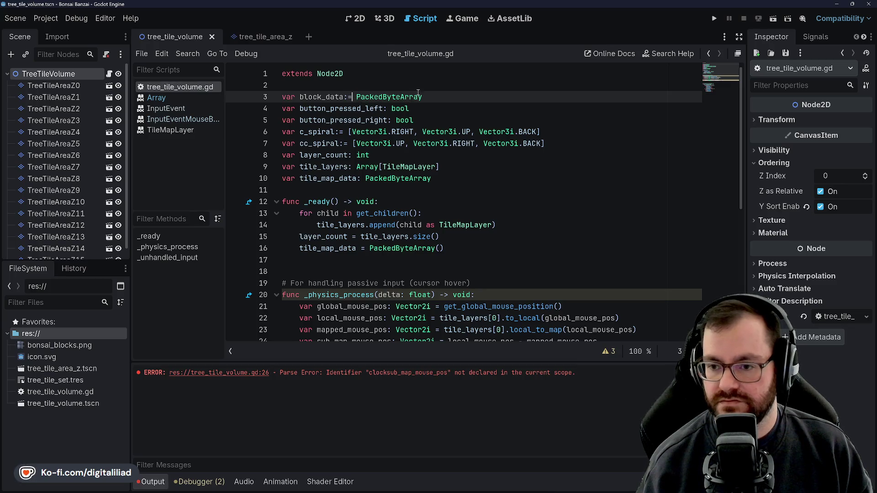
click(441, 97)
text((64 * 64)
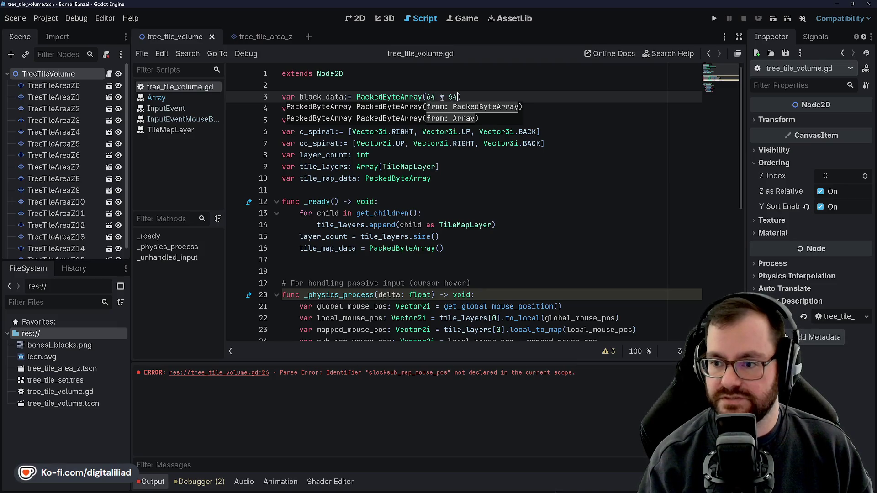
text( * 64)
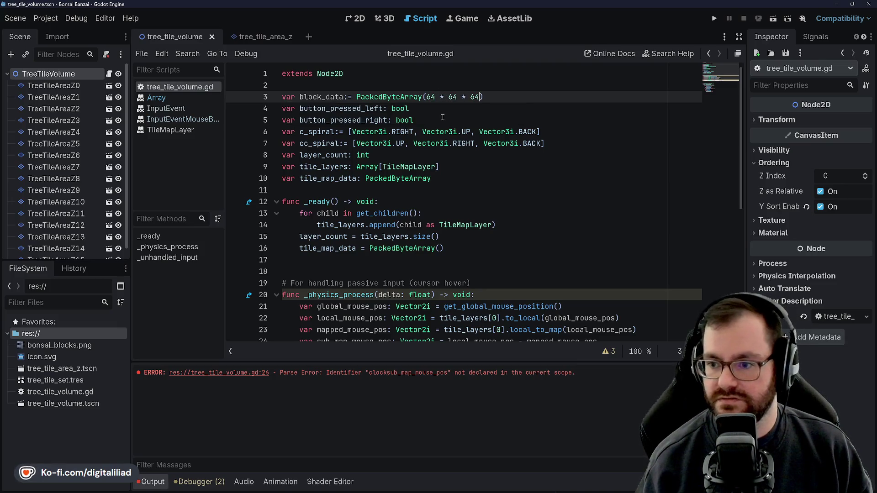
key(Down)
key(ctrl+s)
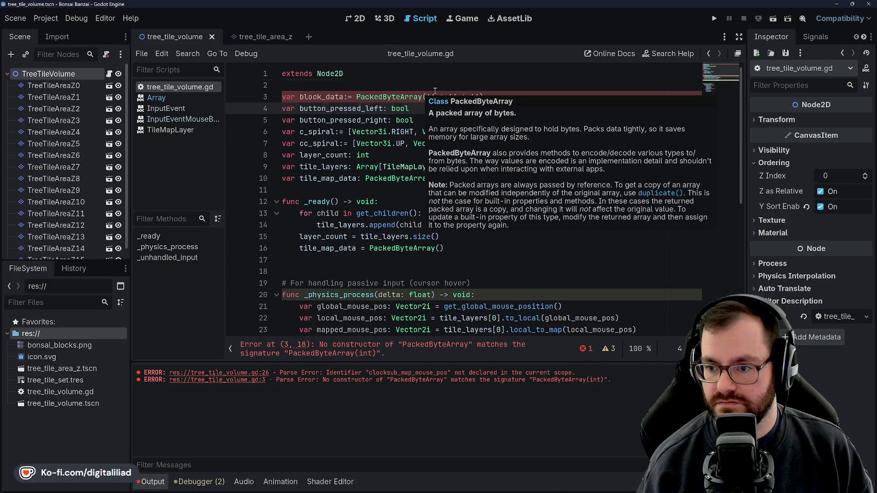
Step: Remove the extra '(' on line 3 and open the PackedByteArray documentation page
click(435, 93)
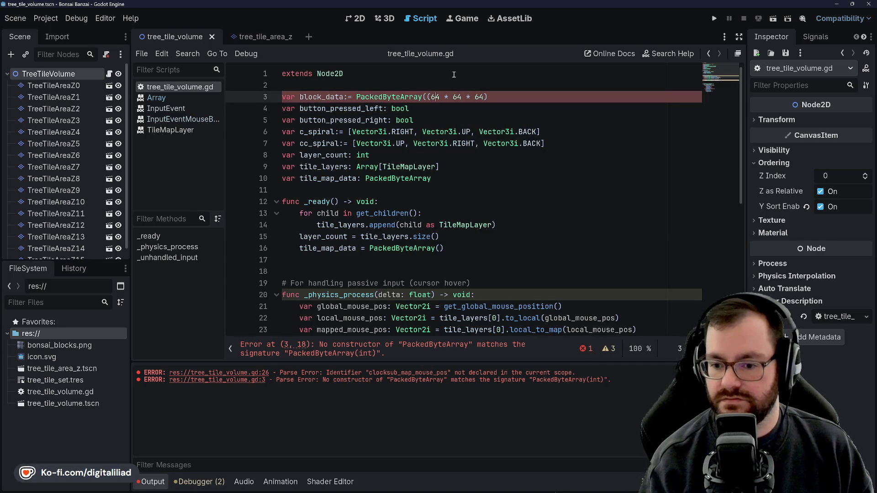
key(Right)
key(Right)
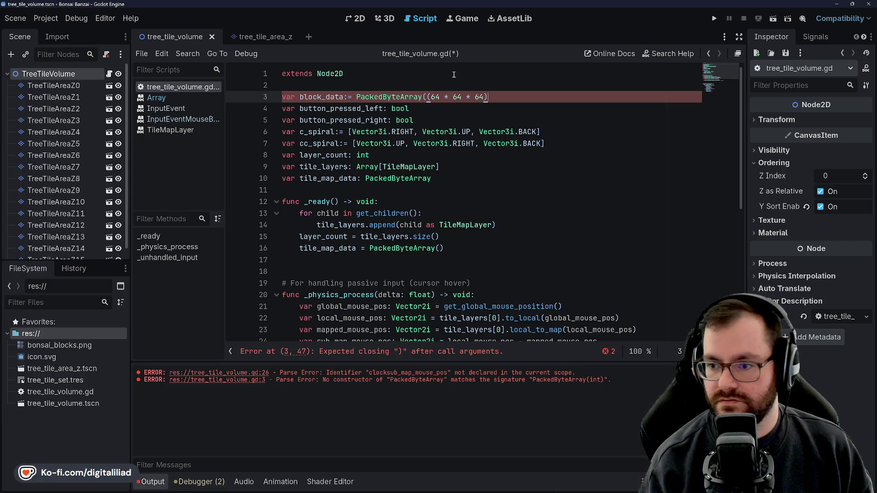
click(432, 97)
key(BackSpace)
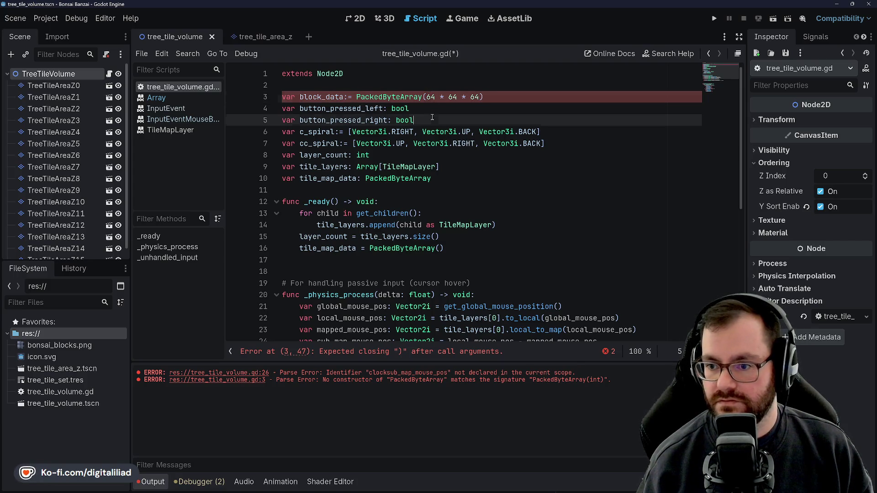
key(Down)
key(Down)
mouse_move(383, 98)
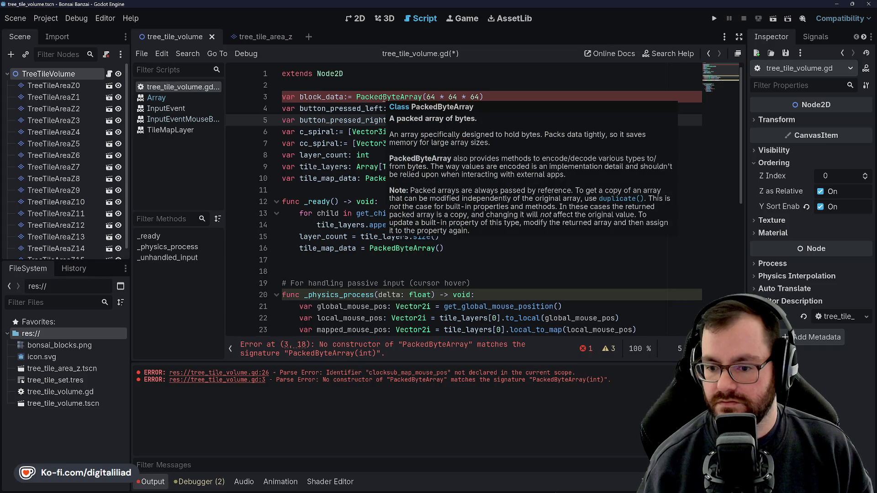
ctrl+click(371, 248)
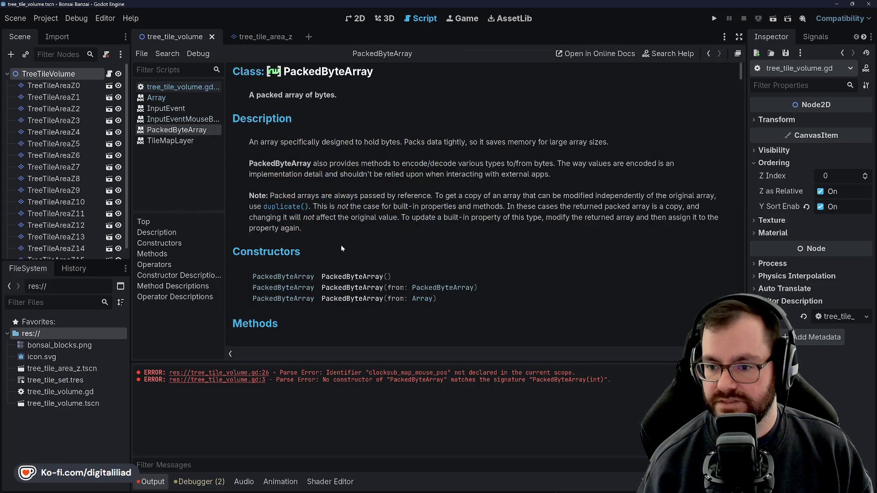
Step: Scroll through the PackedByteArray class reference page
scroll(347, 248, down, 2)
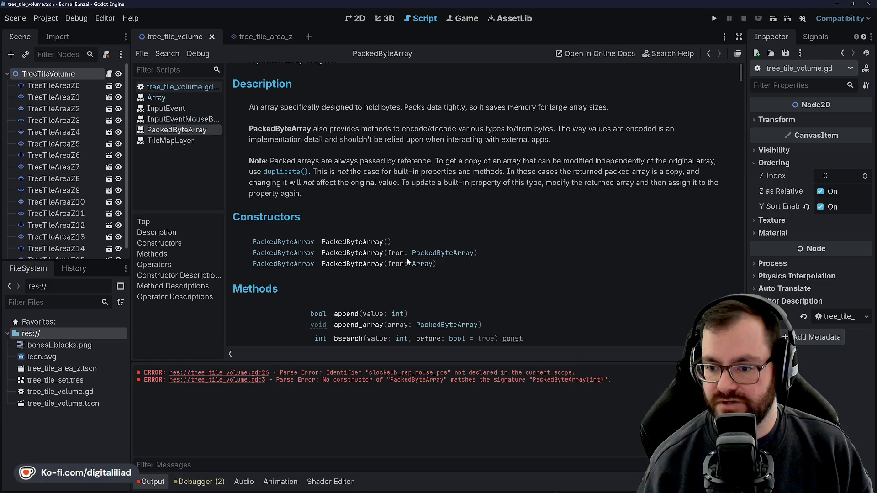
scroll(399, 268, down, 2)
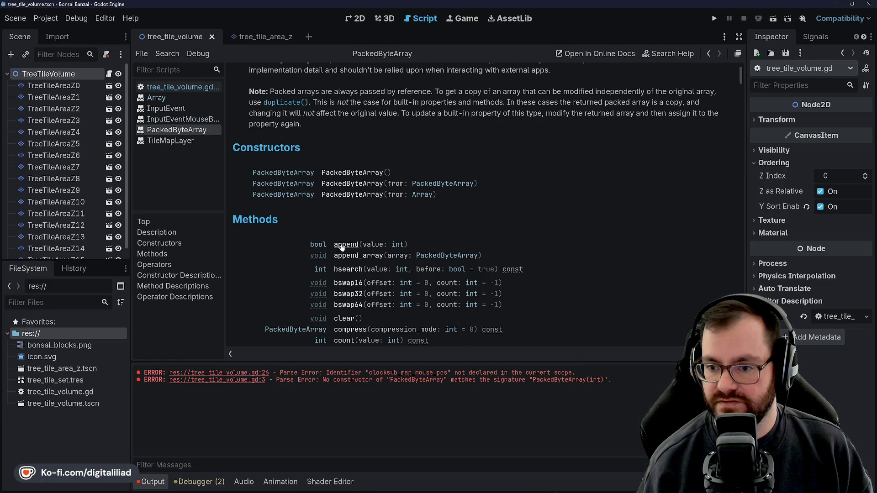
scroll(343, 249, up, 1)
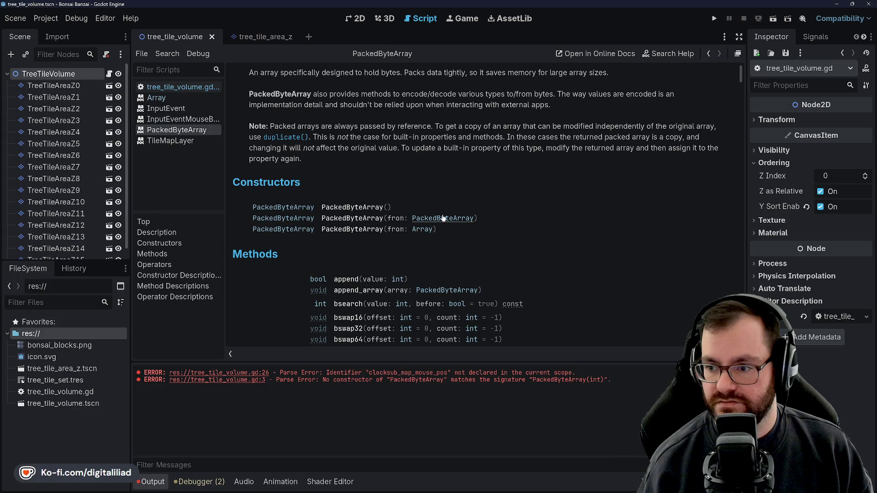
scroll(345, 209, down, 6)
scroll(309, 220, down, 15)
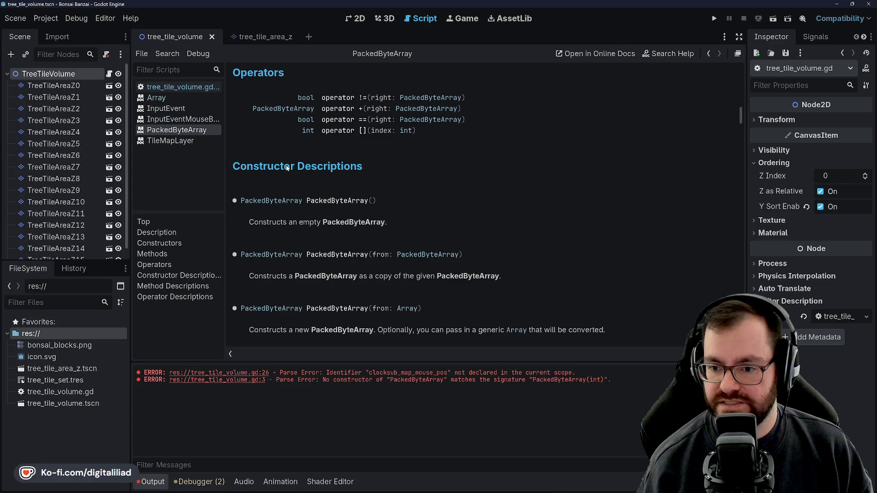
scroll(263, 192, down, 1)
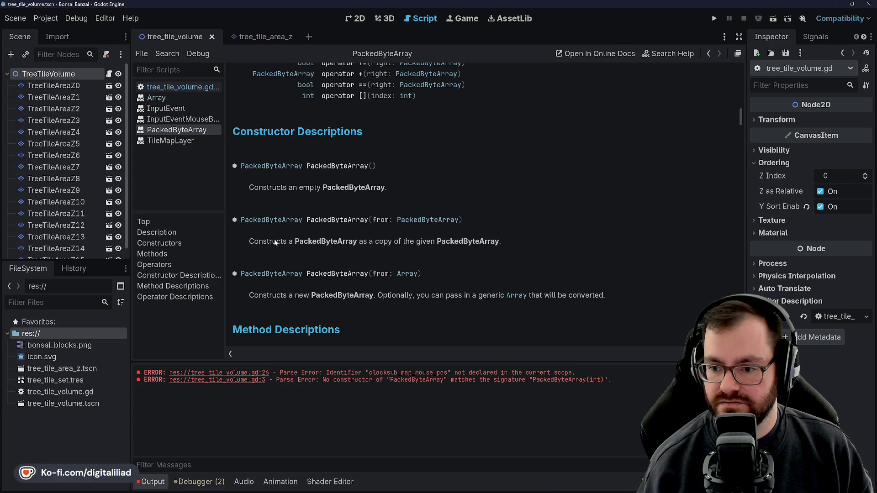
scroll(275, 242, down, 2)
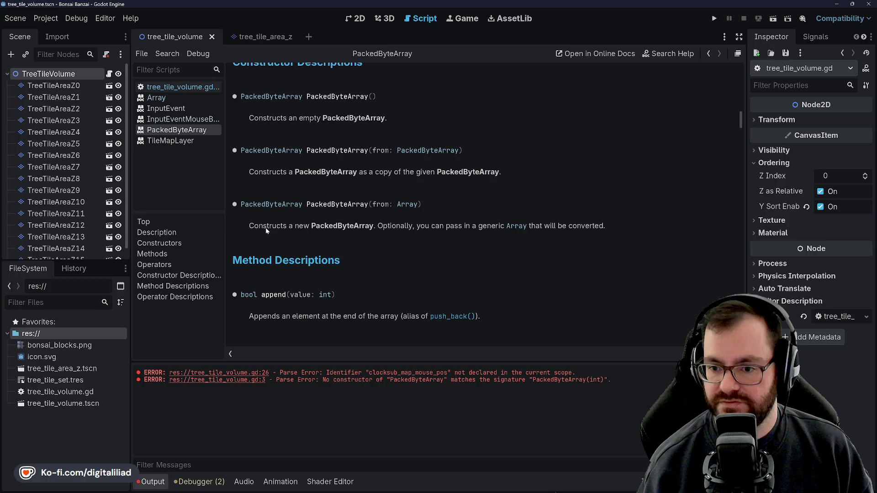
scroll(274, 233, up, 5)
scroll(338, 228, down, 5)
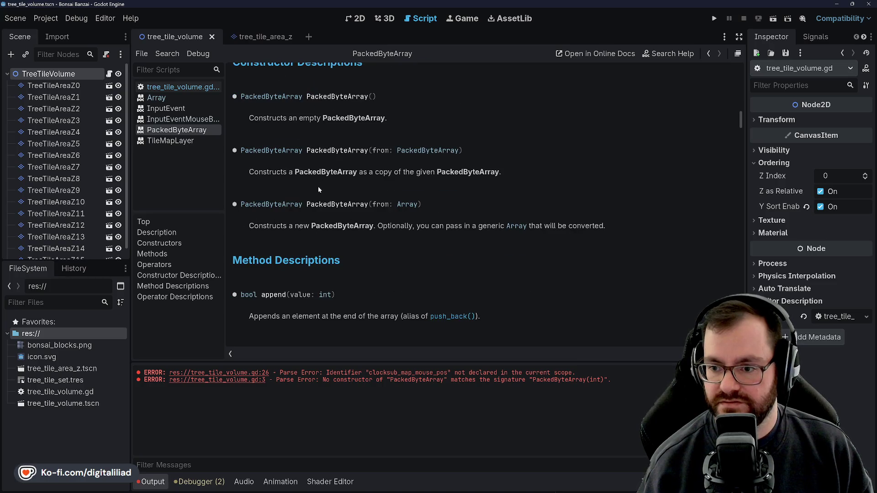
scroll(313, 195, up, 3)
Step: Return to tree_tile_volume.gd, then bring the browser's jam theme and notes to the front
click(183, 86)
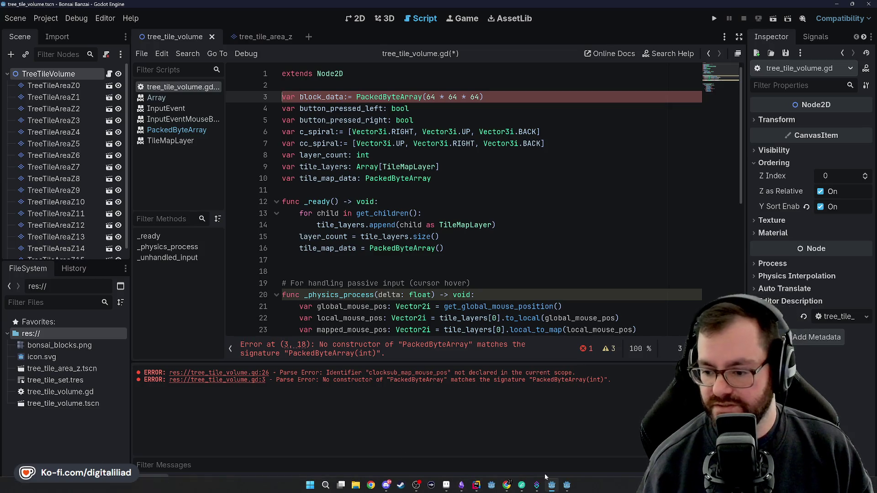
mouse_move(506, 485)
click(599, 451)
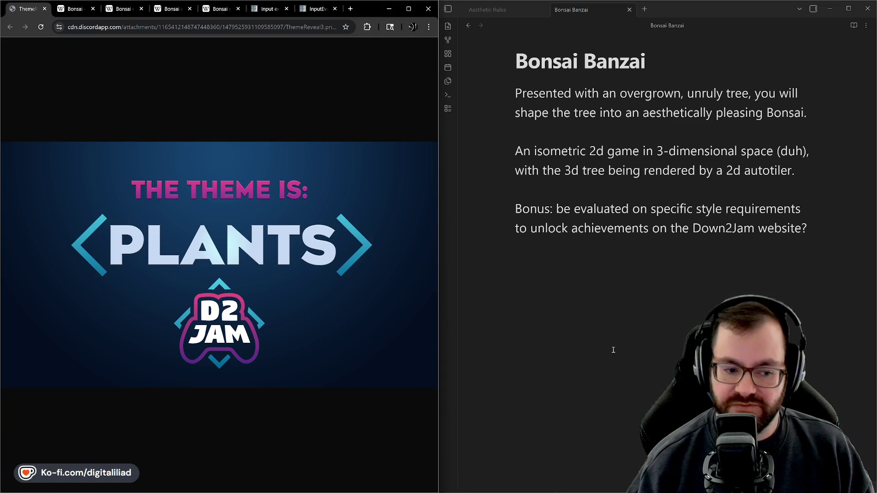
mouse_move(551, 488)
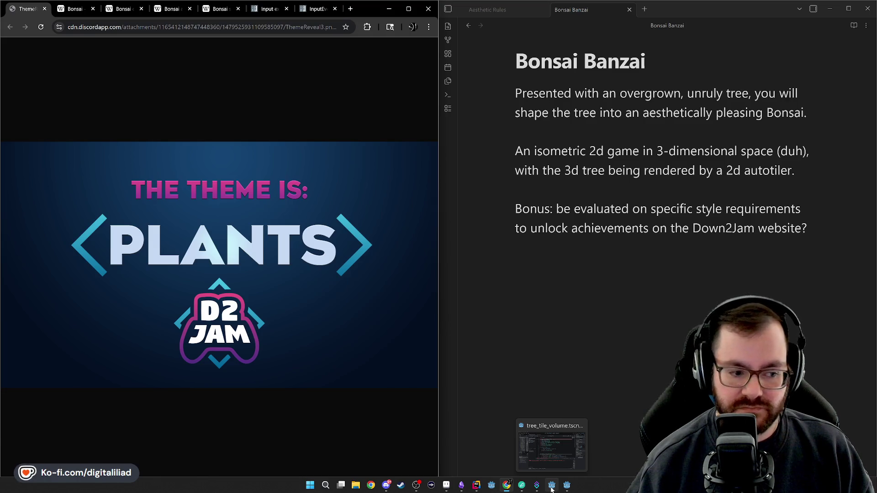
click(551, 487)
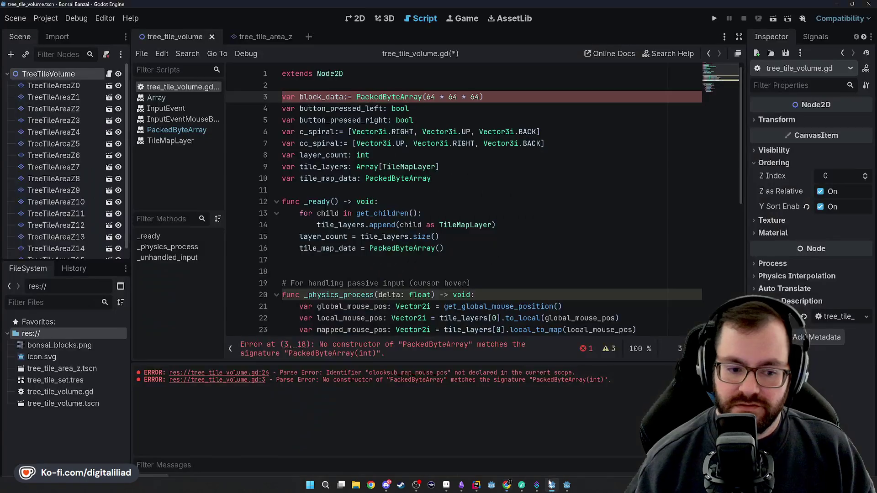
Step: Look over the script from the _ready function down to line 28
click(365, 271)
click(372, 260)
scroll(371, 262, down, 1)
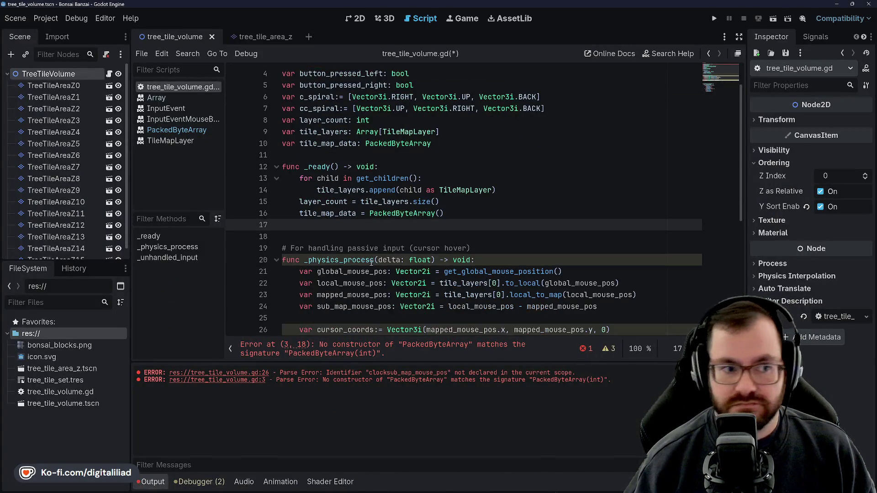
click(461, 214)
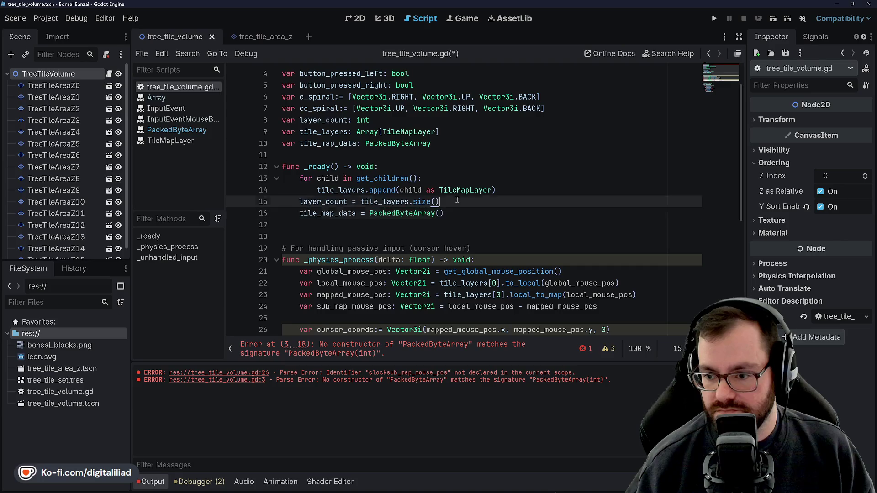
scroll(436, 227, down, 2)
click(349, 232)
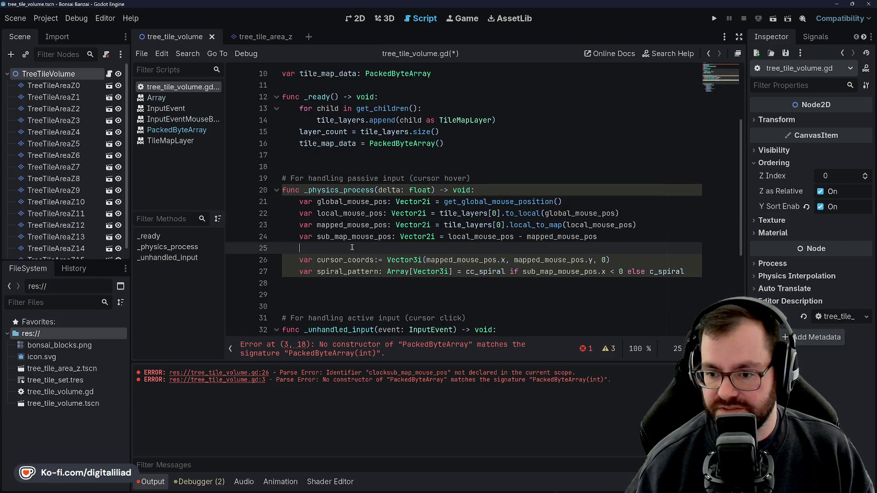
scroll(363, 261, down, 1)
scroll(363, 261, down, 1)
click(347, 219)
scroll(340, 220, up, 5)
Step: Change block_data's type on line 3 from PackedByteArray to Array[int]
click(363, 78)
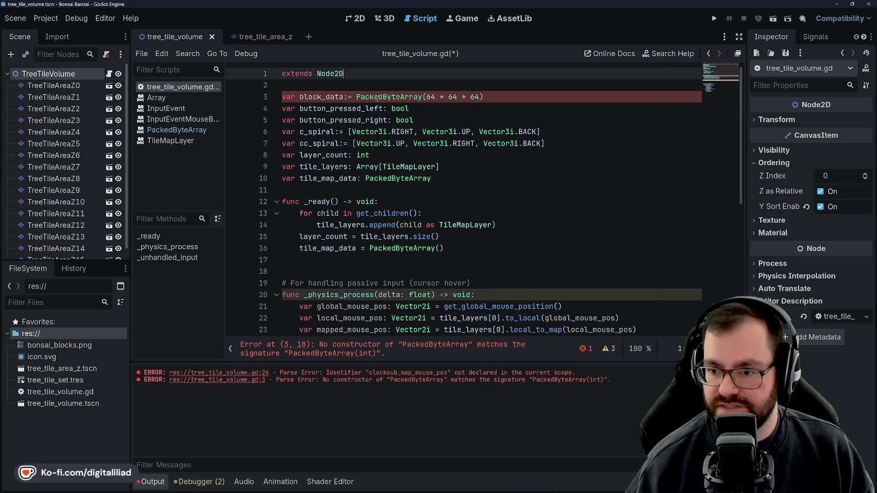
click(484, 96)
click(374, 97)
double_click(373, 97)
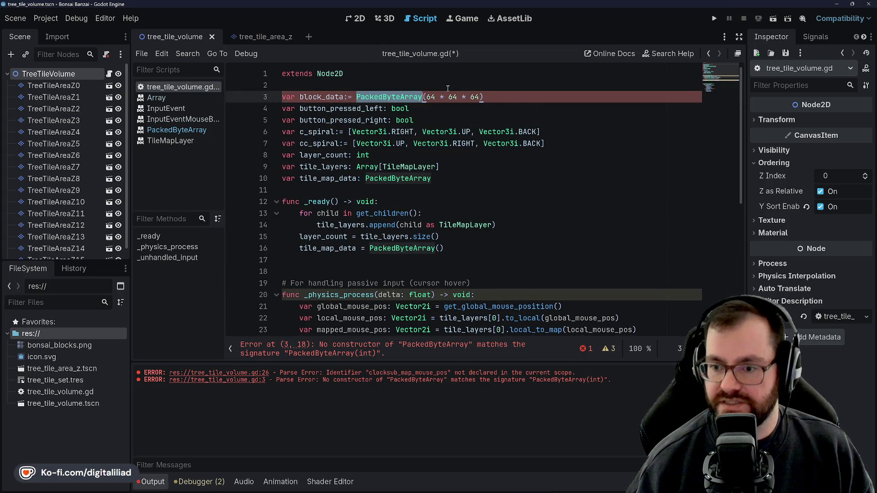
key(BackSpace)
text(Array)
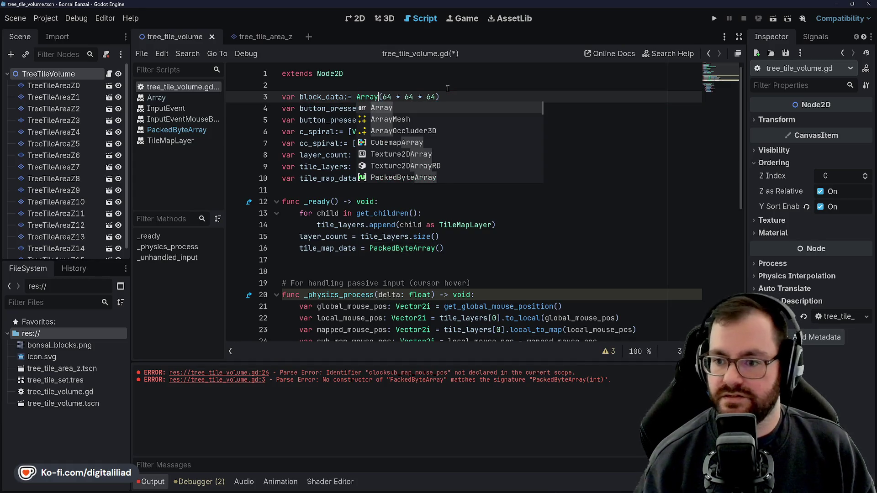
text([)
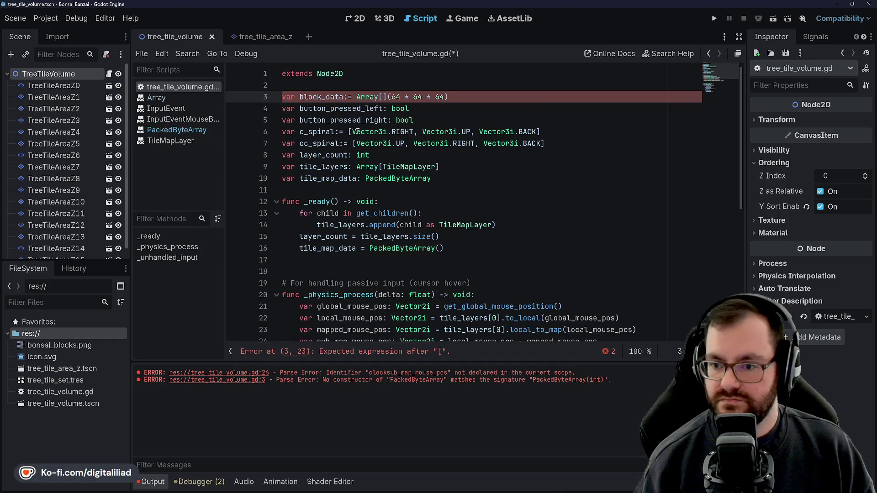
key(BackSpace)
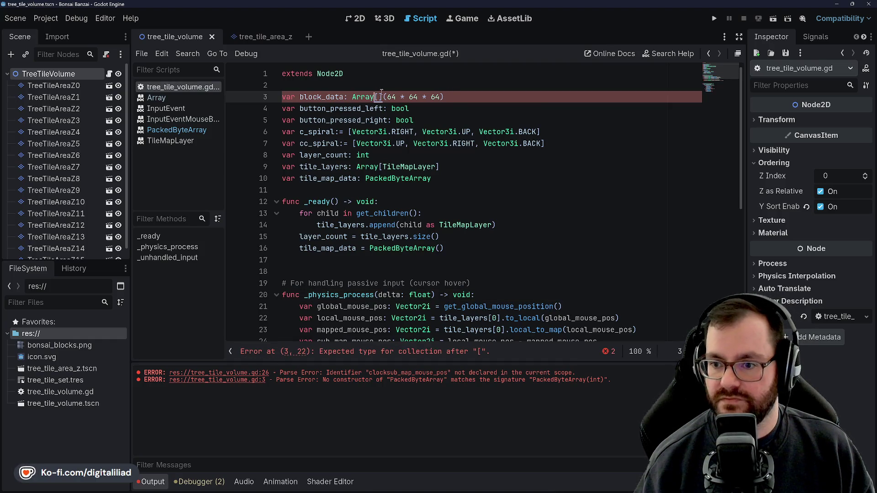
text(int)
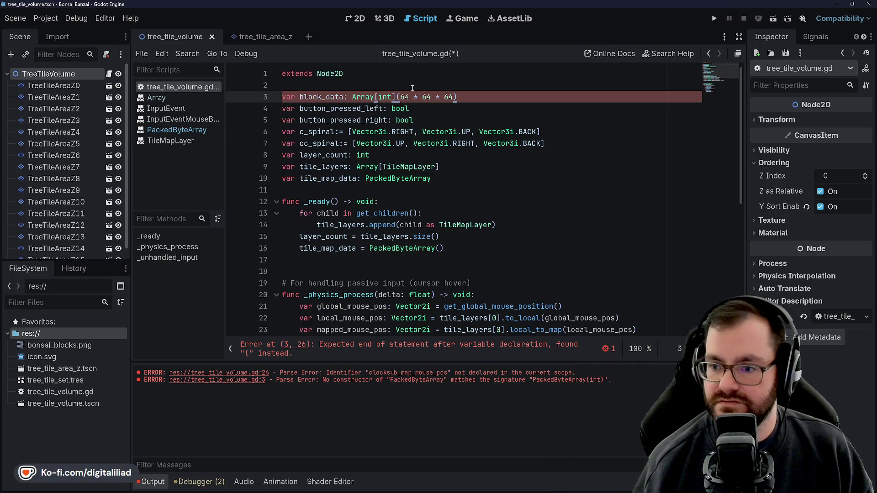
Step: Replace Array[int](64 * 64 * 64) with PackedInt64Array from autocomplete and save
click(384, 97)
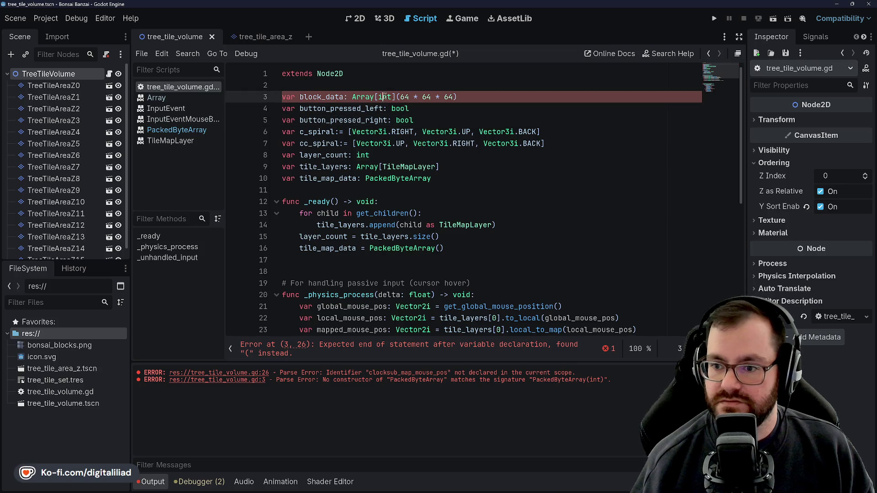
click(426, 105)
double_click(362, 97)
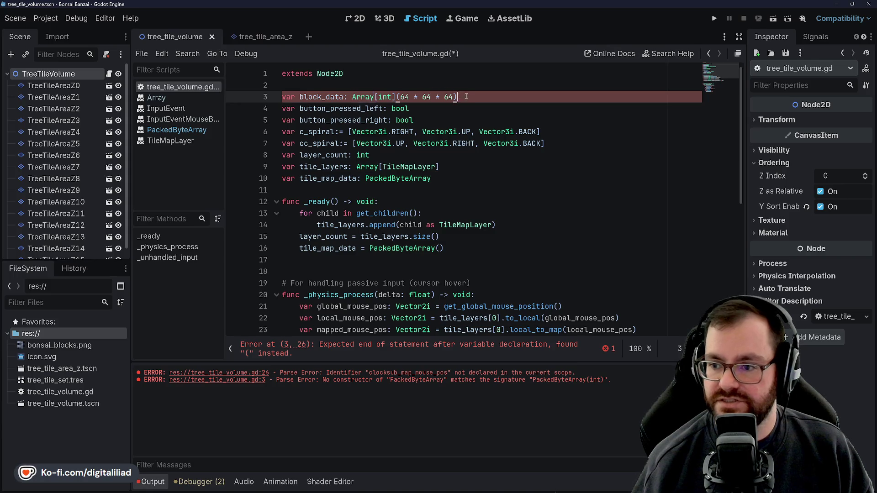
drag(457, 96, 352, 97)
key(BackSpace)
text(acked)
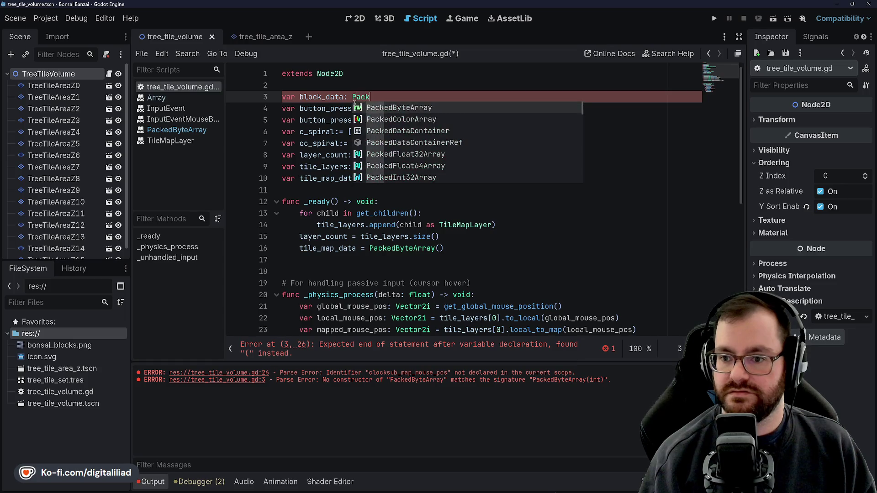
key(Down)
key(Down)
key(Down)
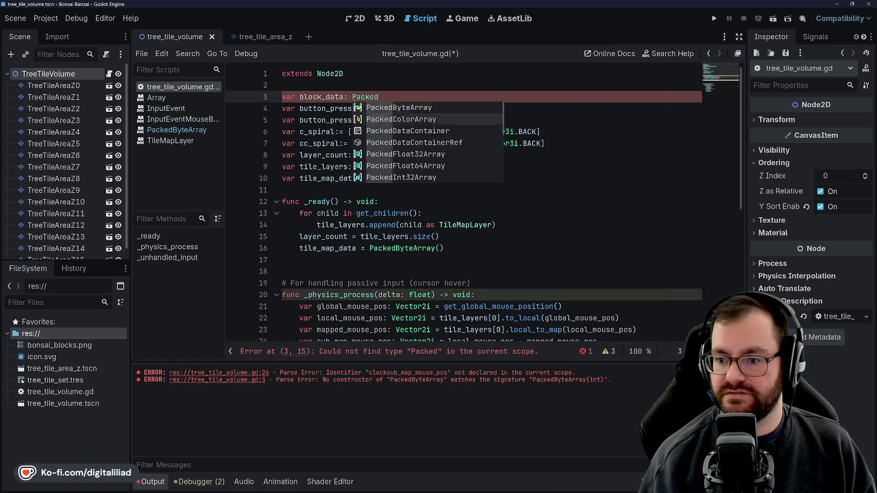
key(Up)
key(Up)
key(Up)
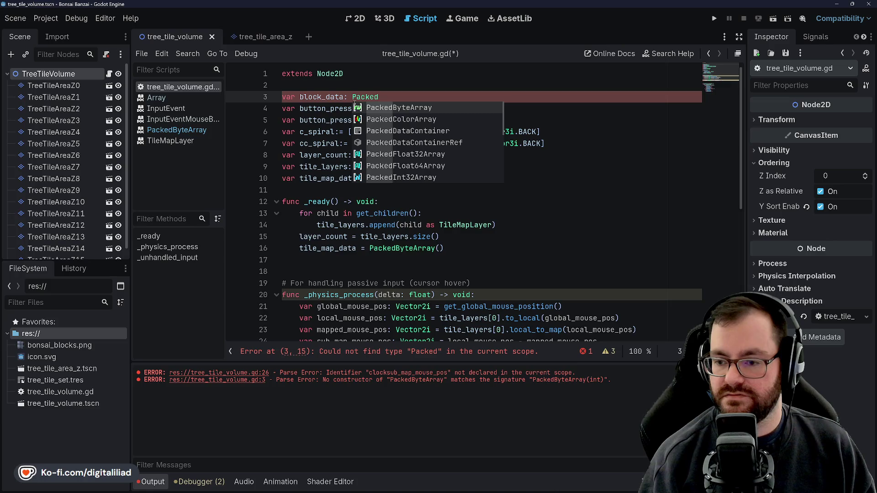
key(Down)
key(Down)
key(Down)
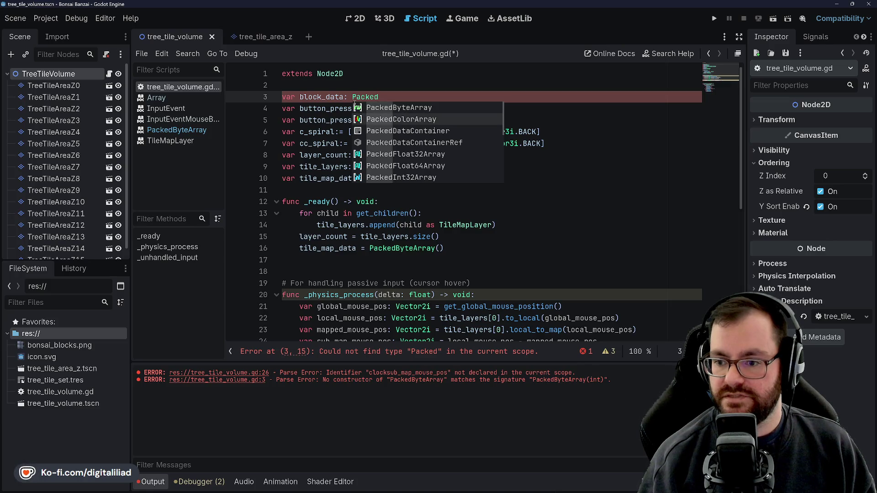
key(Down)
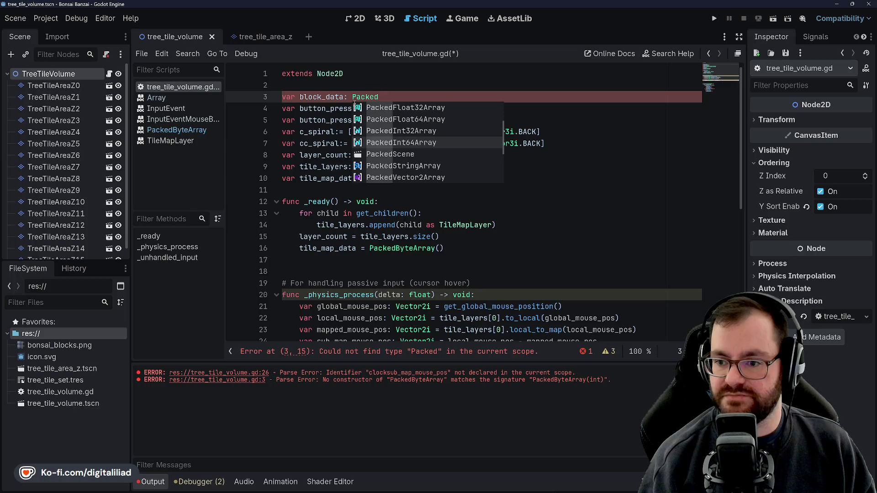
key(Return)
key(ctrl+s)
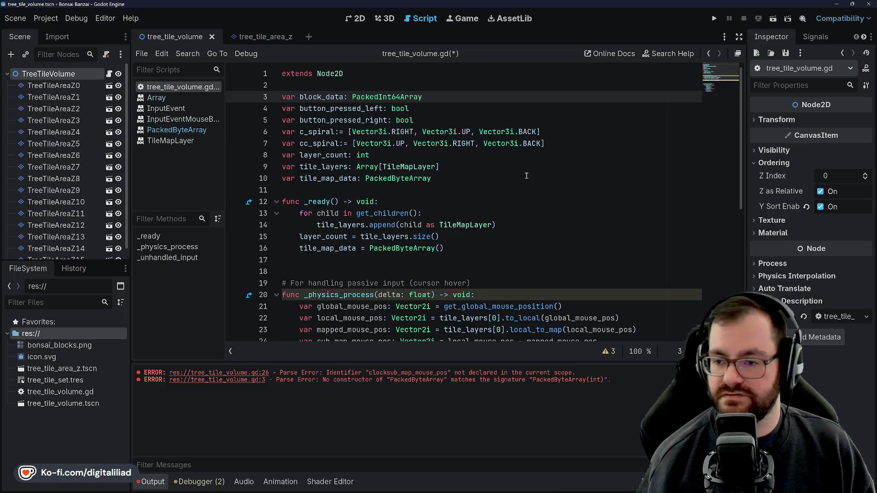
click(443, 156)
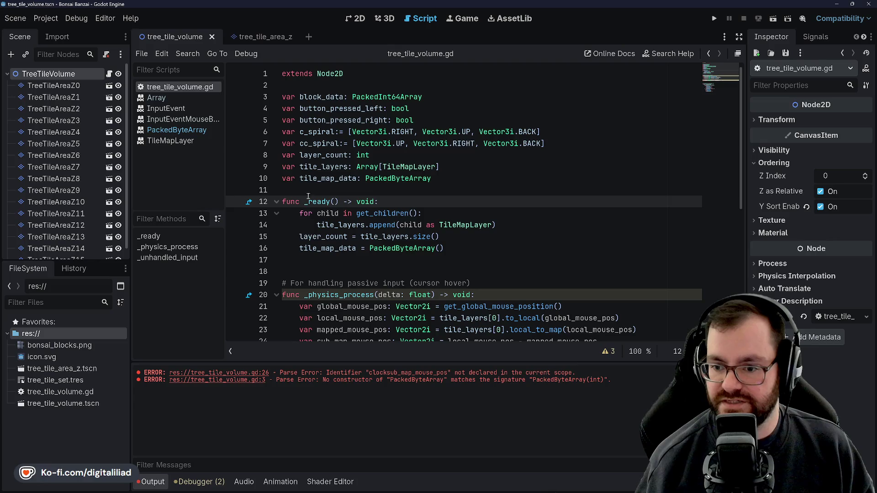
Step: Add 'block_data = PackedInt64Array()' as the first line of _ready
scroll(411, 183, down, 1)
key(Return)
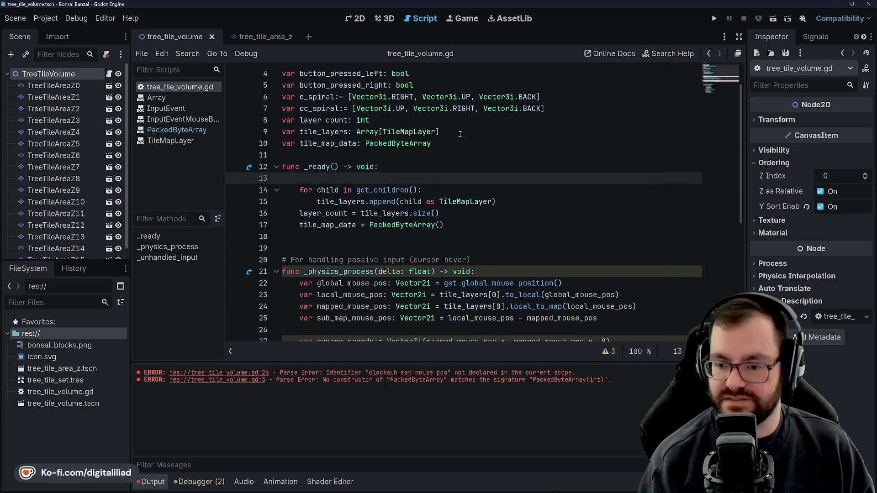
scroll(460, 134, up, 1)
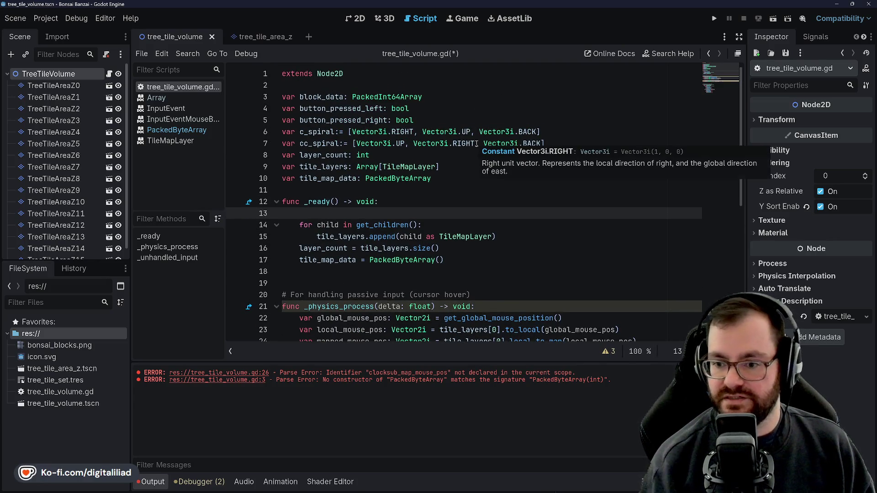
text(block_data)
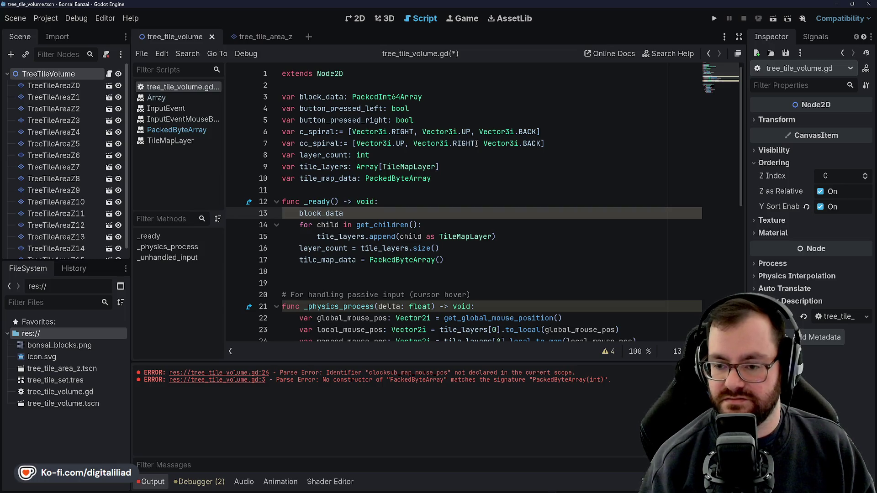
text( = )
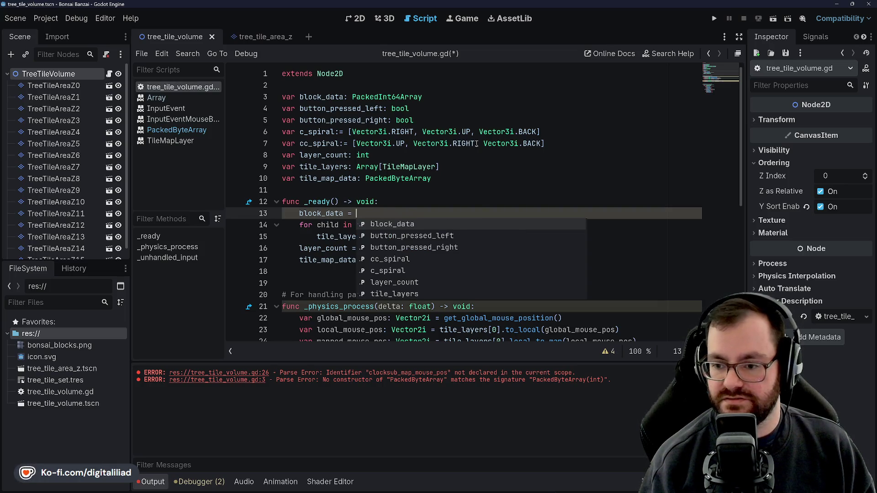
text(Packed)
key(Down)
key(Down)
key(Down)
key(Return)
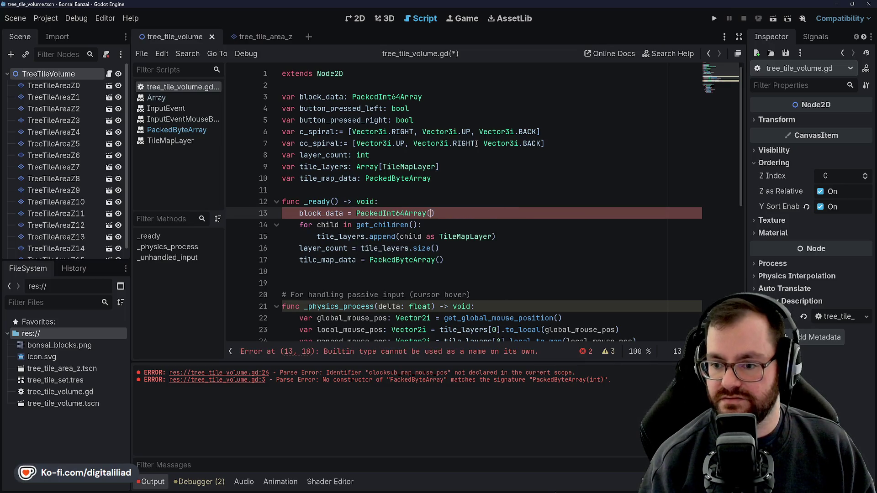
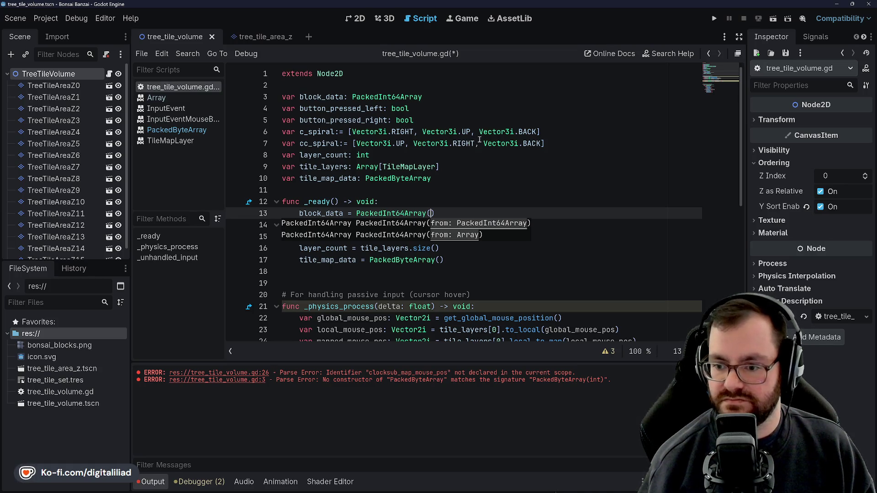
Step: Put Array[64 * 64 * 64] inside PackedInt64Array() on line 13 and save the script
mouse_move(406, 181)
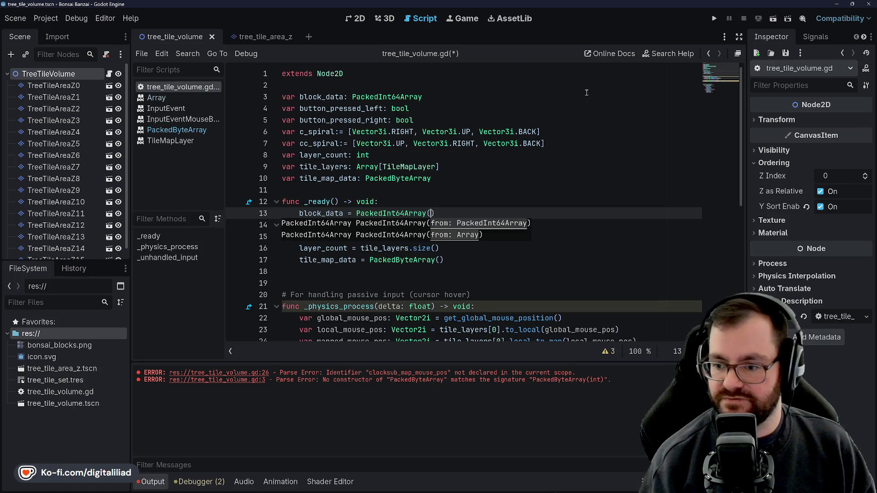
text(Array()
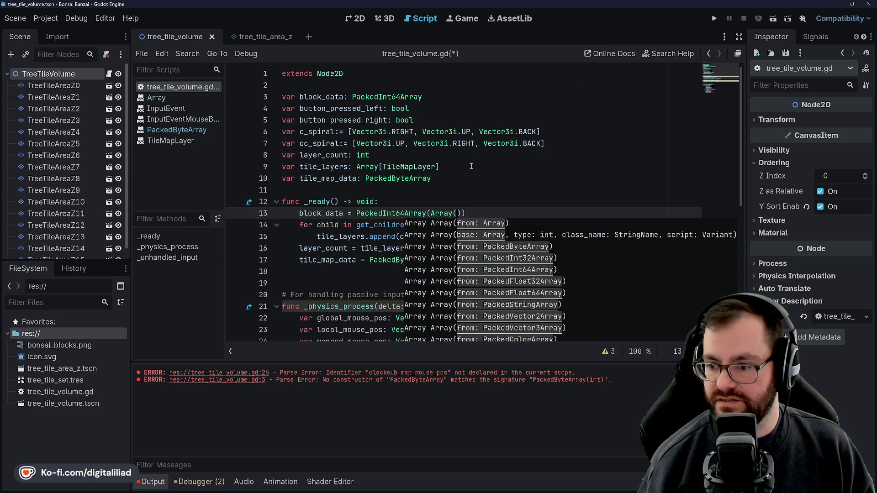
key(BackSpace)
text([64 )
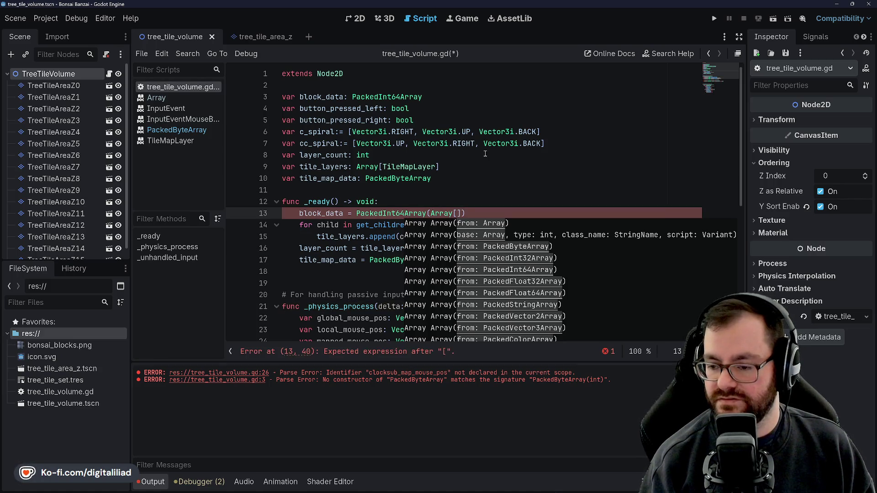
text(* 64 *)
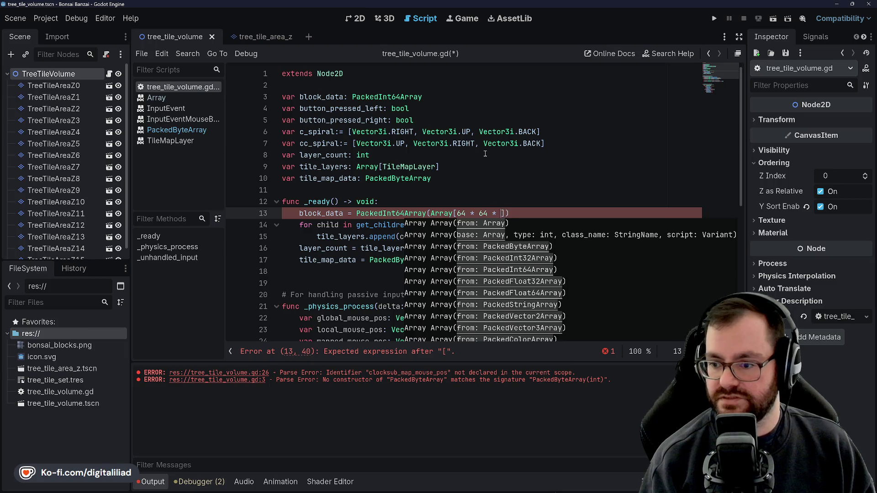
click(484, 143)
key(ctrl+s)
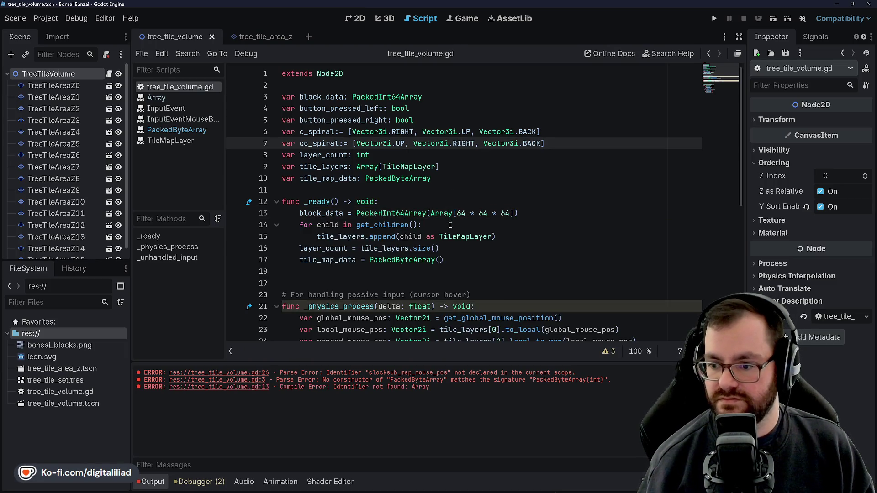
Step: Select the Int64 part of the block_data type in the line 3 declaration
click(450, 225)
click(442, 221)
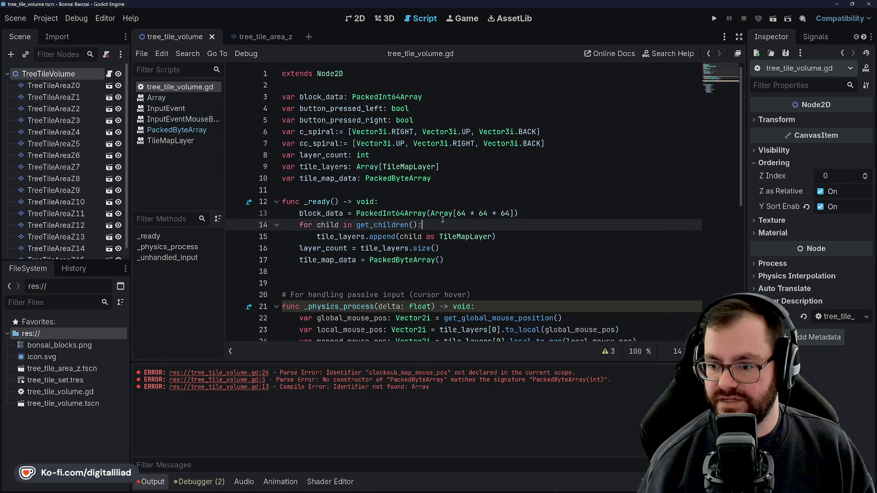
double_click(388, 213)
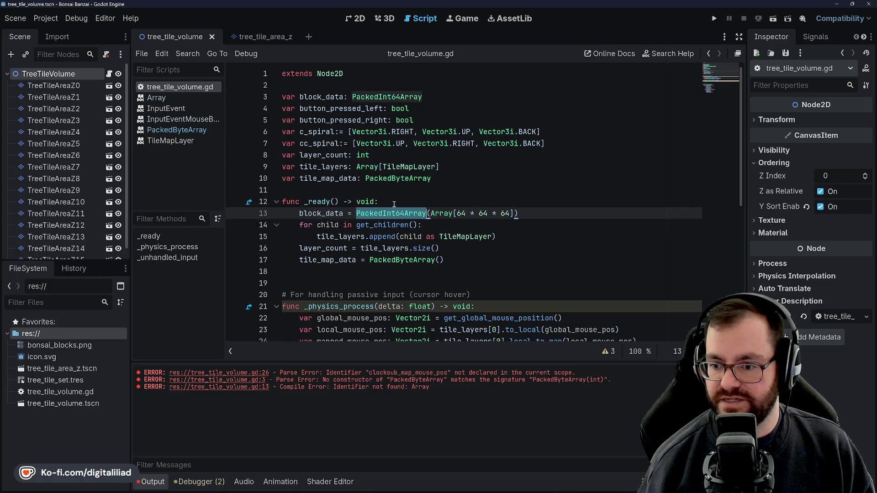
double_click(321, 214)
double_click(362, 213)
key(Up)
double_click(388, 213)
key(Up)
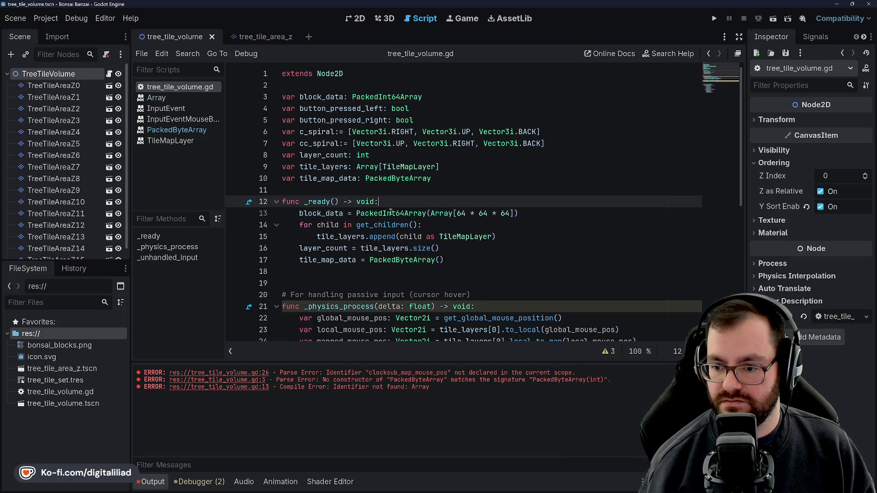
mouse_move(390, 212)
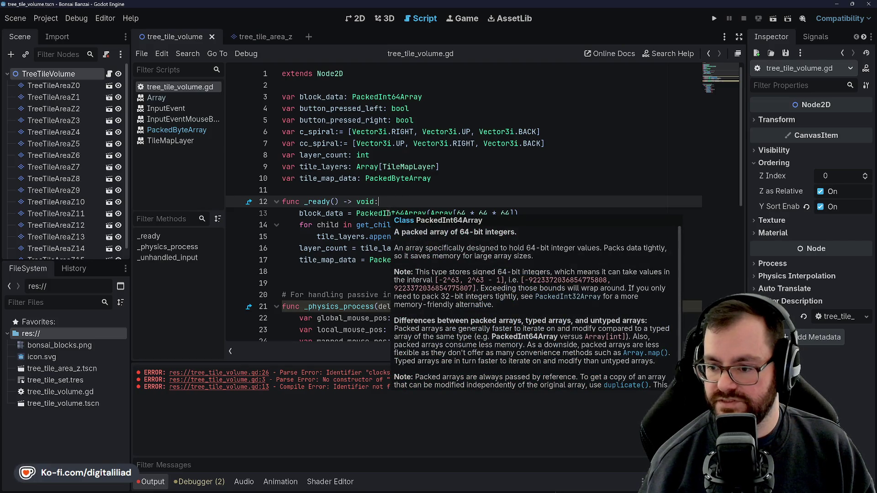
drag(383, 213, 401, 213)
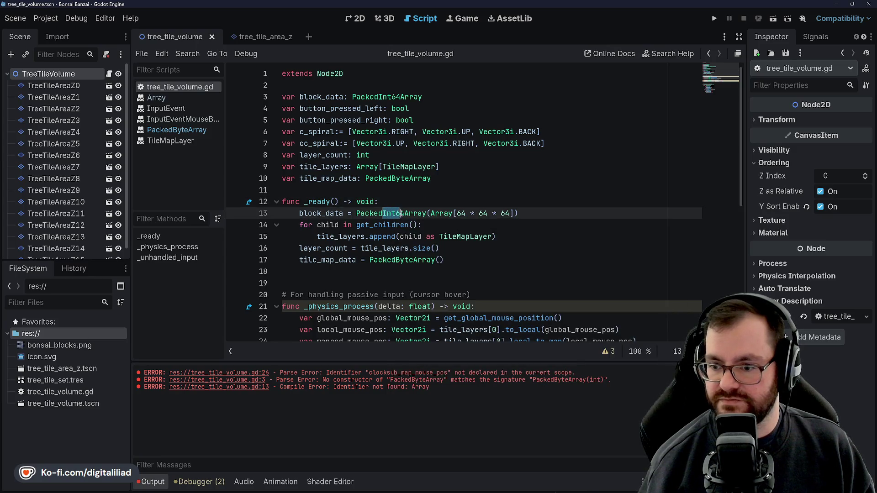
drag(378, 96, 400, 97)
Step: Change block_data's type to PackedByteArray on lines 3 and 13
text(Byte)
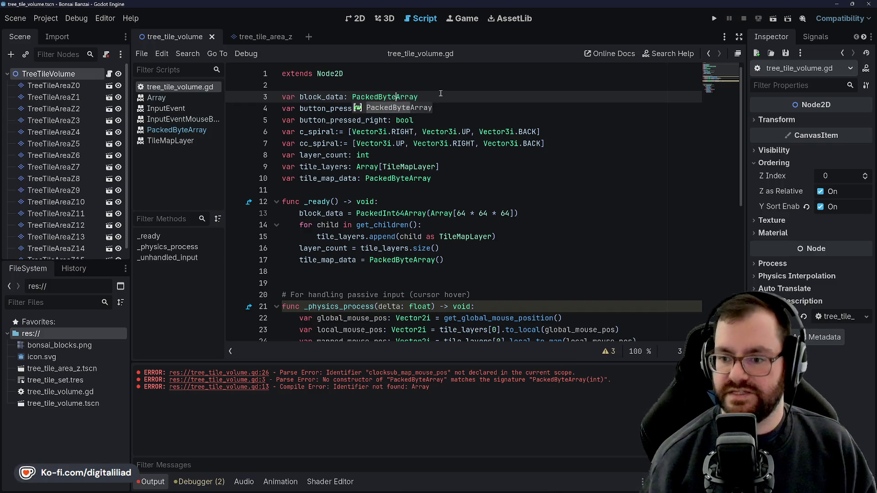
click(369, 155)
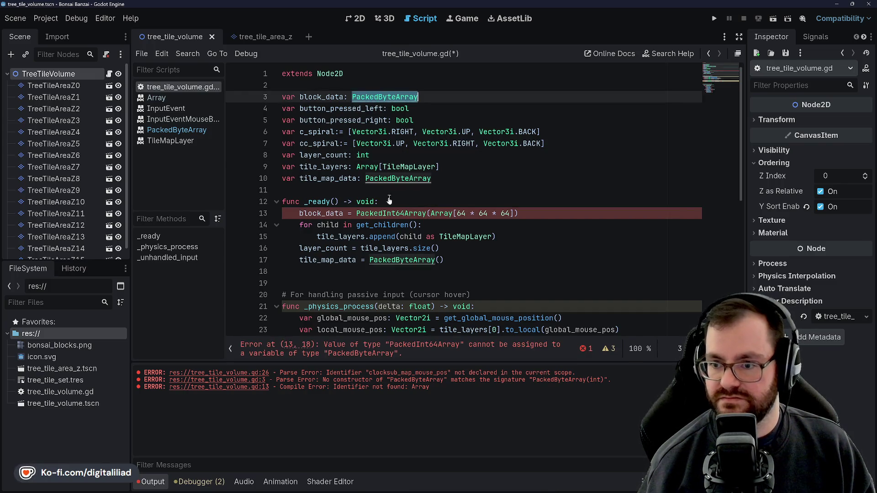
click(383, 213)
double_click(384, 213)
text(PackedByteArray)
key(ctrl+s)
Step: Write block_data.resize(64 * 64 * 64) in _ready and save the script
key(Down)
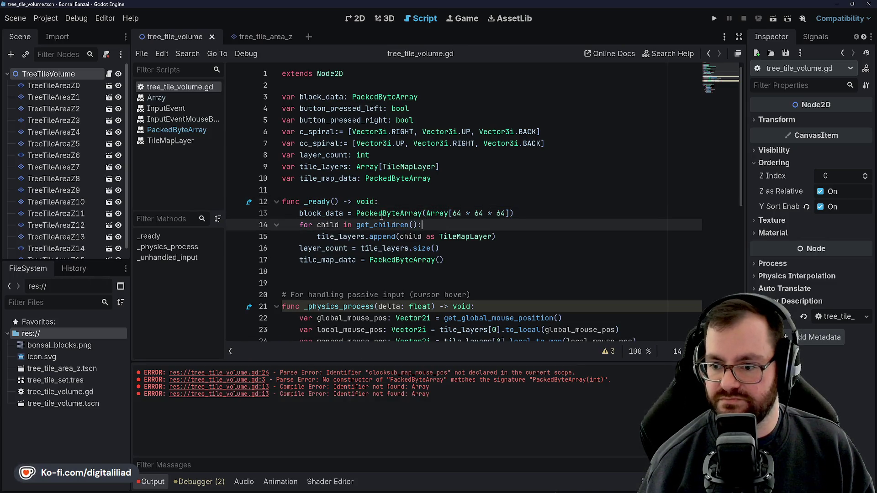
text(.res)
key(Return)
text(64 * )
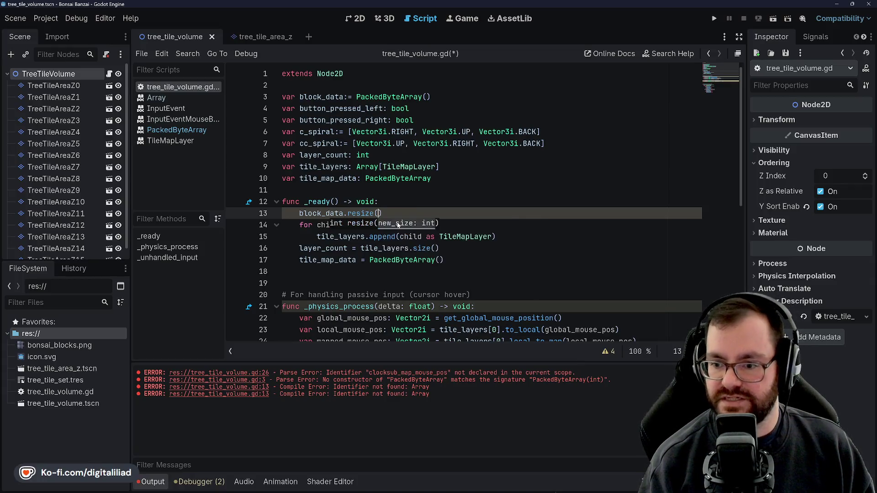
text(64 * 64)
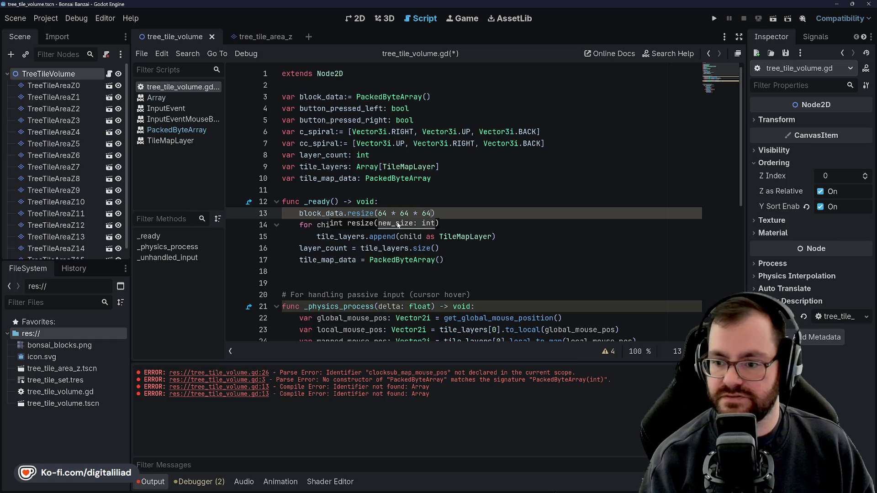
key(ctrl+s)
Step: Move the caret to the empty line 18 after _ready
click(517, 237)
click(439, 260)
click(493, 236)
click(492, 224)
click(519, 237)
click(468, 250)
click(467, 258)
click(462, 271)
scroll(462, 269, down, 1)
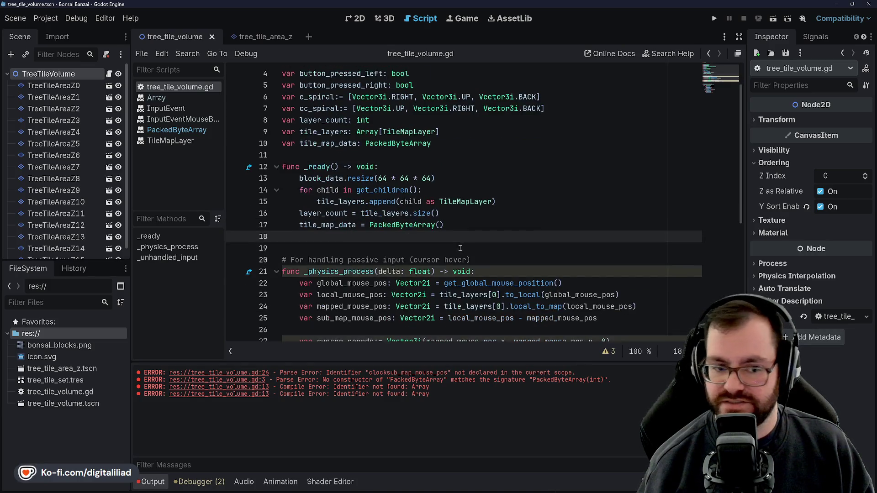
Step: Move the caret between the resize line and the empty line 18 after _ready
scroll(389, 212, down, 1)
click(389, 213)
click(389, 202)
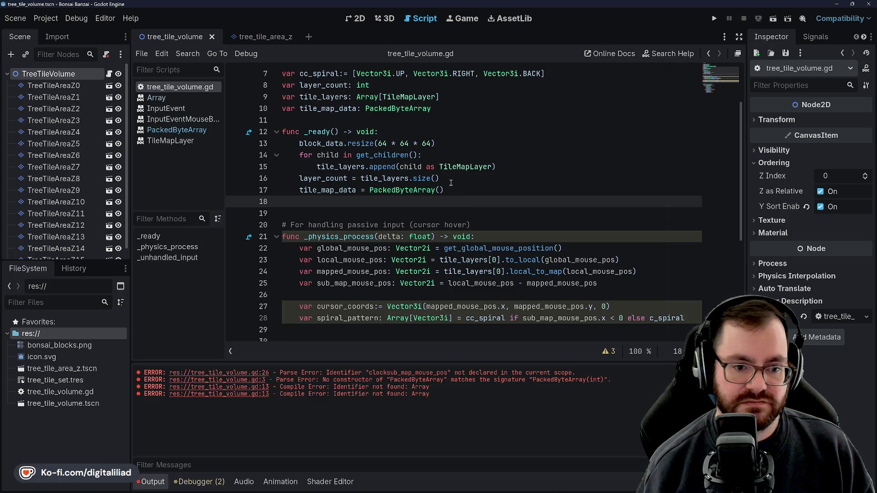
click(444, 143)
click(462, 167)
click(477, 189)
click(468, 203)
click(468, 210)
click(420, 204)
click(445, 156)
click(447, 145)
click(447, 155)
click(457, 190)
click(450, 143)
click(452, 133)
click(456, 155)
click(465, 177)
click(471, 202)
scroll(404, 211, down, 1)
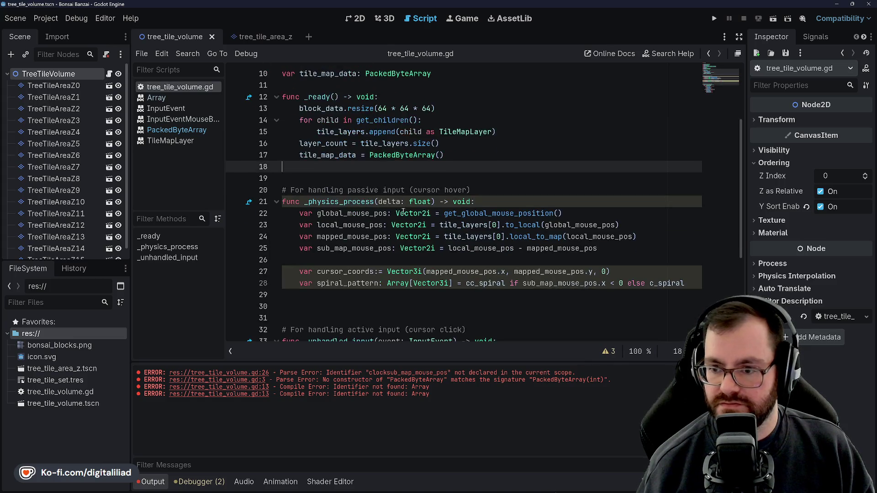
Step: Change the resize size to 16 * 16 * 16 and save the script
double_click(382, 108)
text(16 * )
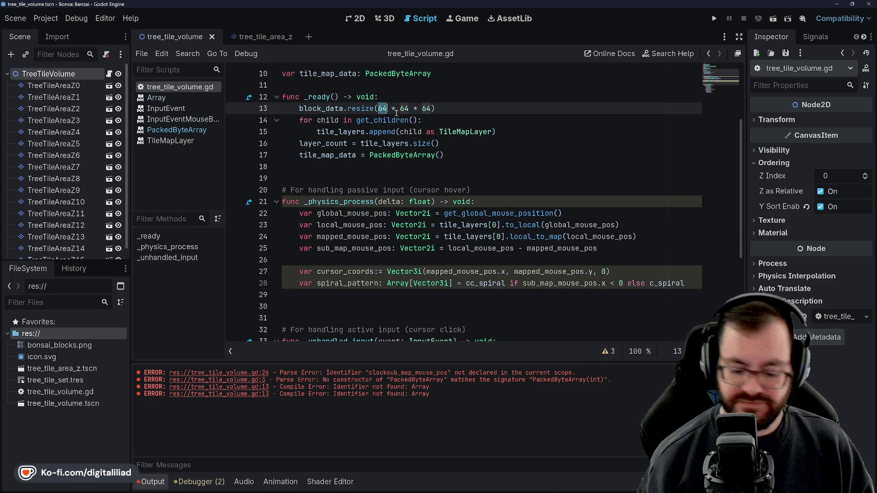
text(1)
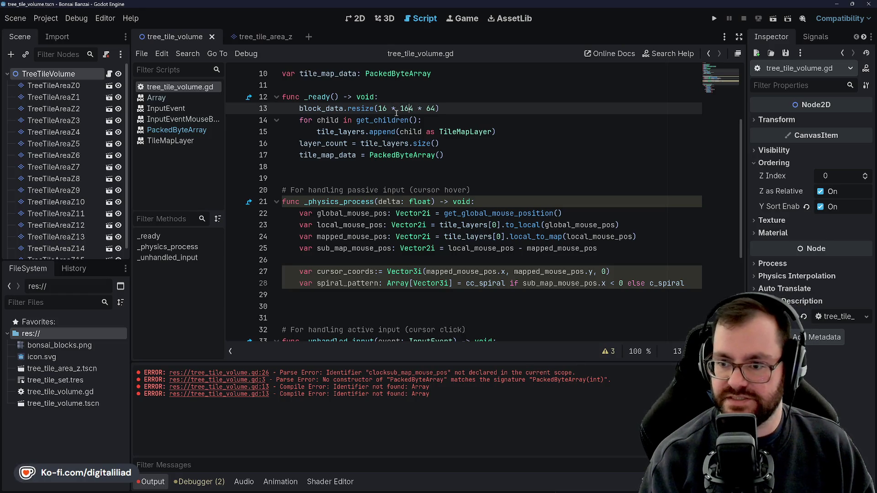
key(Right)
key(Right)
key(Right)
key(Delete)
key(Delete)
text(16)
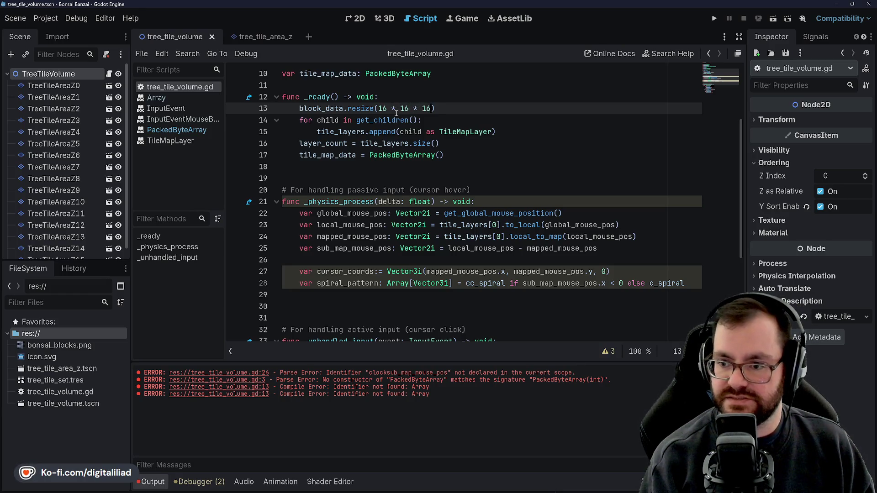
click(347, 167)
key(ctrl+s)
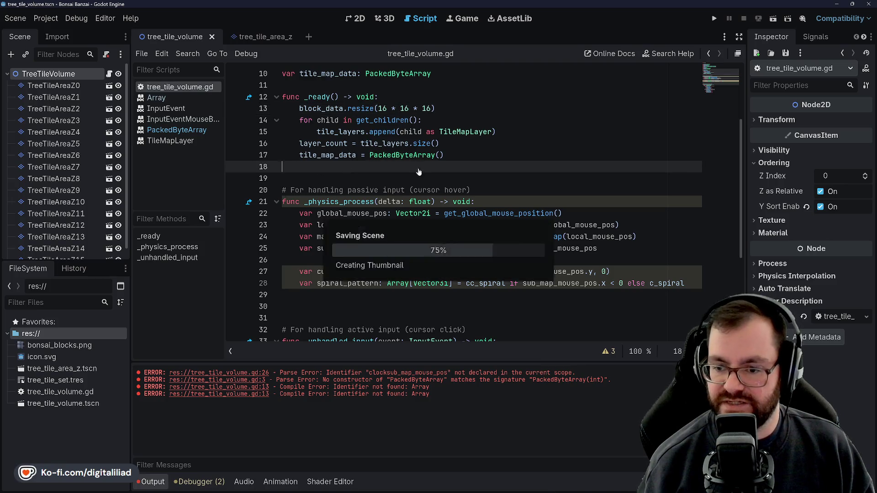
Step: Insert a blank line after line 29 in _physics_process, then switch to the other project window
scroll(377, 217, down, 1)
click(343, 260)
scroll(357, 232, down, 1)
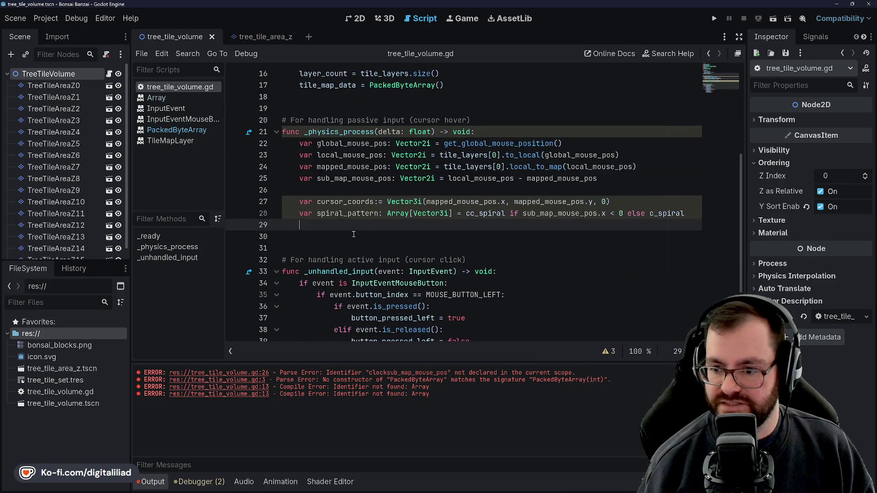
scroll(367, 231, up, 4)
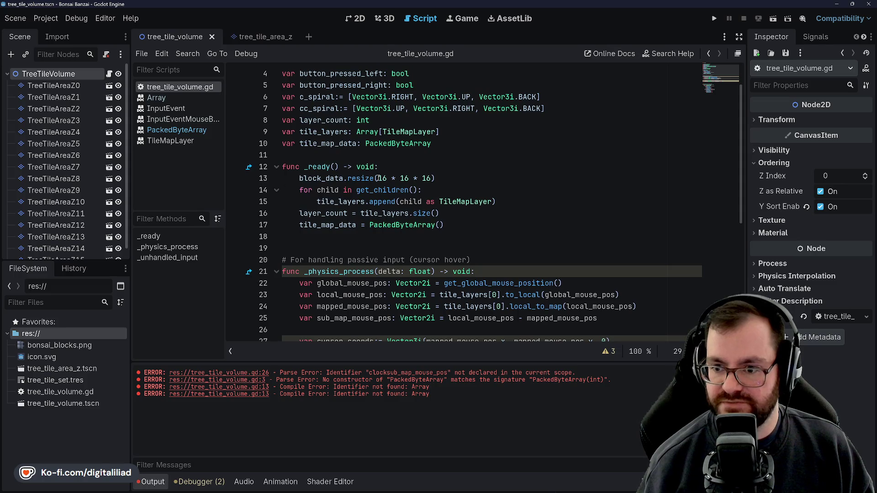
scroll(467, 226, down, 4)
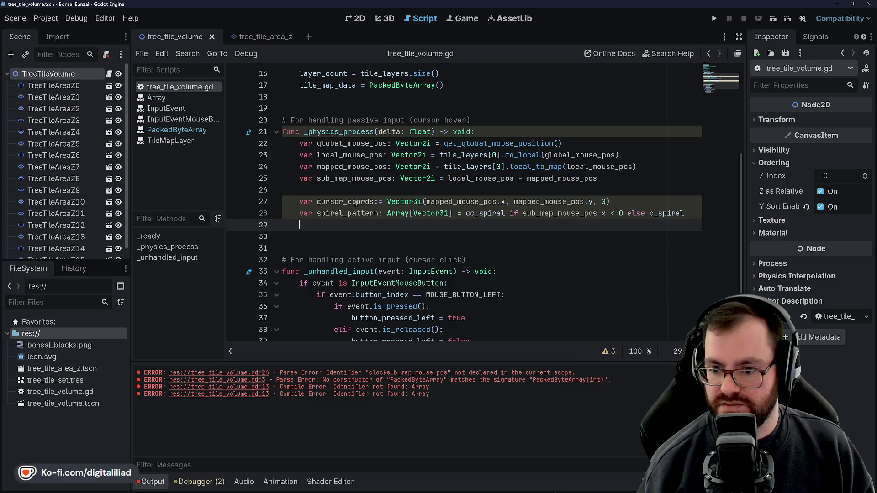
key(Return)
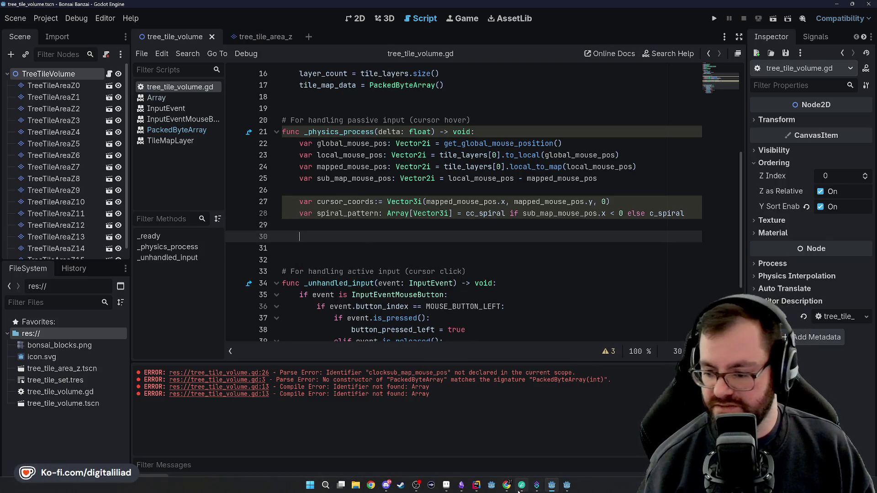
mouse_move(569, 489)
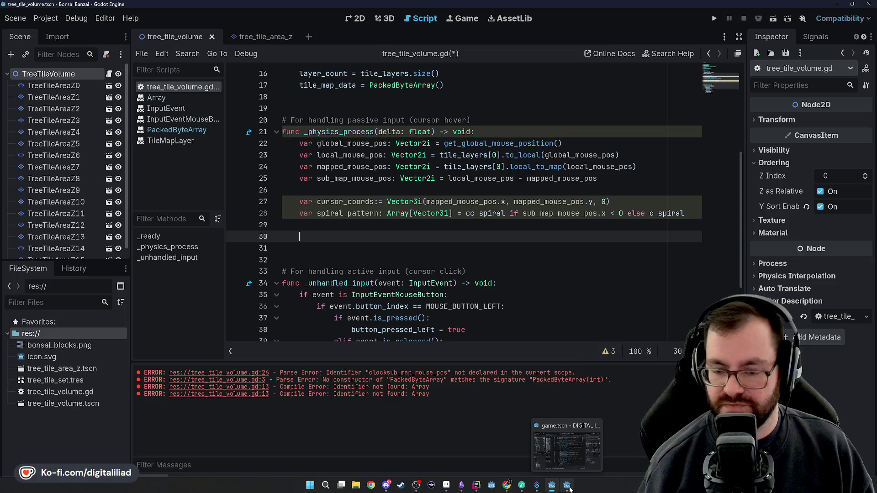
click(570, 489)
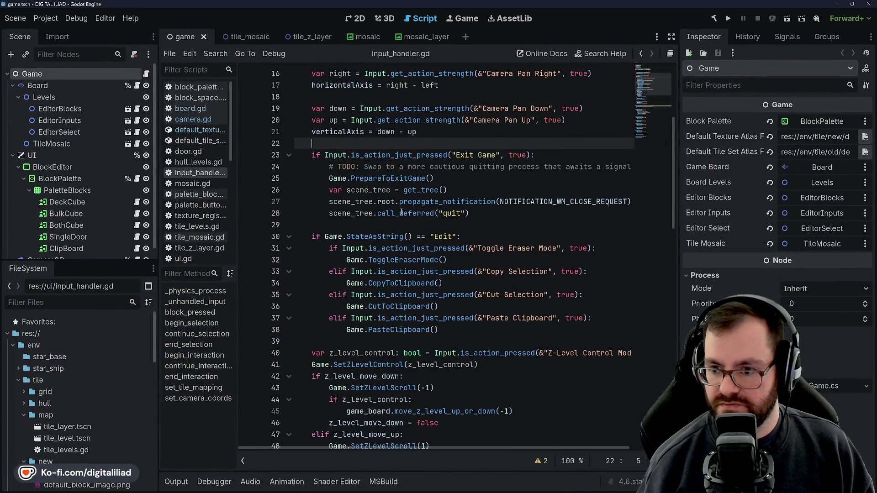
Step: Browse board.gd, camera.gd, the texture atlas JSON, tile_mosaic.gd and tile_levels.gd
scroll(404, 198, down, 4)
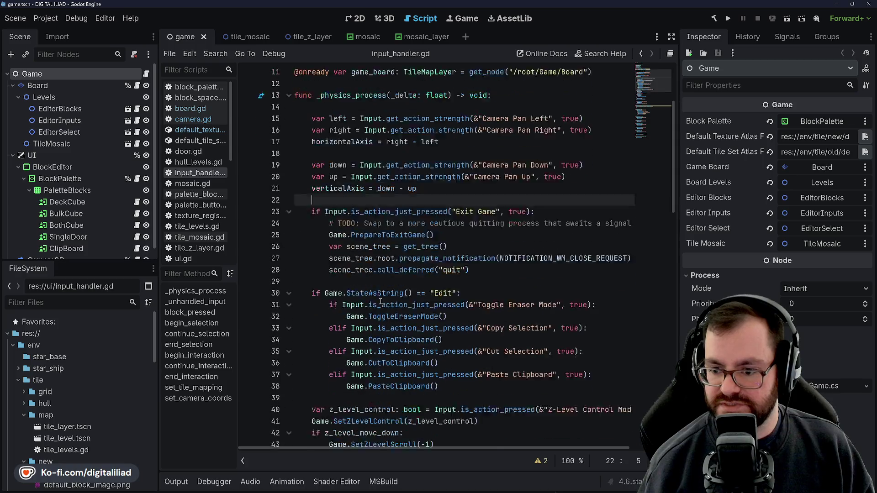
mouse_move(530, 490)
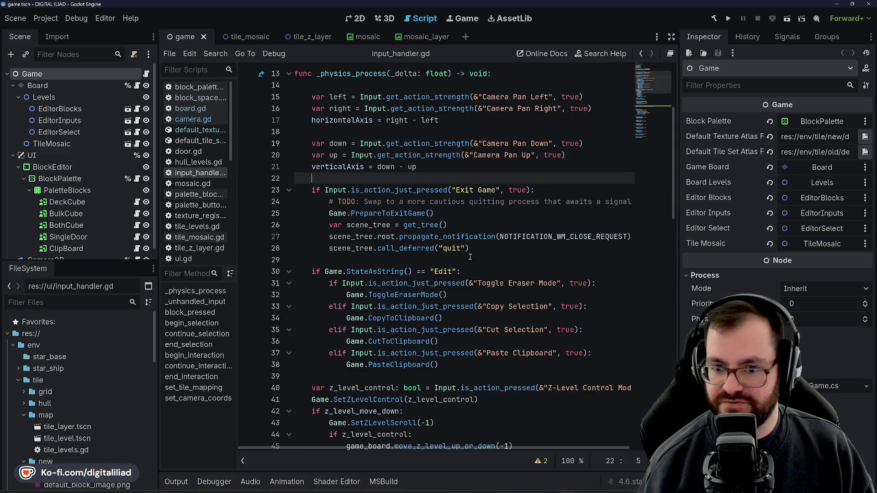
click(195, 110)
scroll(353, 172, down, 8)
scroll(352, 172, down, 14)
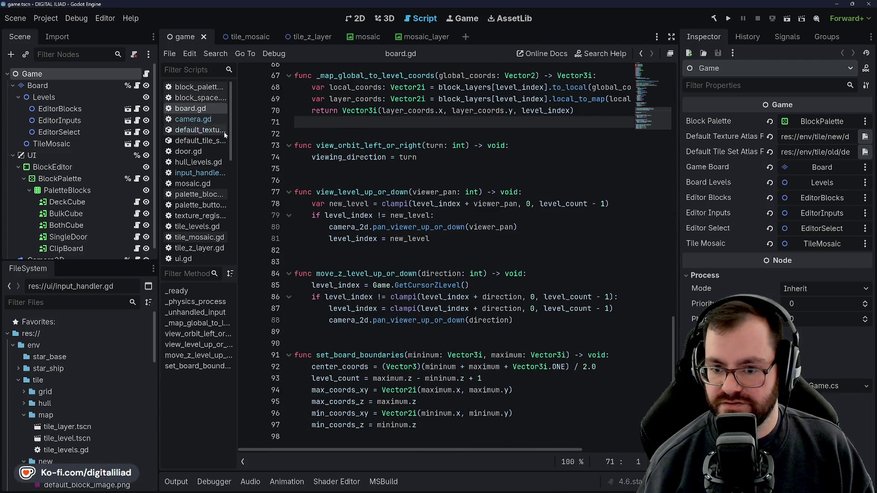
click(197, 130)
click(195, 109)
click(197, 97)
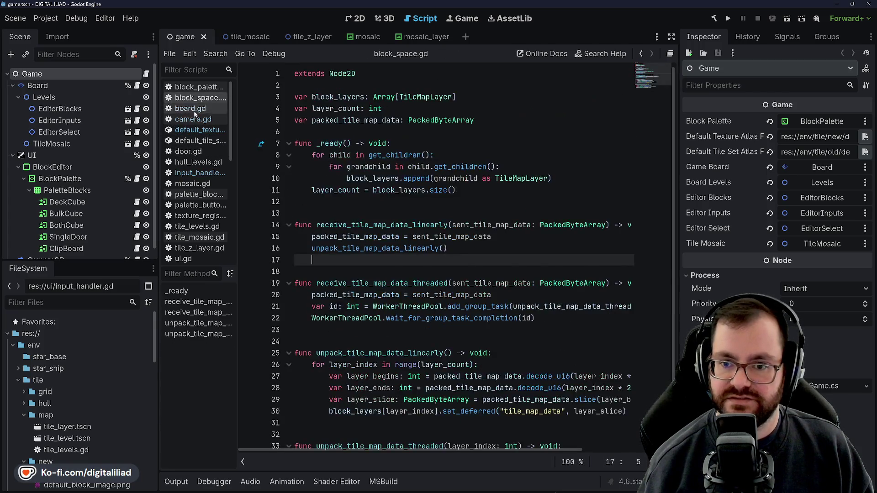
click(195, 119)
click(197, 130)
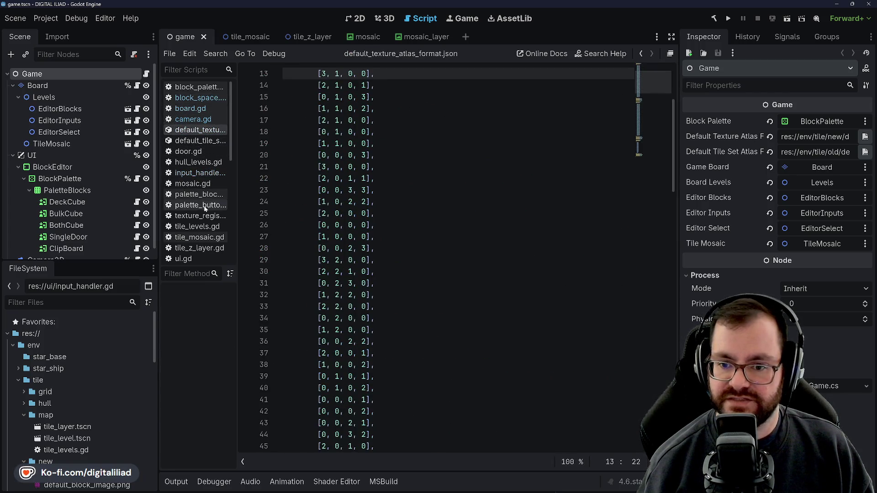
click(201, 236)
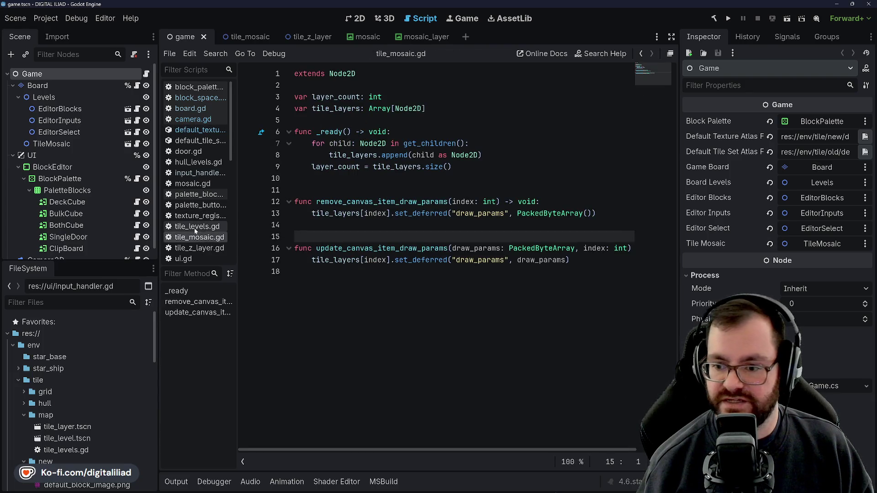
click(197, 226)
click(195, 238)
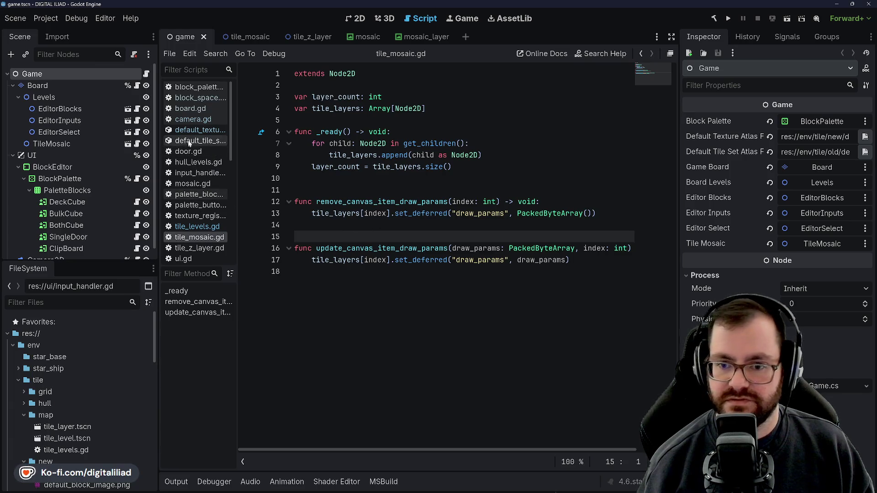
Step: Read block_space.gd's tile data unpacking code, then return to the Bonsai Banzai project
click(200, 98)
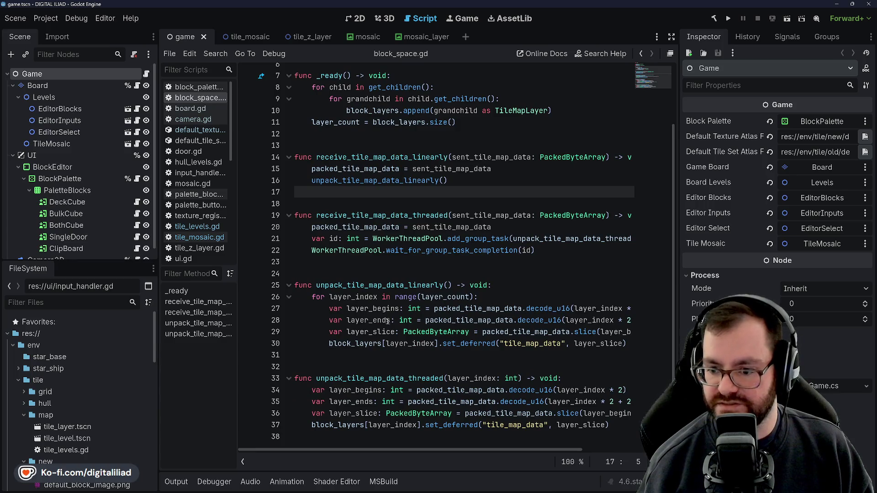
scroll(459, 347, right, 3)
scroll(461, 340, left, 3)
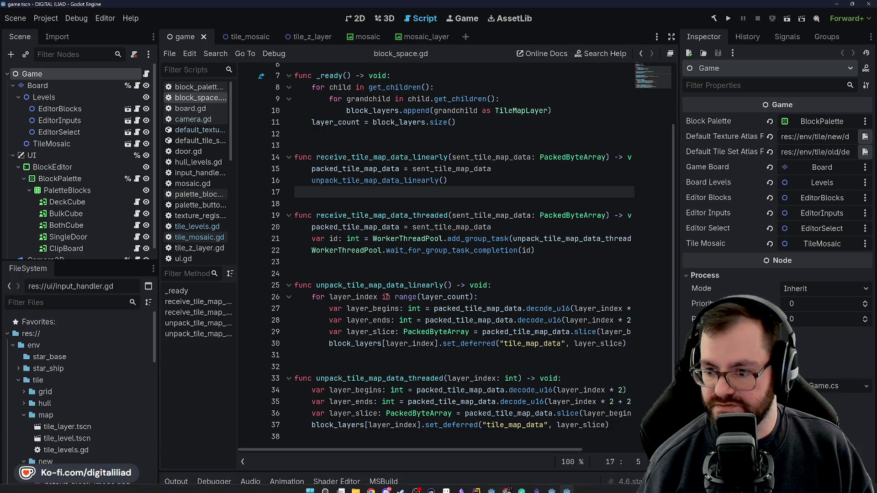
scroll(517, 328, right, 3)
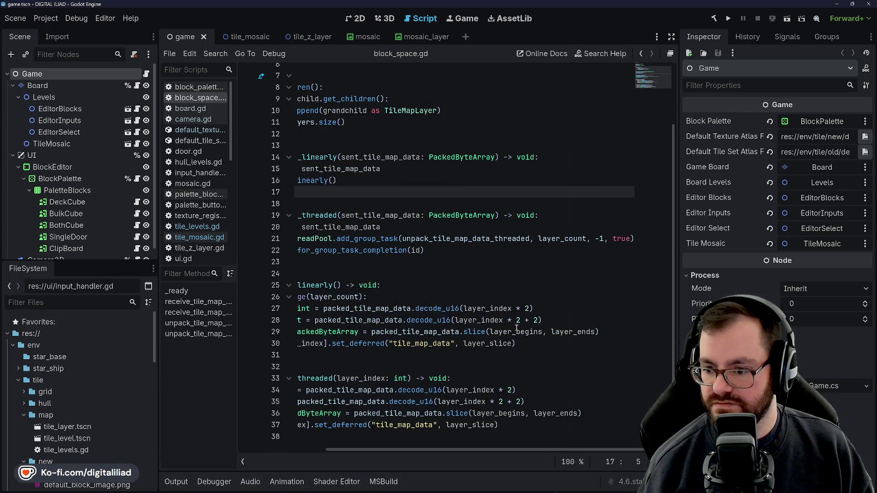
scroll(442, 344, left, 3)
scroll(442, 343, right, 3)
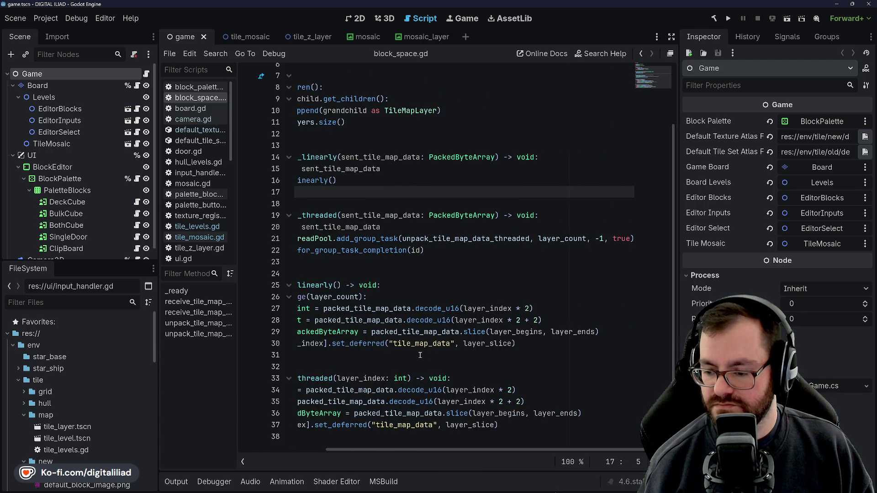
scroll(420, 355, left, 3)
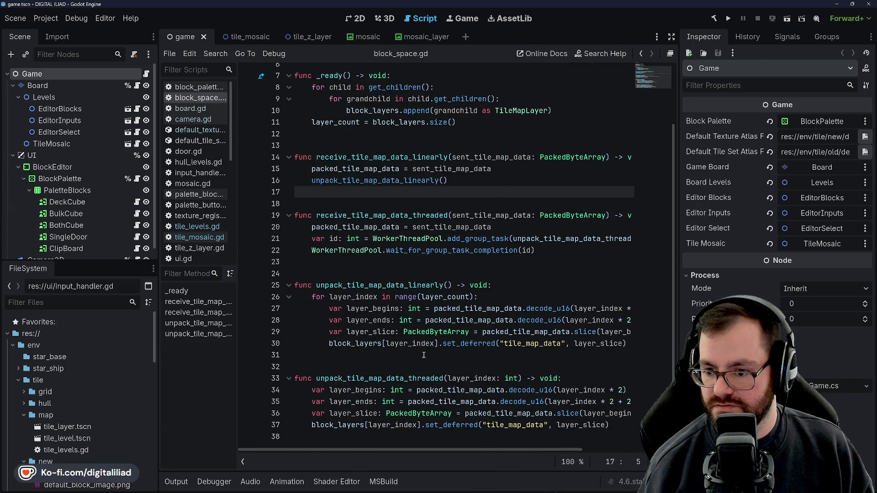
scroll(423, 354, right, 2)
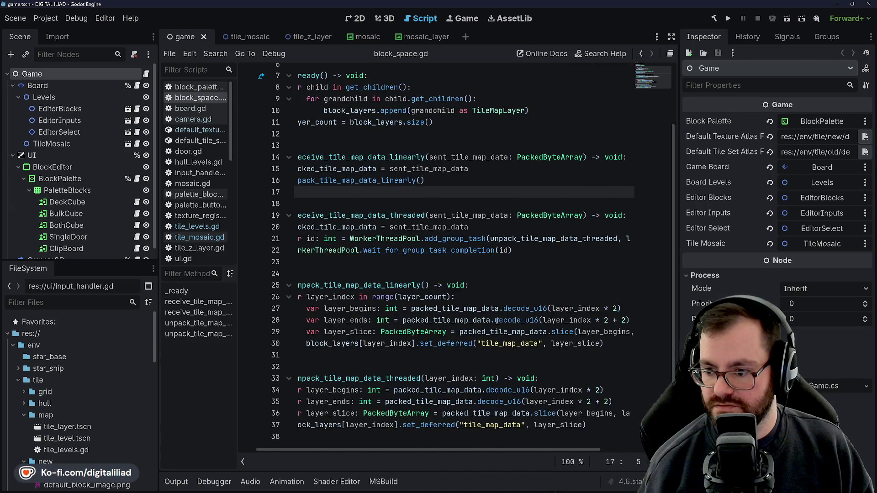
mouse_move(513, 310)
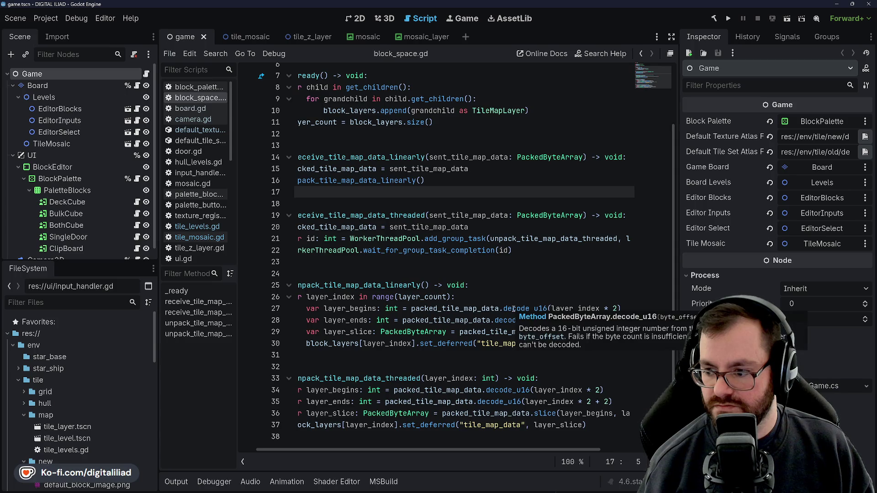
scroll(511, 309, left, 2)
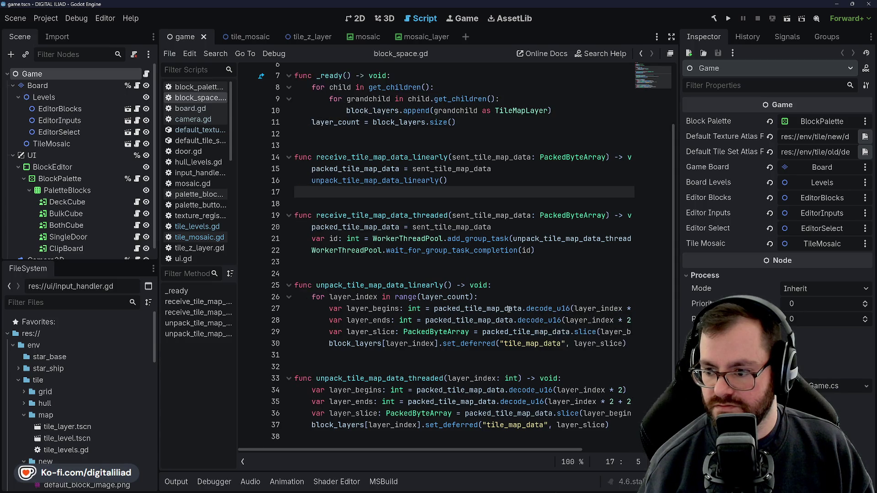
click(552, 490)
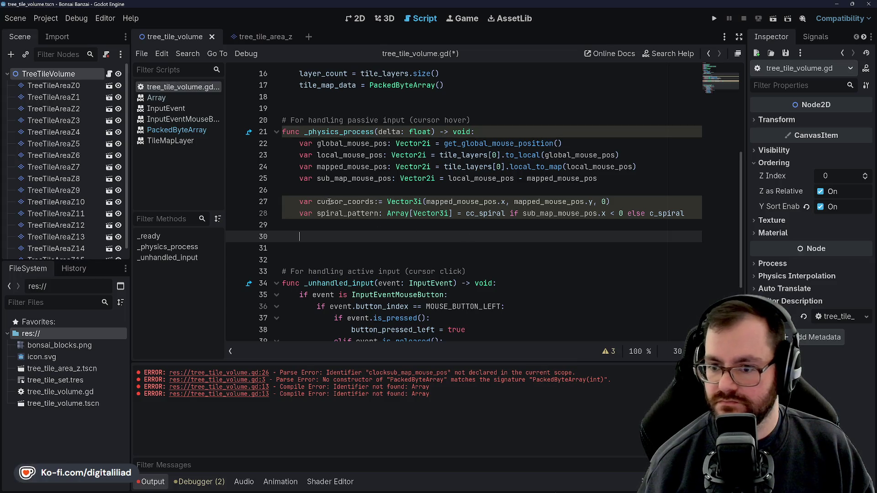
Step: Scroll up in tree_tile_volume.gd and bring up CursorMappingSystem.cs in Rider
scroll(373, 224, up, 1)
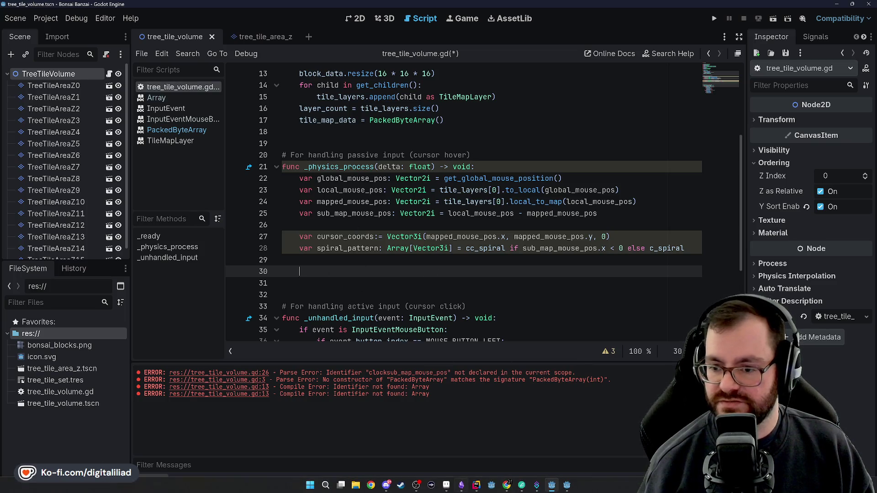
click(476, 485)
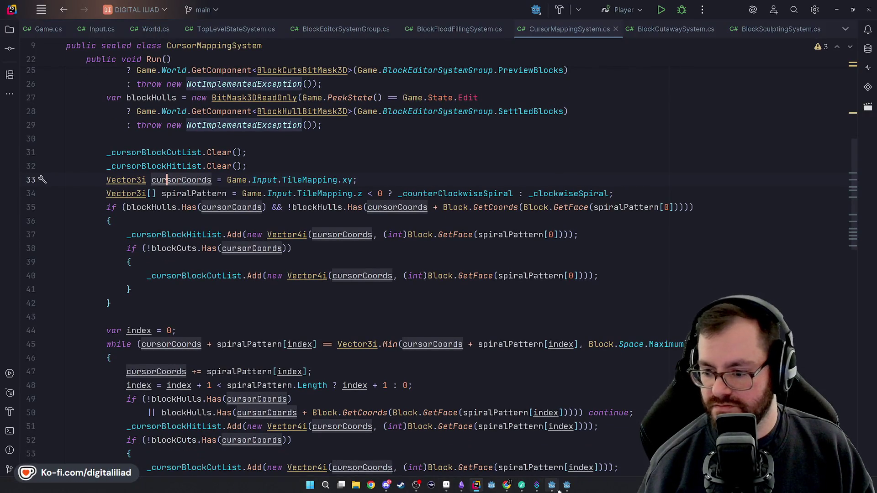
Step: Switch between the DIGITAL ILIAD and Bonsai Banzai Godot windows, placing the caret on line 17
click(566, 488)
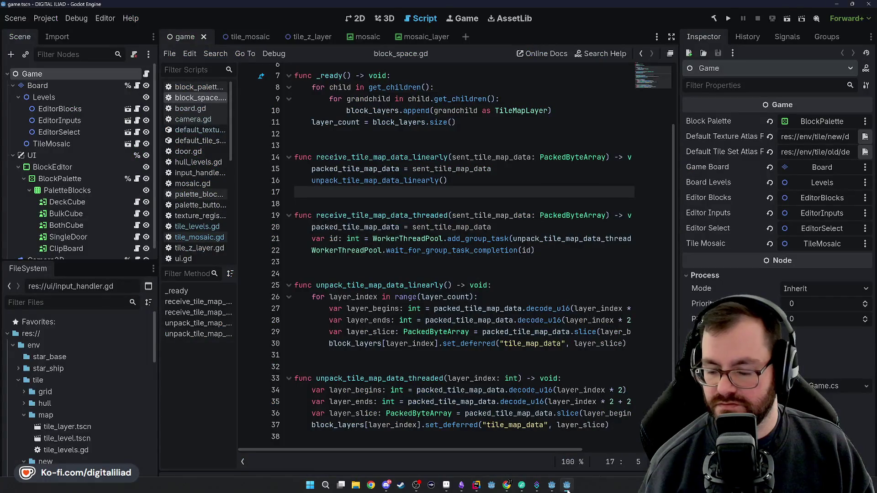
click(327, 264)
click(338, 197)
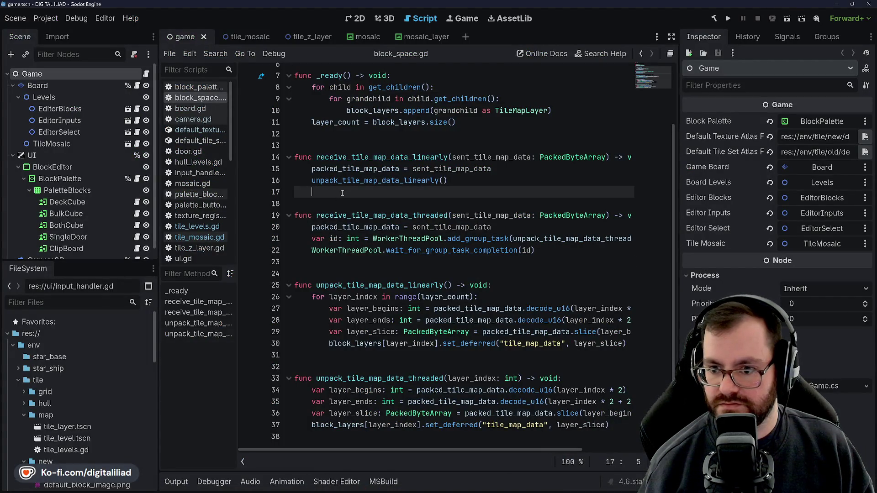
click(565, 487)
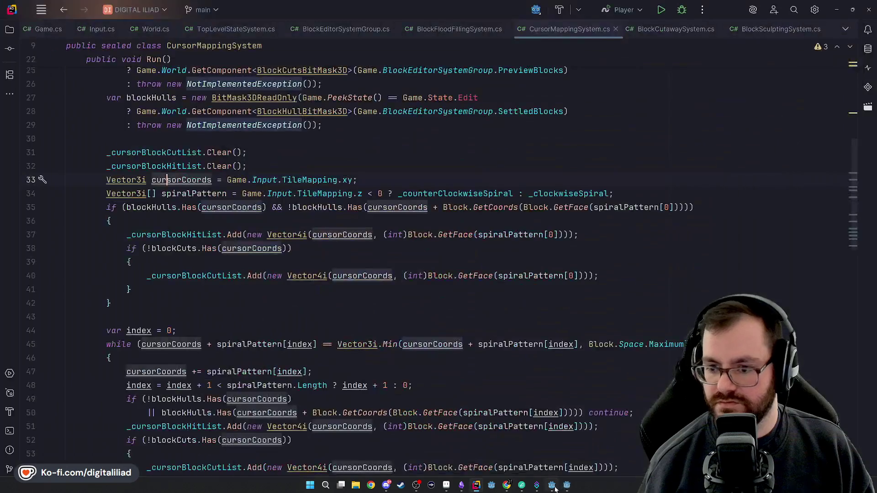
click(551, 487)
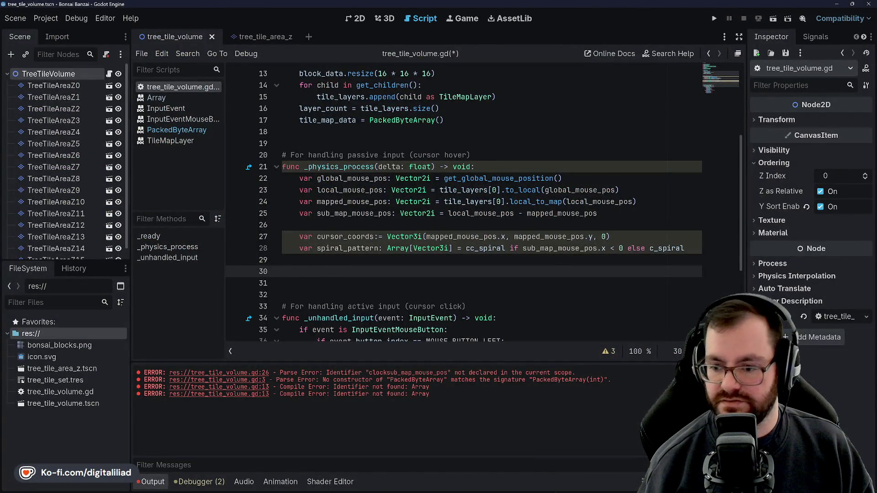
click(567, 486)
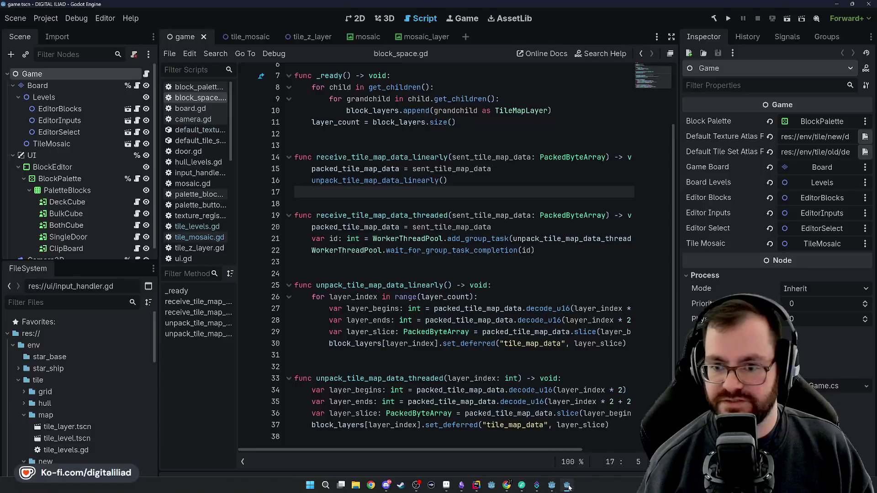
click(566, 486)
click(552, 487)
click(552, 487)
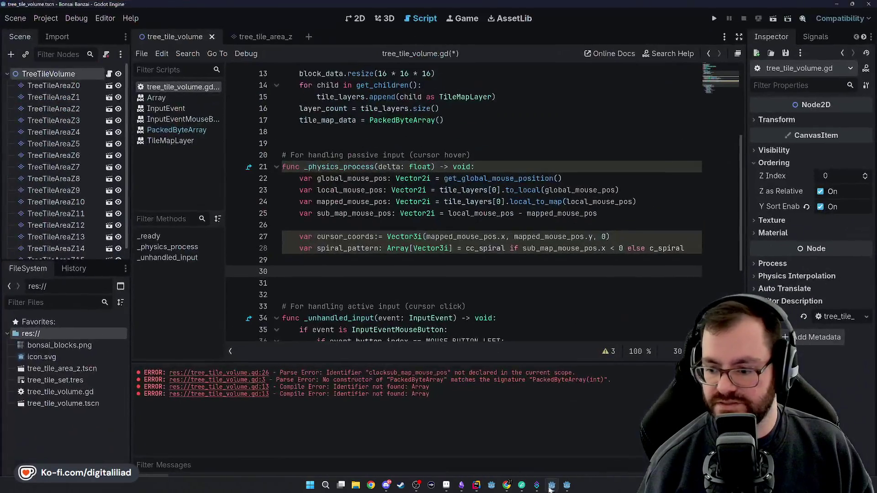
mouse_move(506, 487)
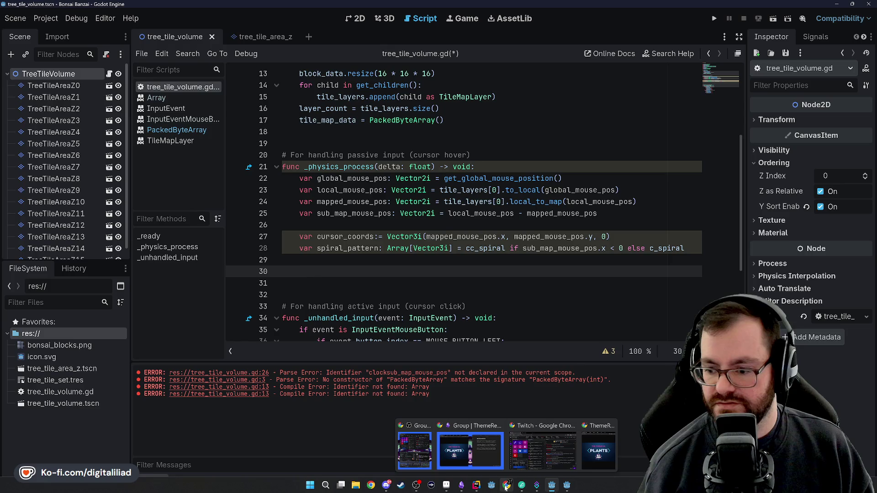
Step: Scroll through the Run() cursor hover loop in CursorMappingSystem.cs, then return to tree_tile_volume.gd
click(477, 485)
scroll(109, 153, down, 1)
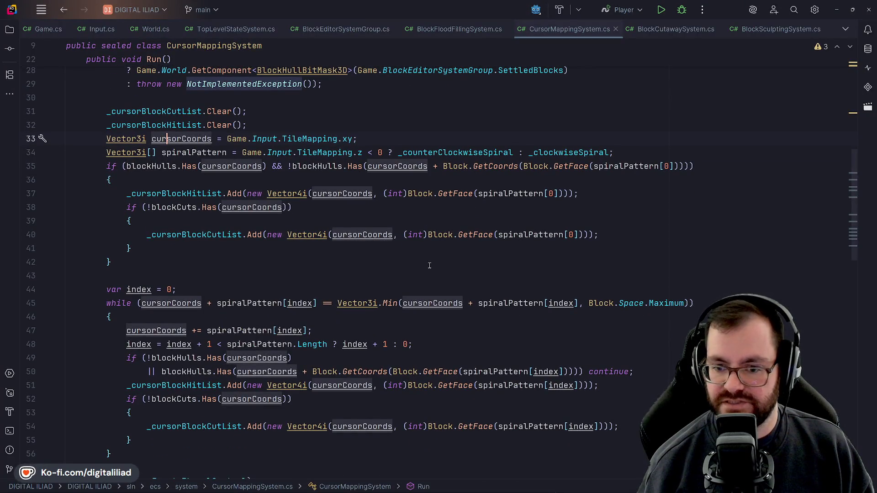
scroll(430, 265, down, 3)
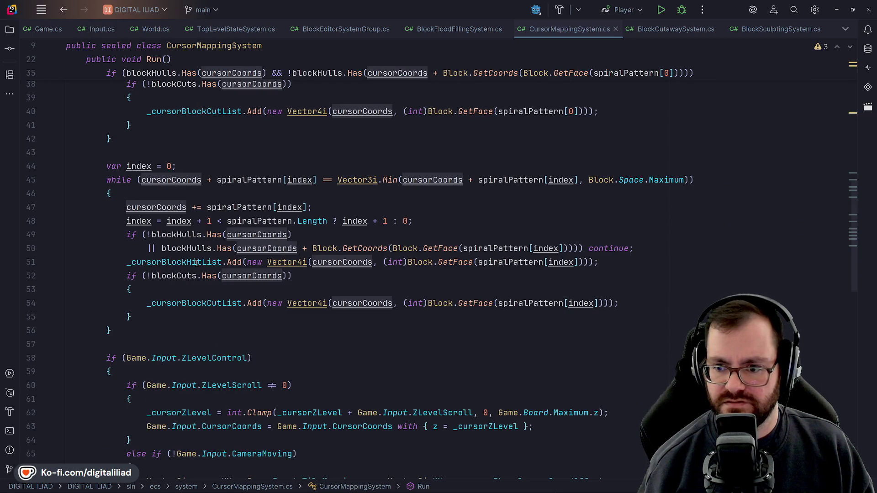
scroll(166, 227, up, 1)
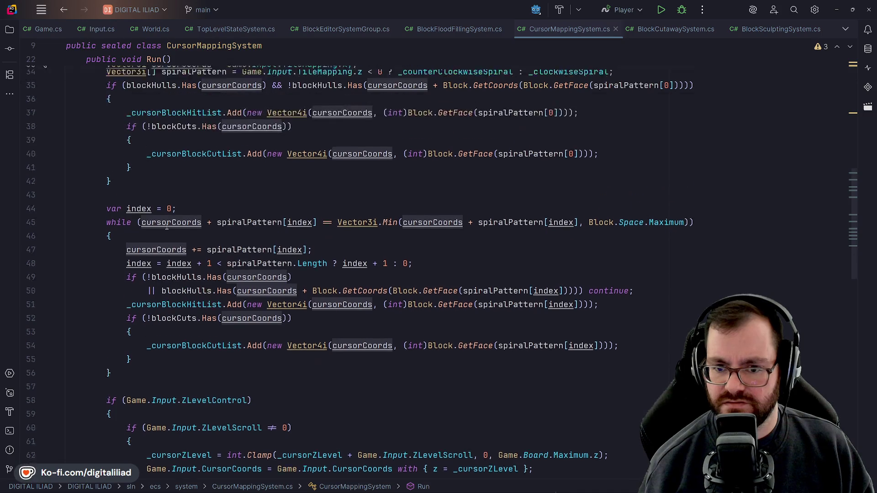
scroll(166, 227, up, 2)
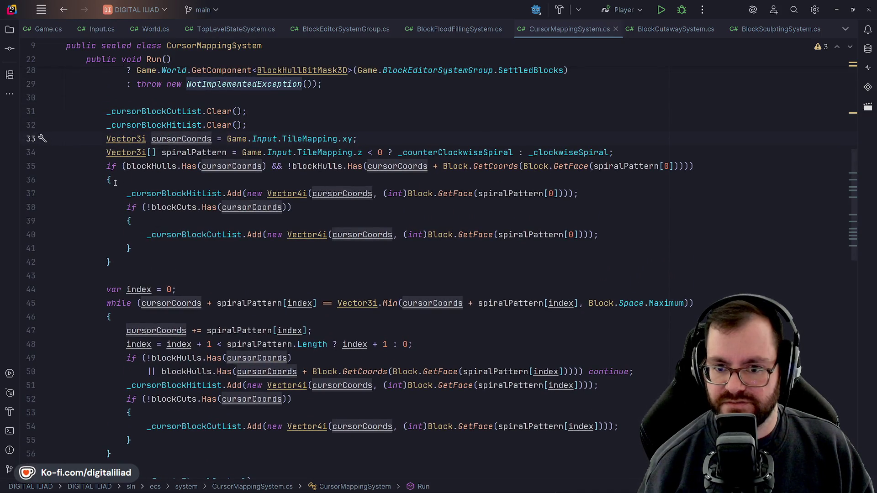
scroll(133, 322, up, 4)
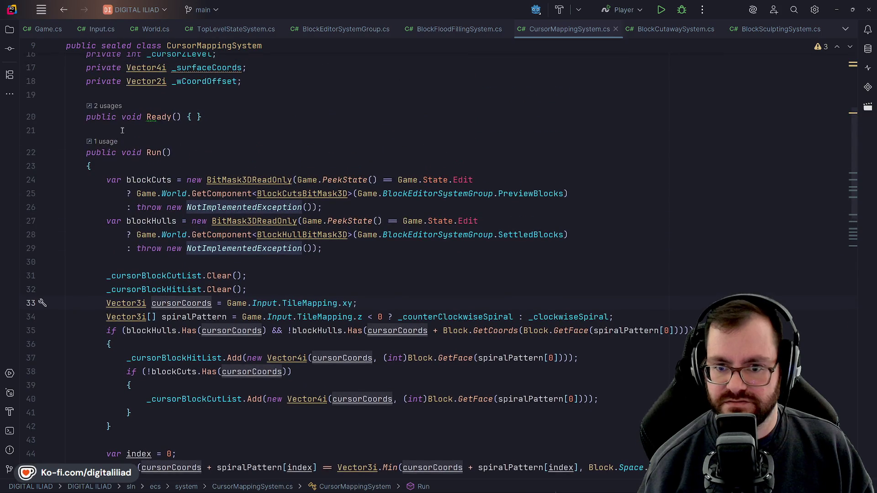
scroll(206, 217, down, 5)
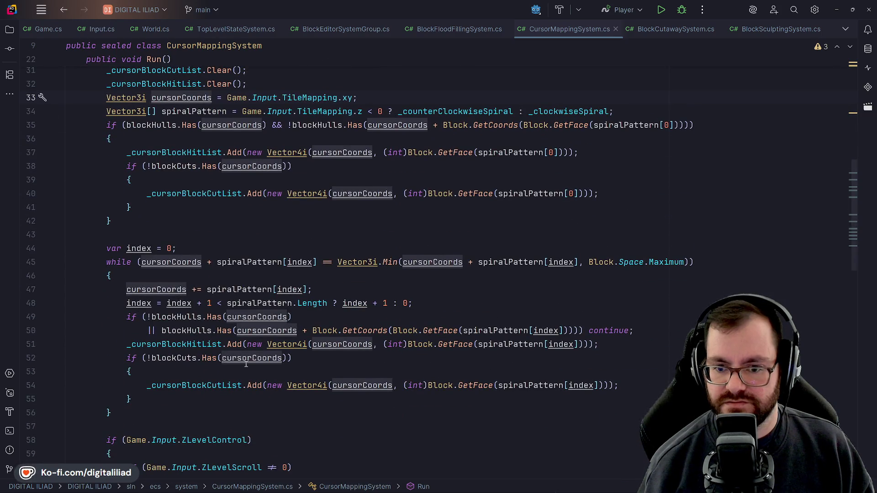
mouse_move(553, 486)
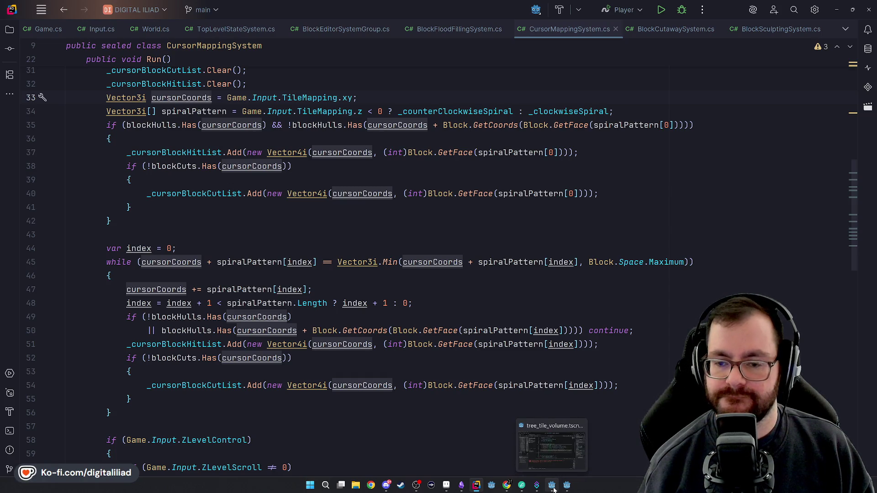
click(552, 486)
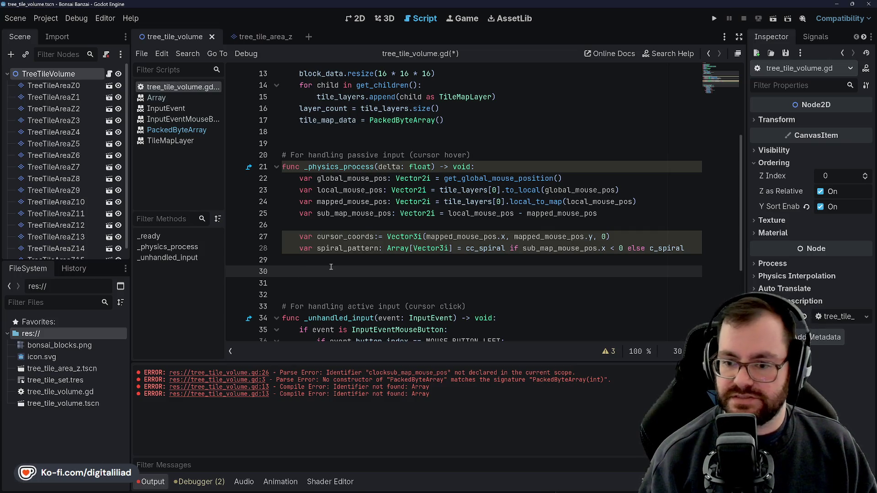
Step: Start `if (block_data[` on line 30 after trying .decode, then open the PackedByteArray reference
text(if (bl)
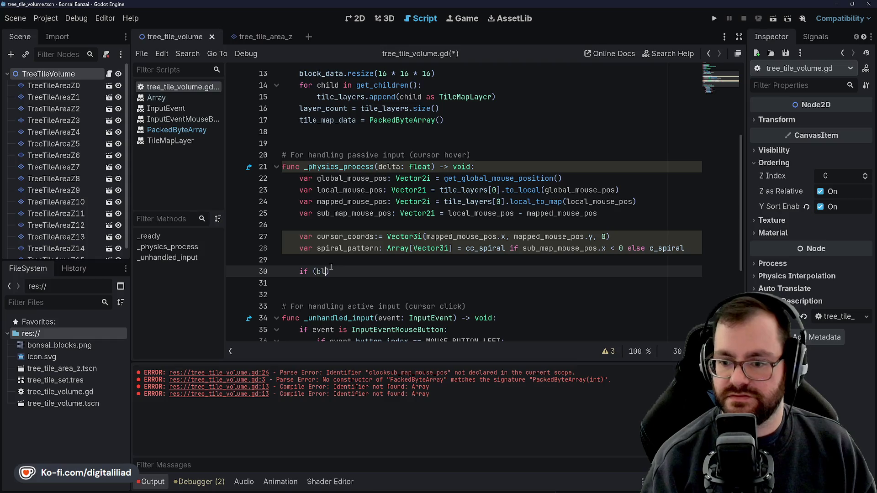
text([)
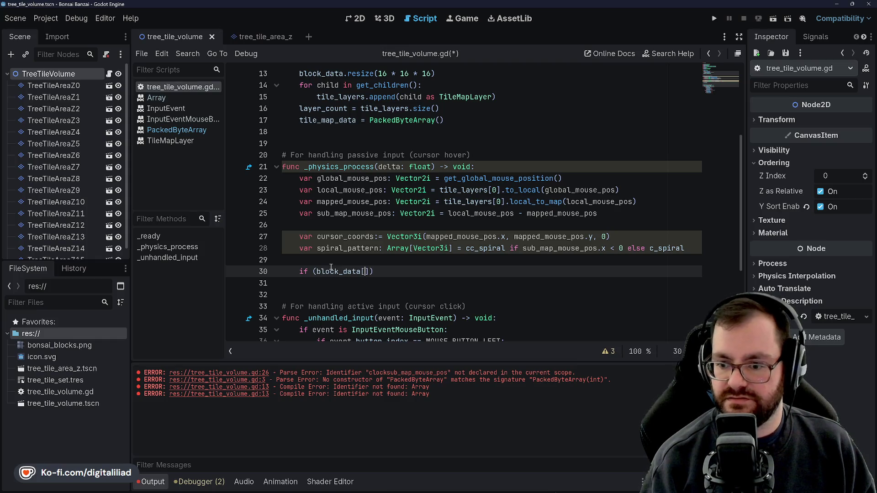
key(BackSpace)
text(.decode()
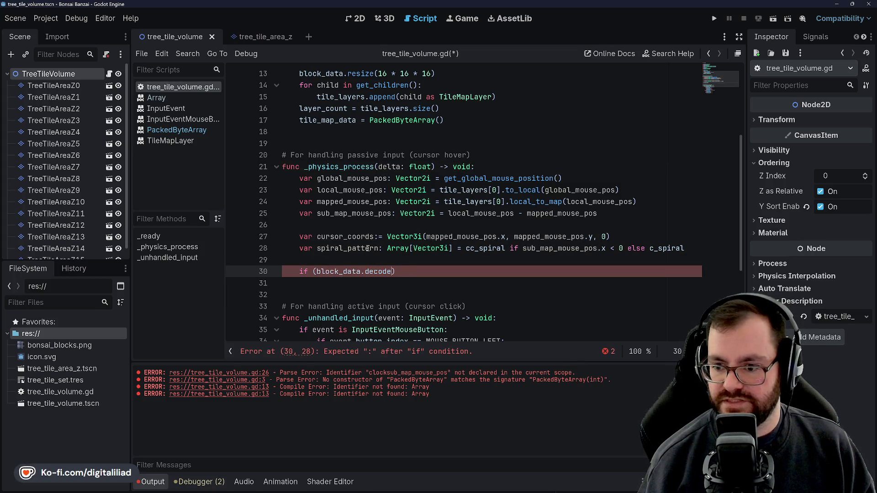
key(BackSpace)
key(BackSpace)
key(BackSpace)
text([)
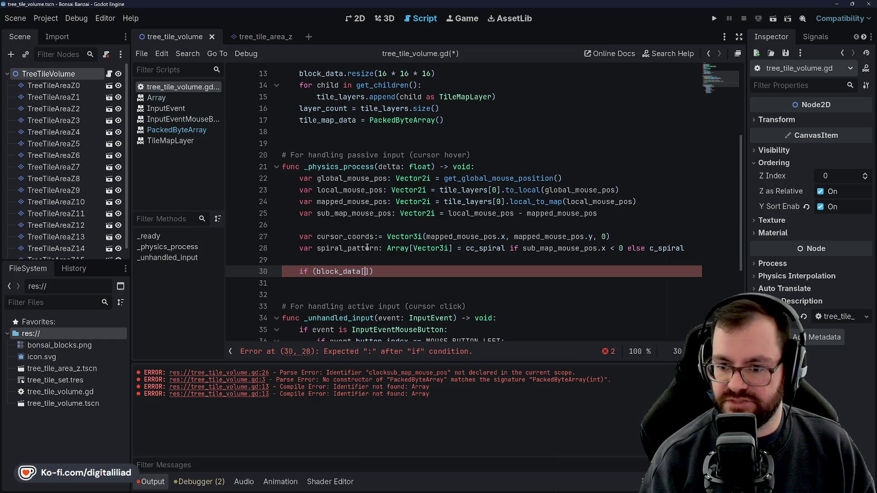
scroll(370, 242, up, 3)
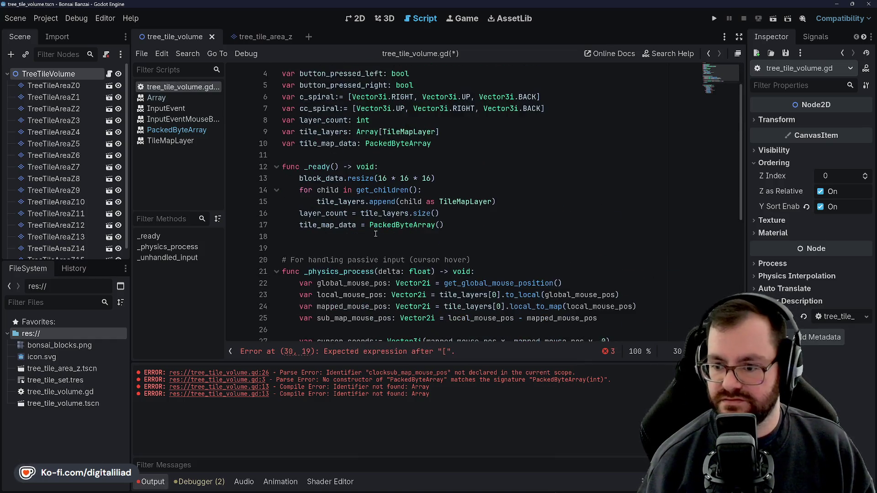
ctrl+click(382, 228)
Step: Scroll the PackedByteArray Methods list and jump to the has() description
scroll(386, 210, down, 5)
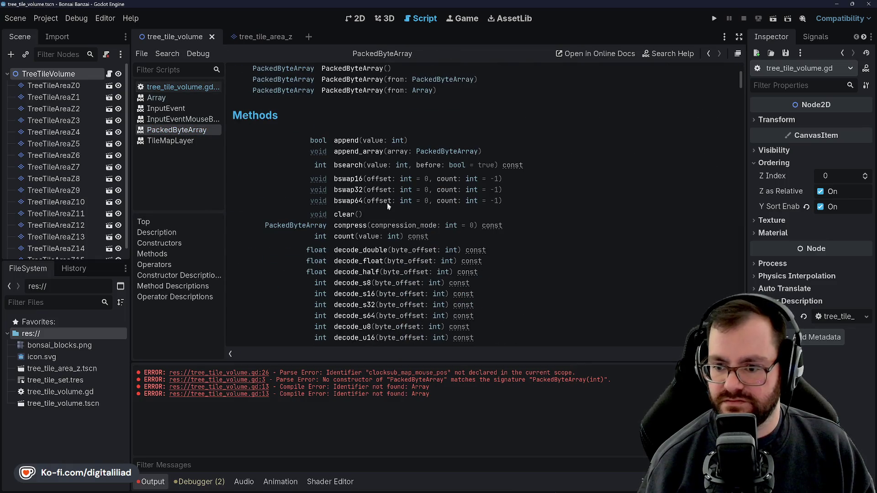
scroll(343, 255, down, 3)
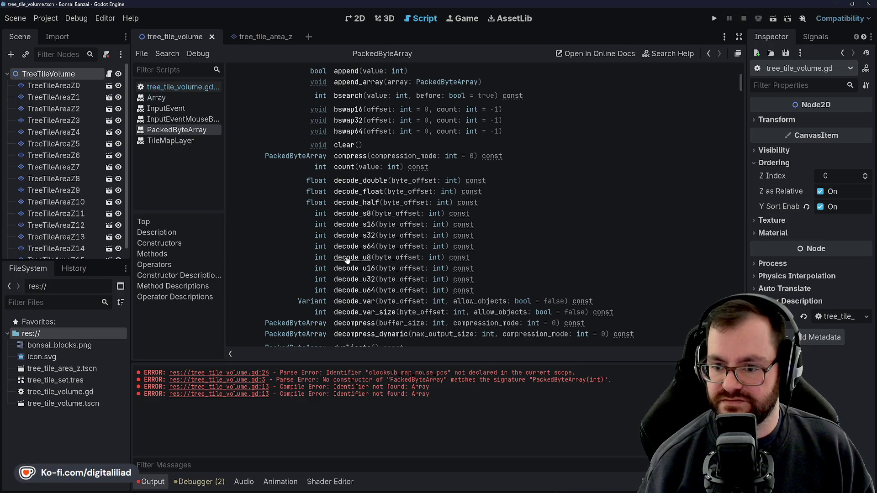
scroll(379, 262, down, 8)
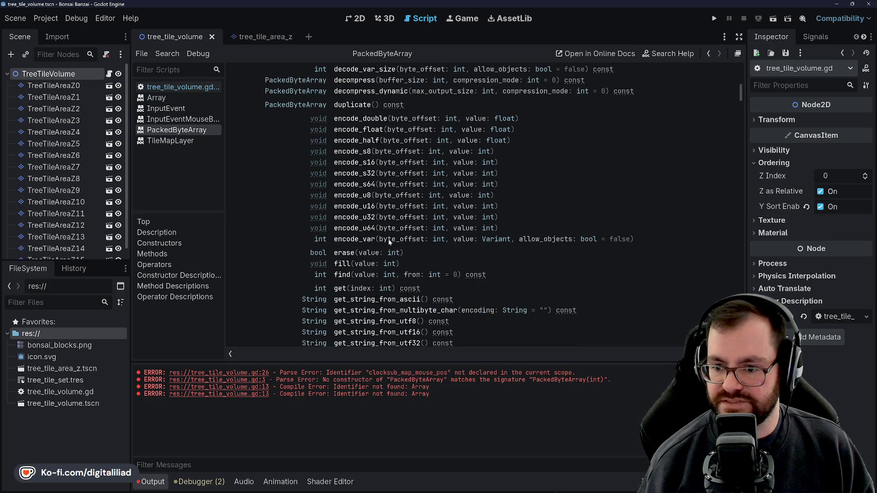
scroll(340, 242, down, 1)
scroll(350, 226, down, 3)
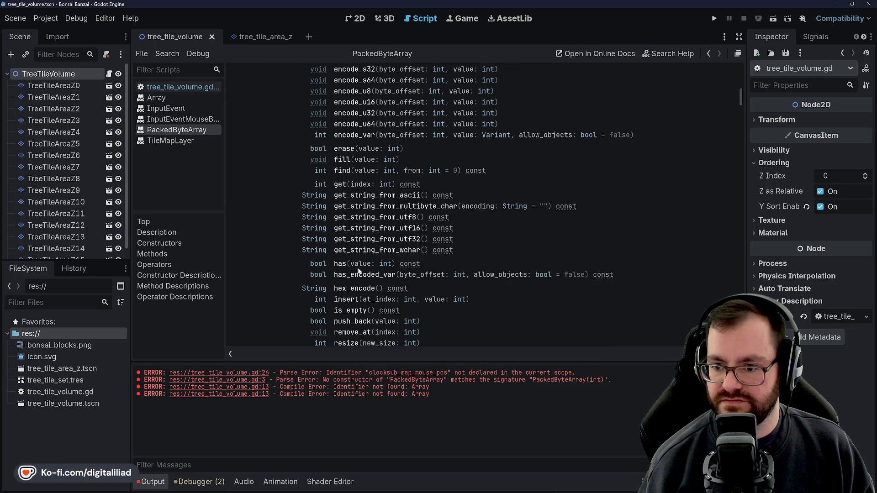
scroll(351, 223, down, 1)
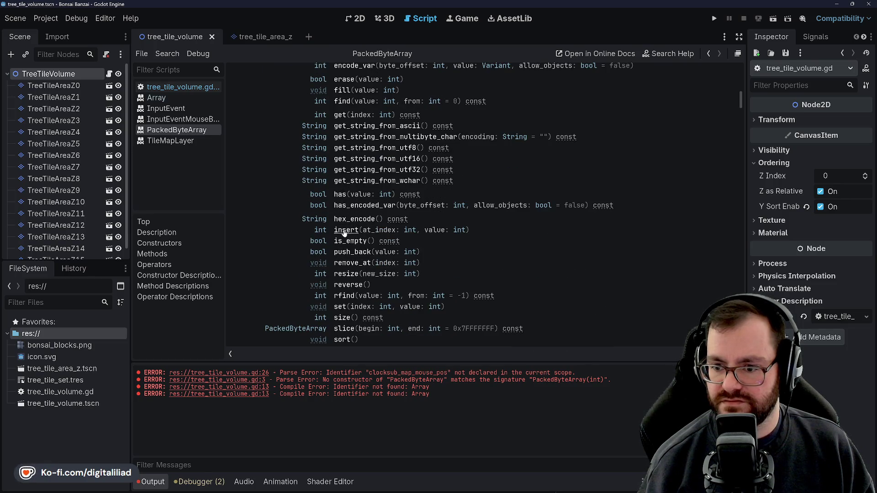
click(338, 194)
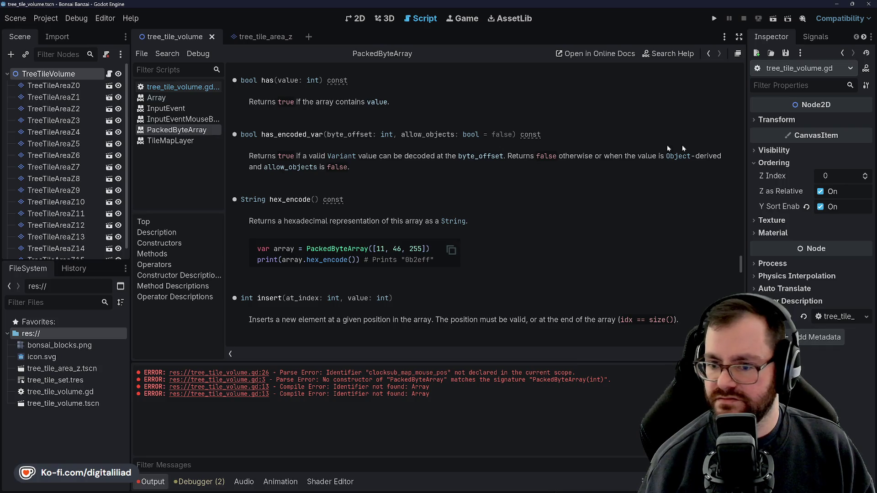
Step: Read through the descriptions of has, insert, push_back and get
scroll(347, 269, down, 3)
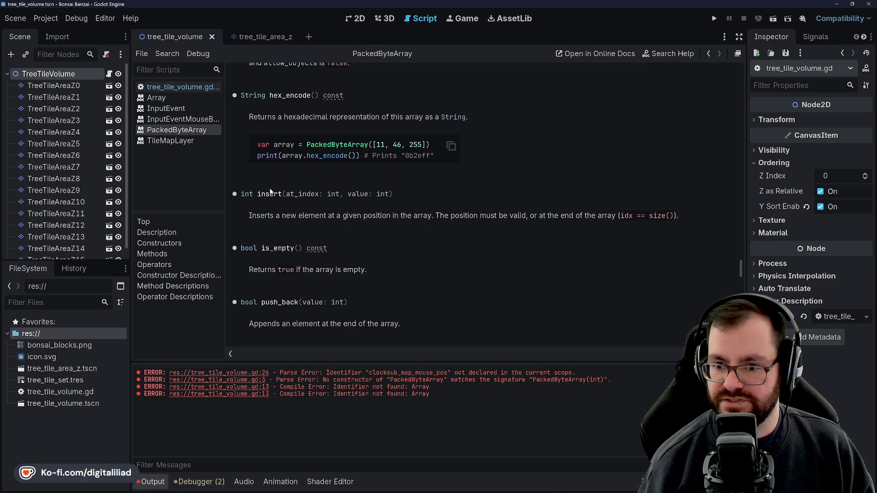
scroll(378, 222, down, 3)
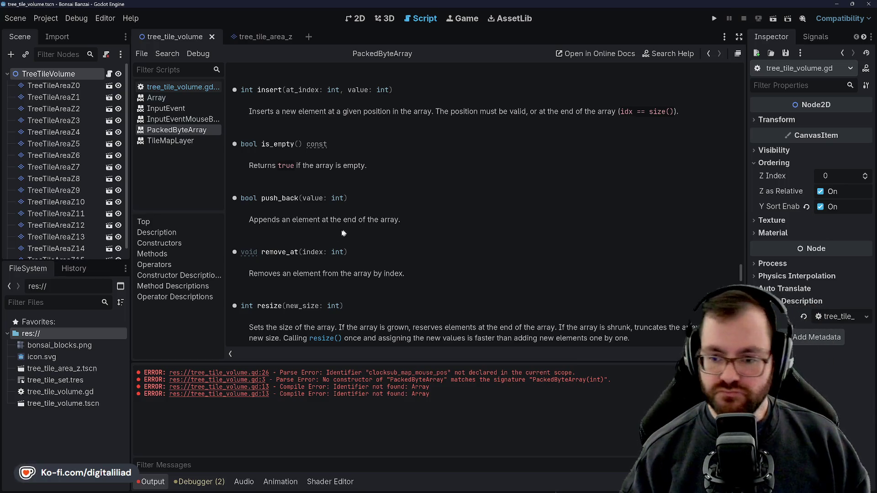
scroll(380, 238, down, 5)
scroll(381, 228, up, 4)
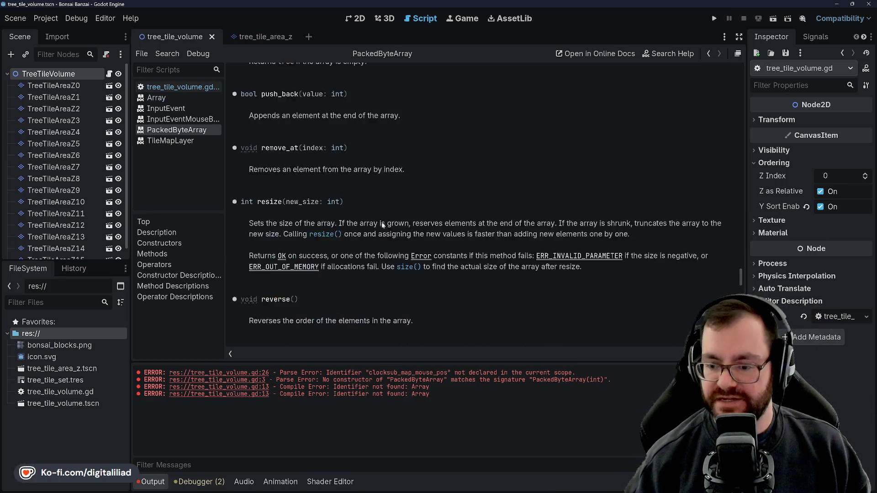
scroll(349, 168, down, 1)
scroll(379, 190, up, 4)
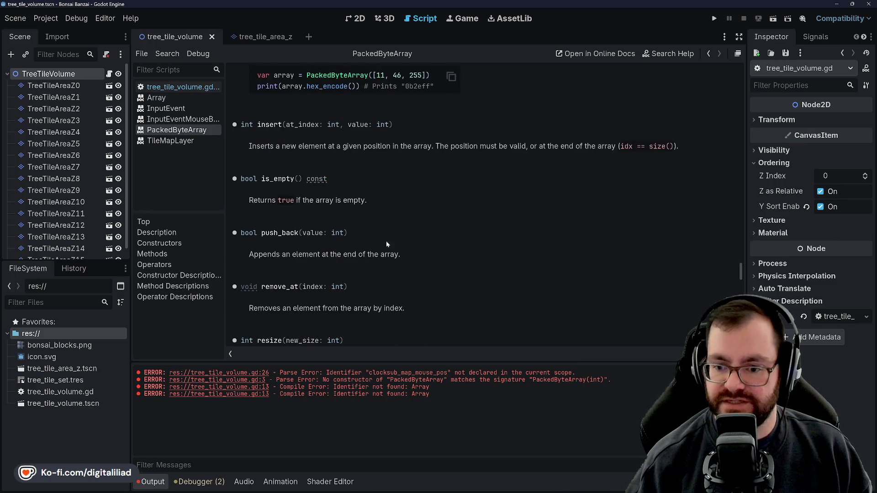
scroll(386, 246, up, 5)
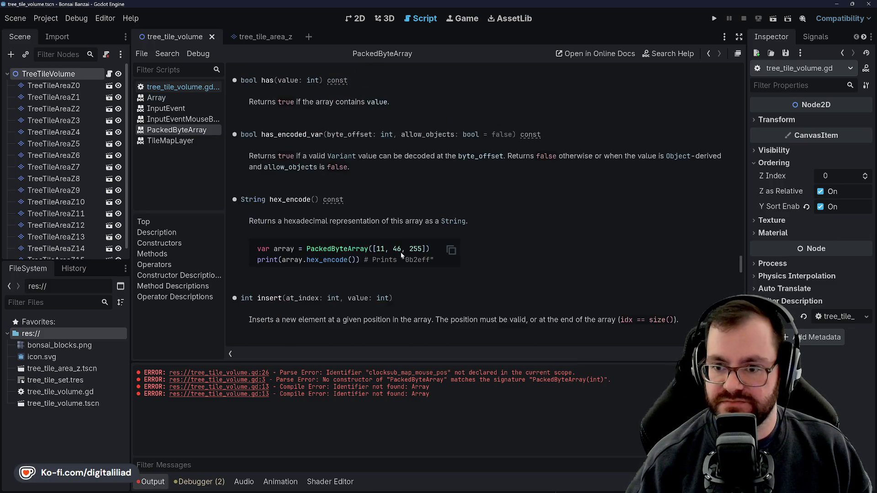
scroll(432, 231, up, 15)
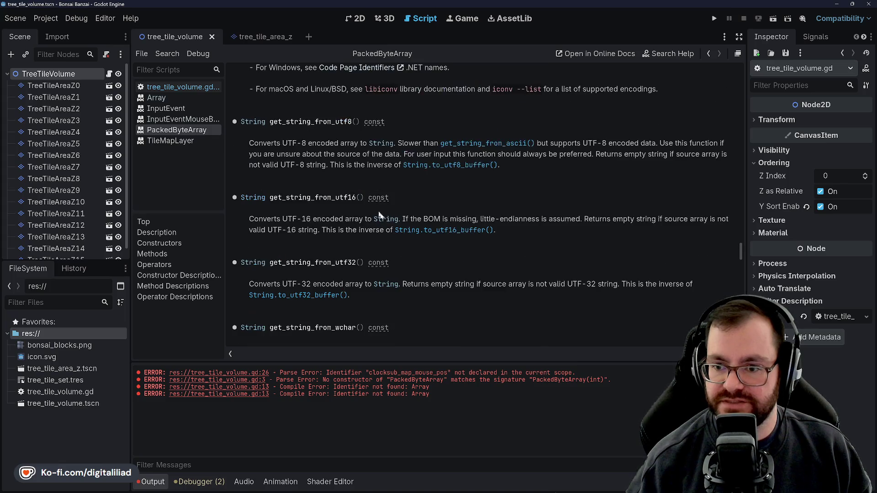
scroll(384, 231, up, 7)
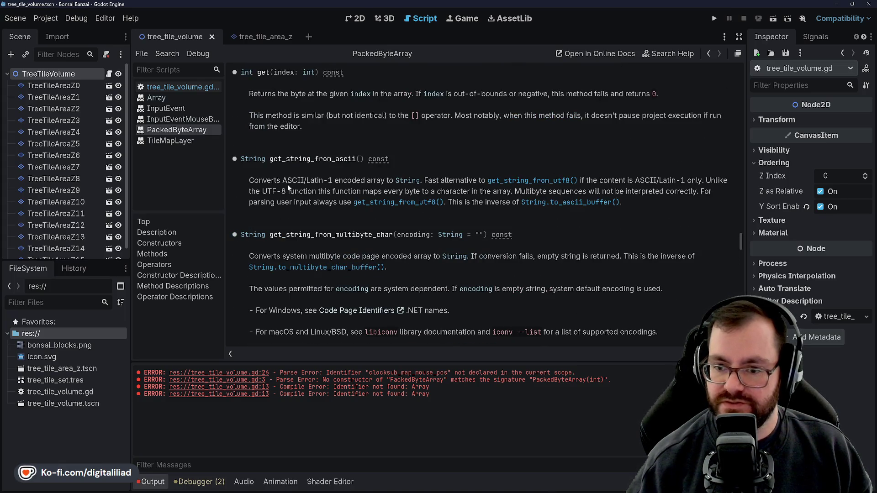
scroll(335, 170, up, 2)
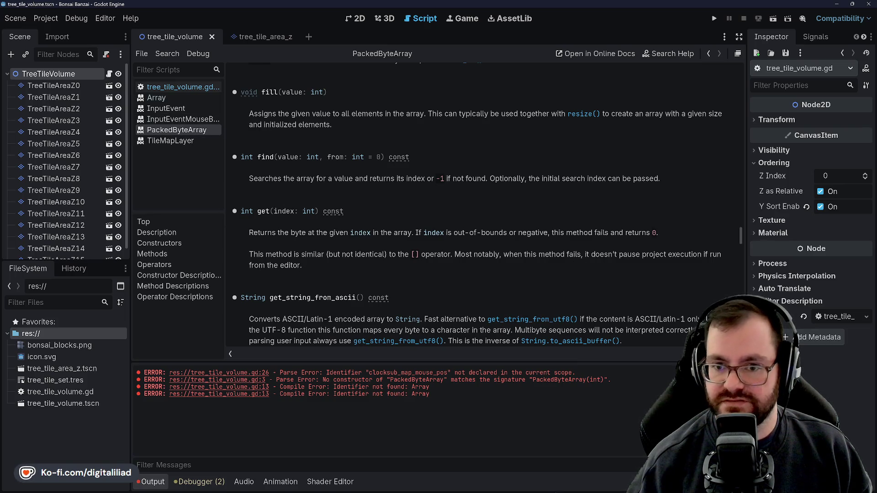
mouse_move(549, 488)
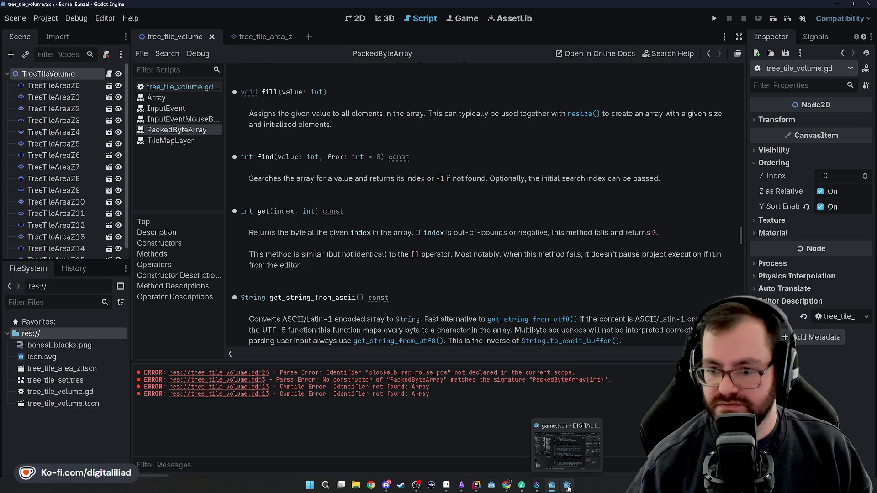
Step: In Rider, inspect the while loop body and every use of _cursorBlockCutList
click(476, 485)
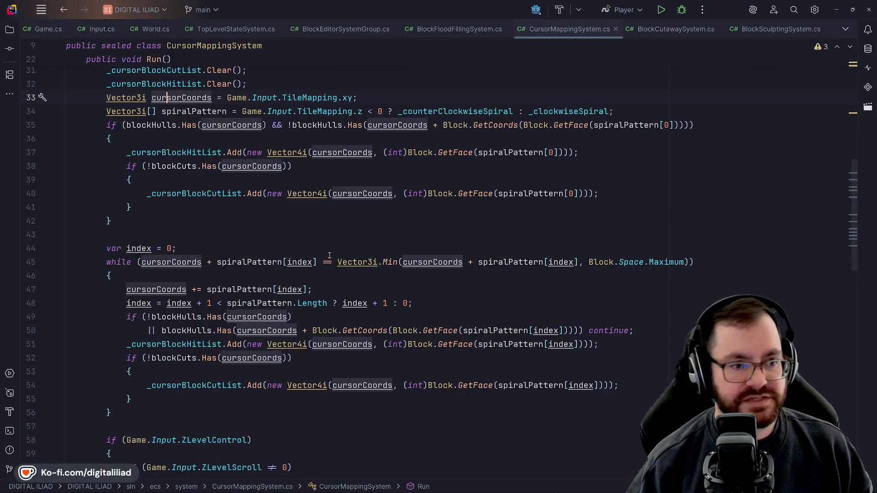
scroll(320, 256, down, 2)
click(110, 194)
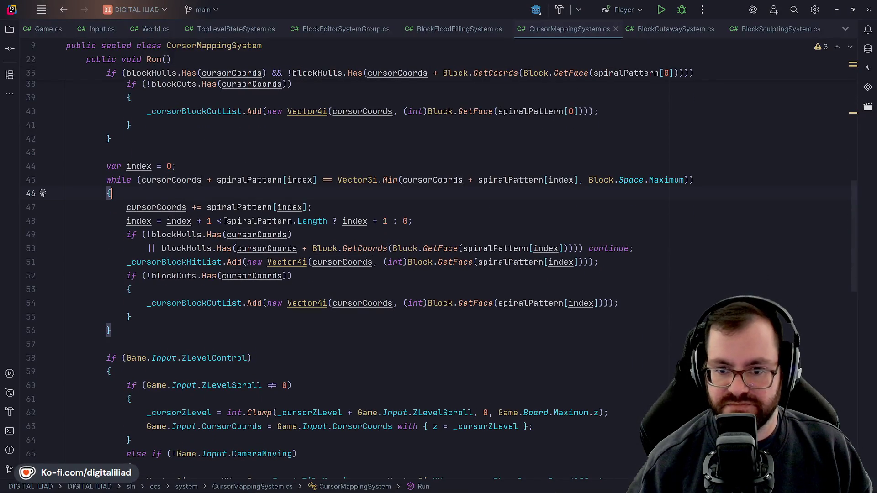
click(223, 303)
click(174, 190)
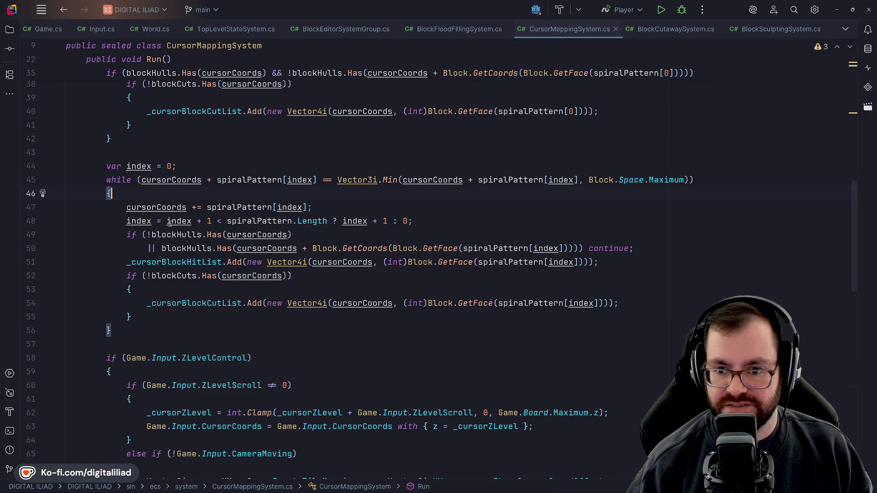
scroll(165, 217, up, 2)
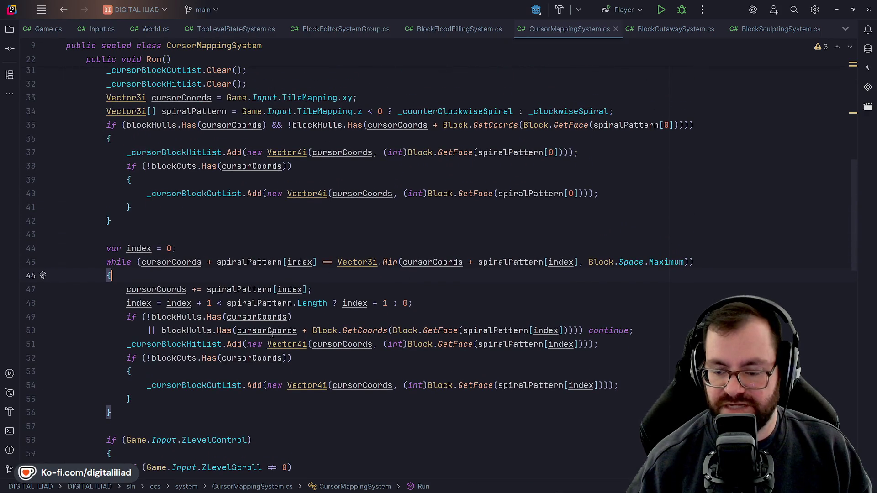
scroll(341, 245, up, 2)
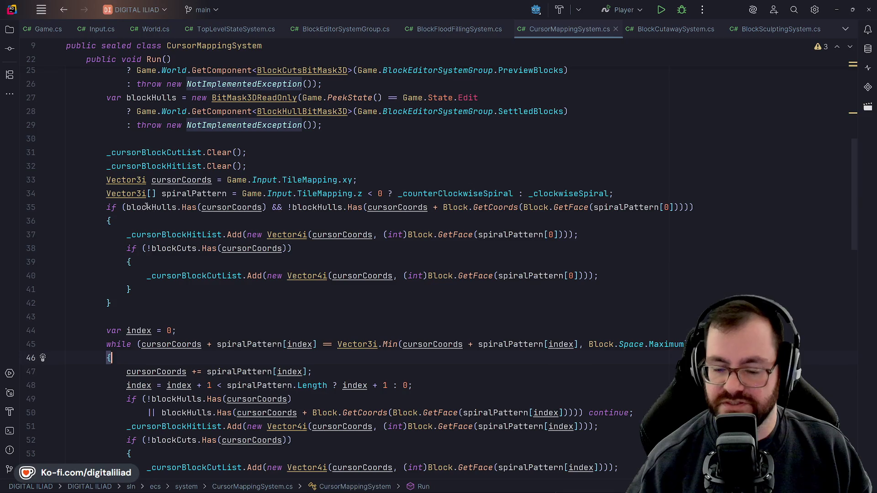
Step: Check the if-block extents and uses of _cursorBlockHitList, then return to Godot
click(176, 221)
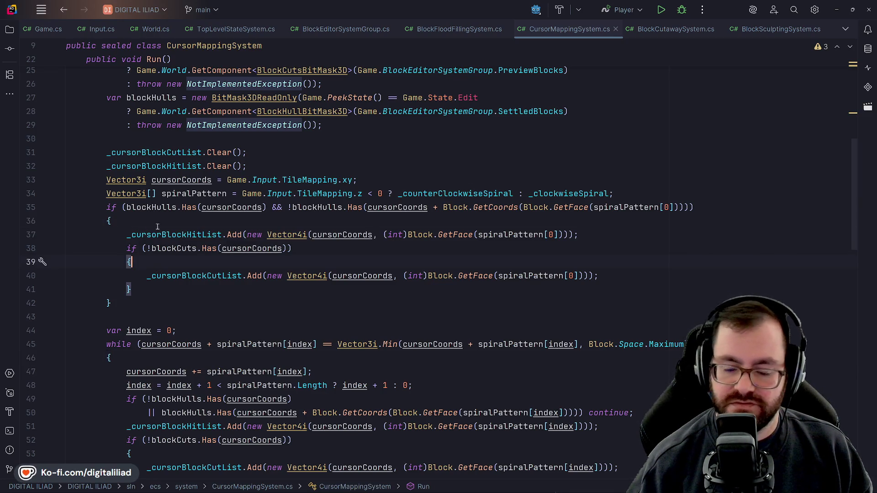
click(143, 257)
click(147, 234)
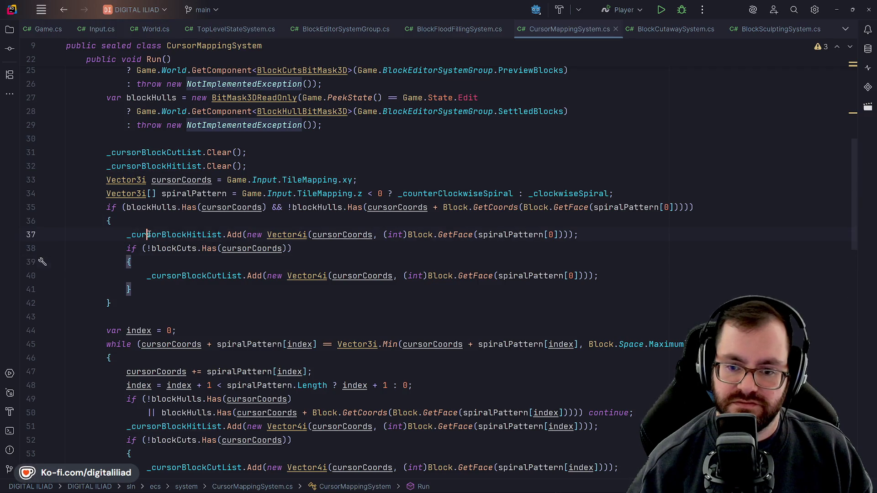
key(Down)
key(Up)
key(Down)
key(Down)
key(Up)
key(Up)
key(Up)
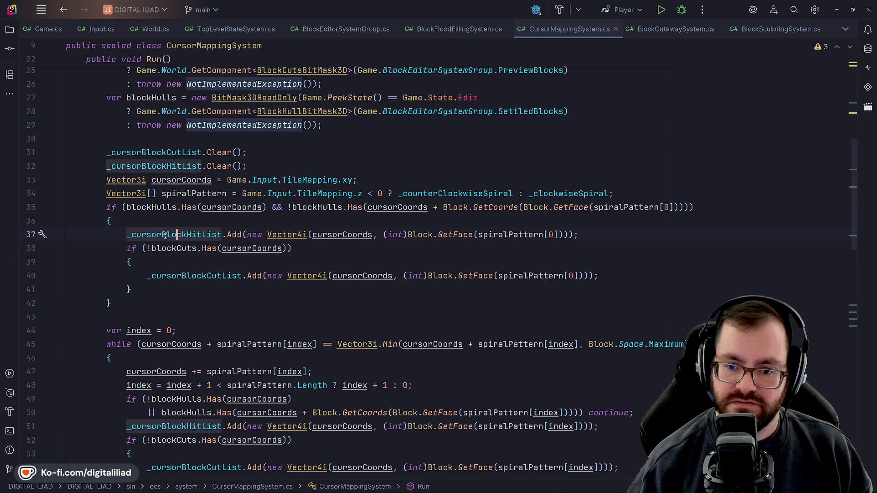
key(Down)
key(Down)
key(Down)
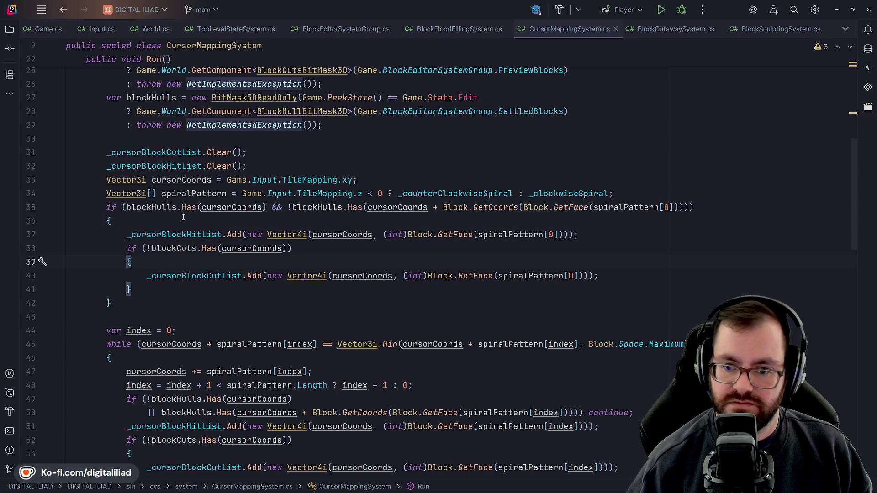
scroll(169, 135, up, 5)
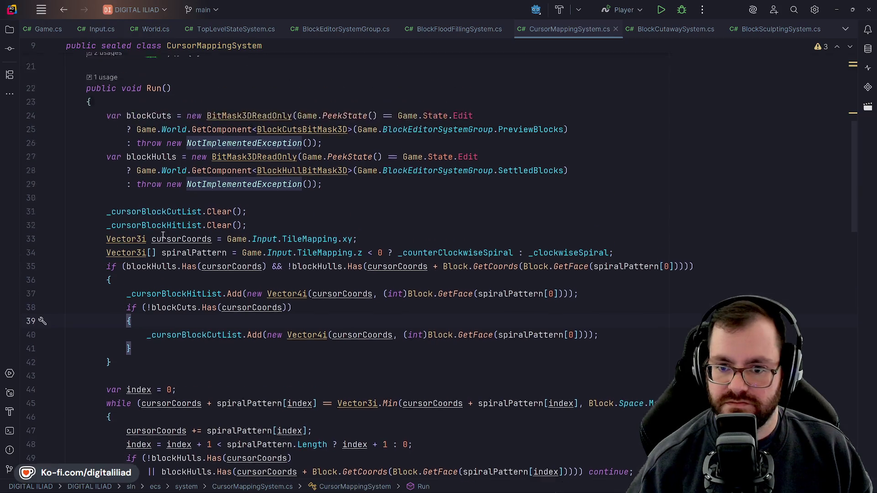
scroll(189, 291, up, 3)
scroll(188, 291, down, 8)
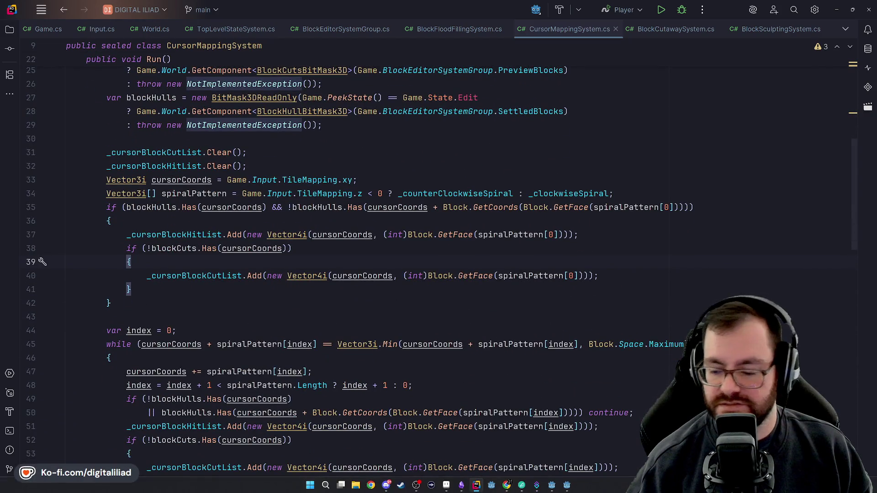
mouse_move(567, 485)
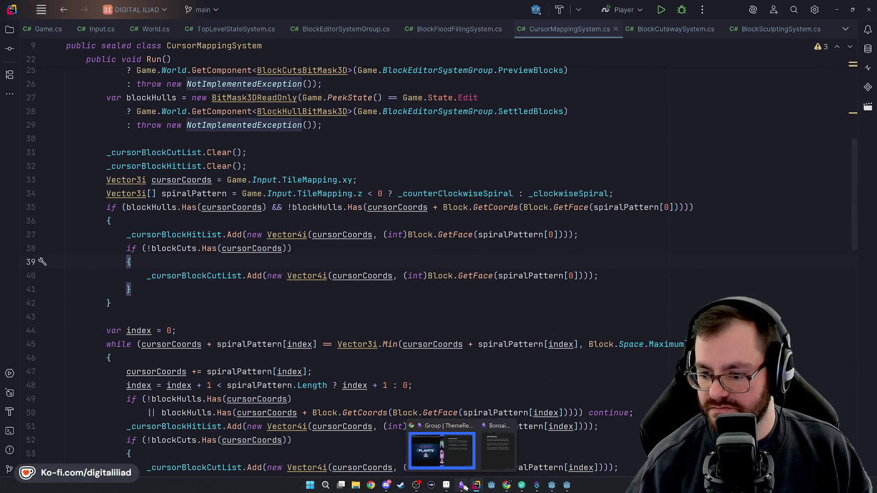
click(558, 487)
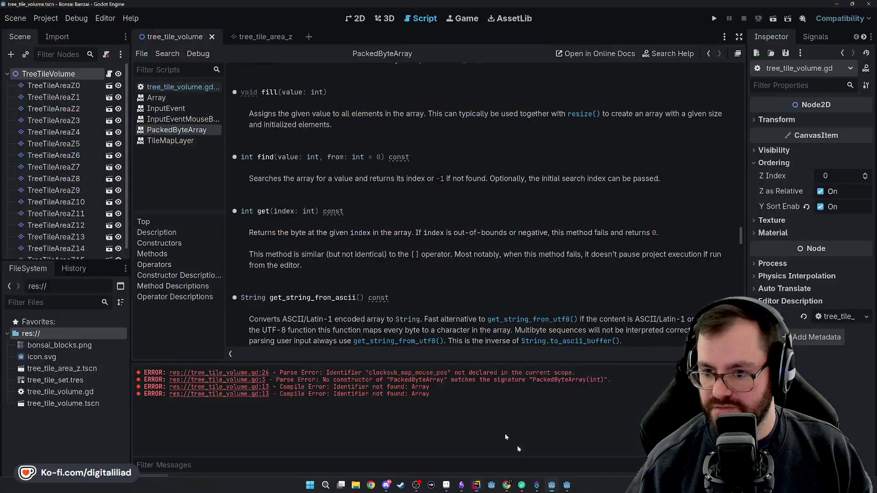
Step: Declare 'var block_list := Array[Vector3i]' above the if check in tree_tile_volume.gd and save
click(160, 87)
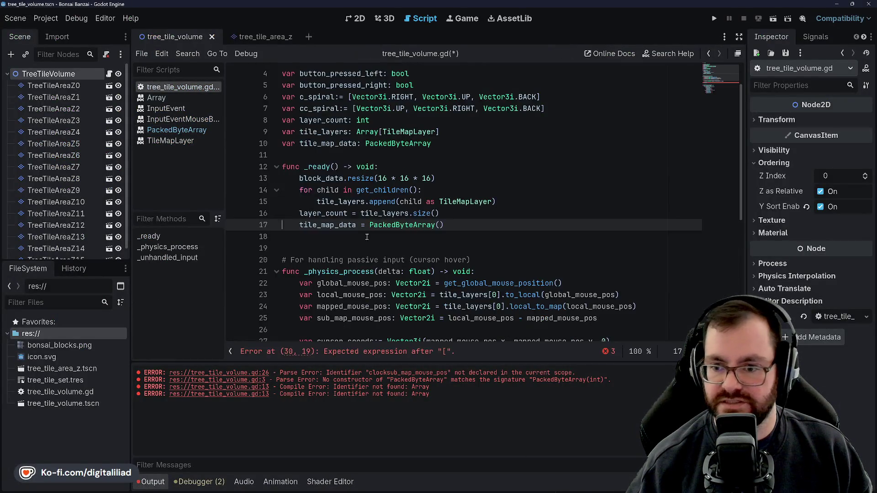
scroll(345, 263, down, 4)
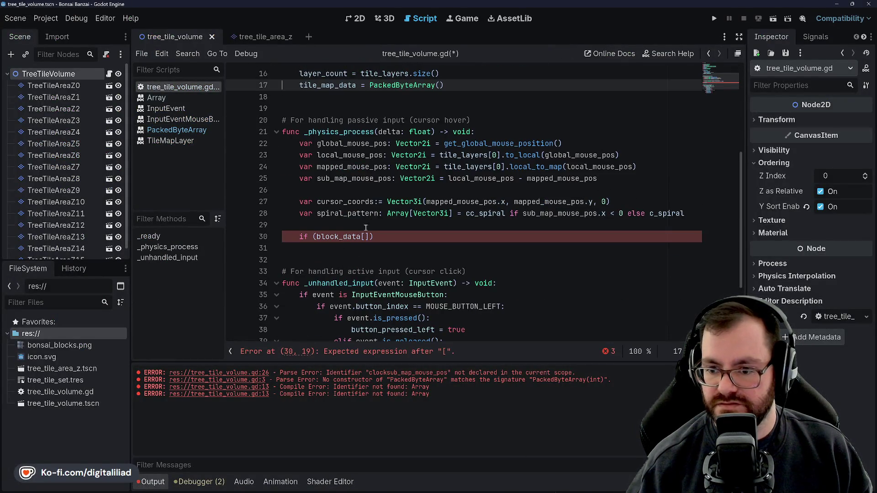
click(365, 228)
key(Return)
text(var )
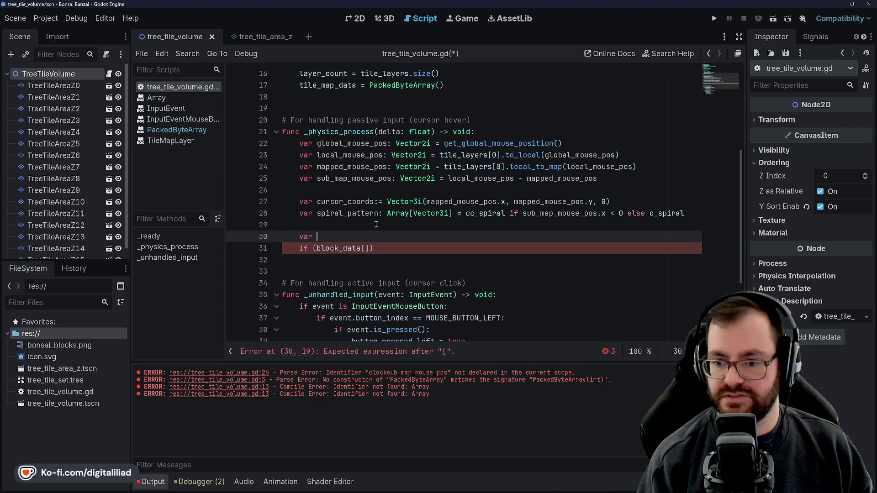
text(block_list)
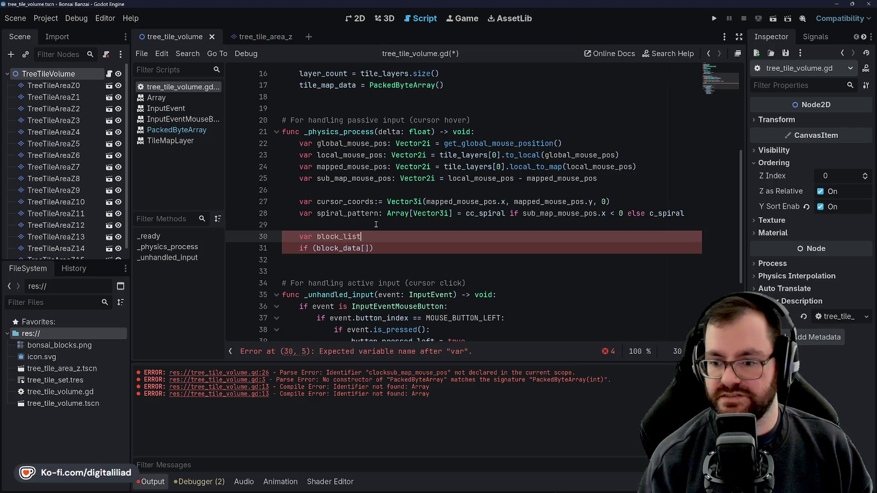
text( = Arra)
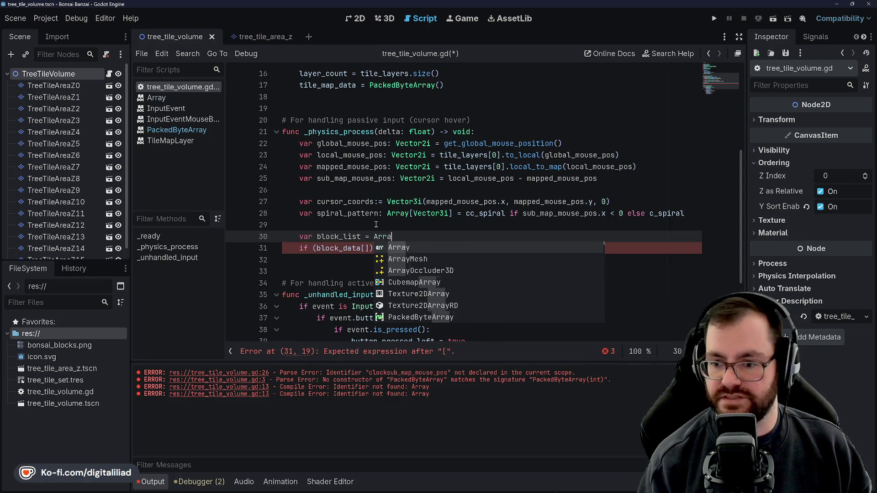
key(Return)
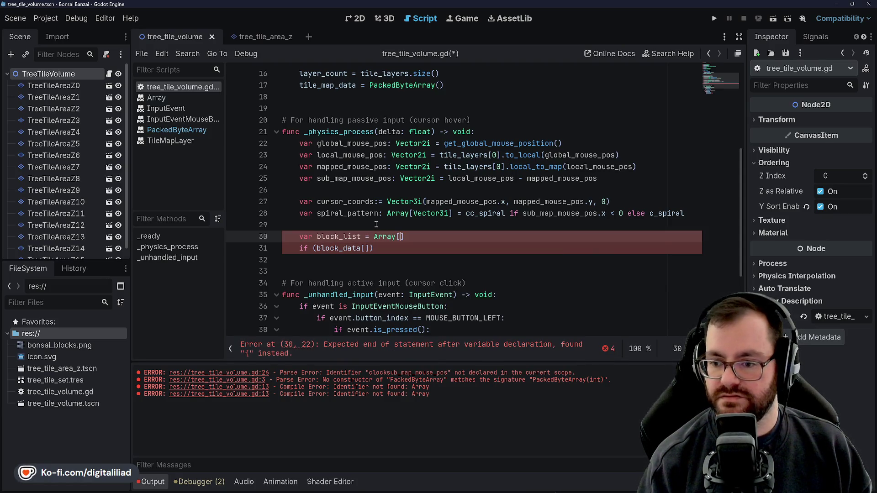
key(Left)
key(Left)
key(Left)
key(Right)
key(Right)
key(Right)
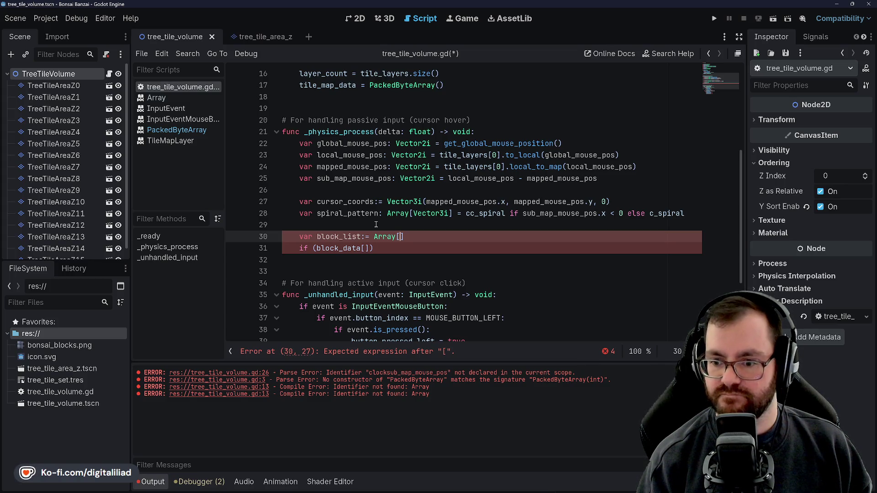
key(BackSpace)
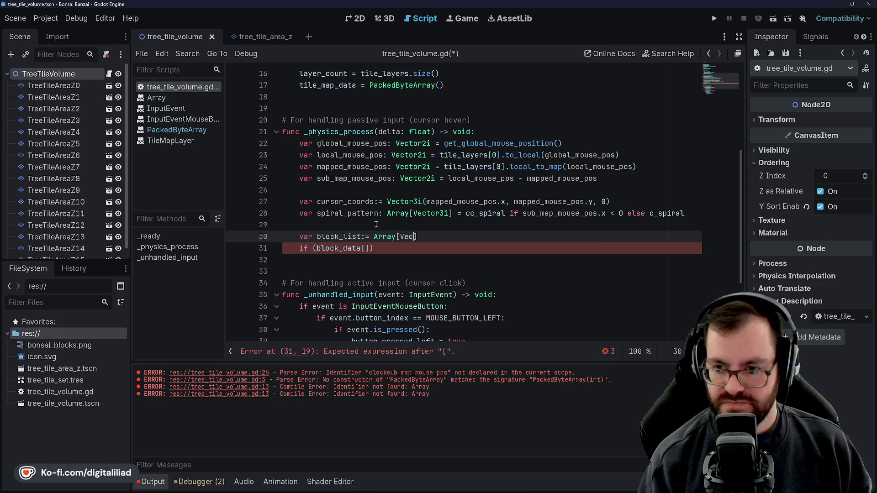
text(tor3i)
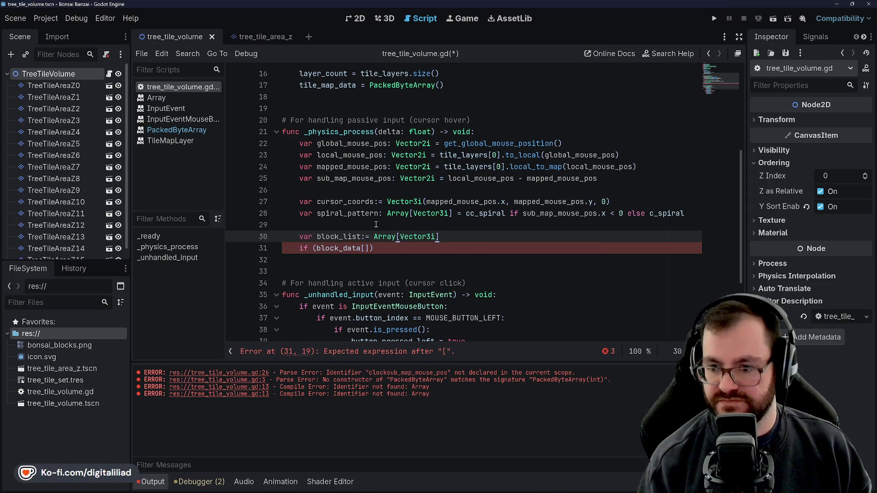
key(ctrl+s)
Step: Change line 31's if check to test block_data.get(0) instead of empty brackets
click(365, 224)
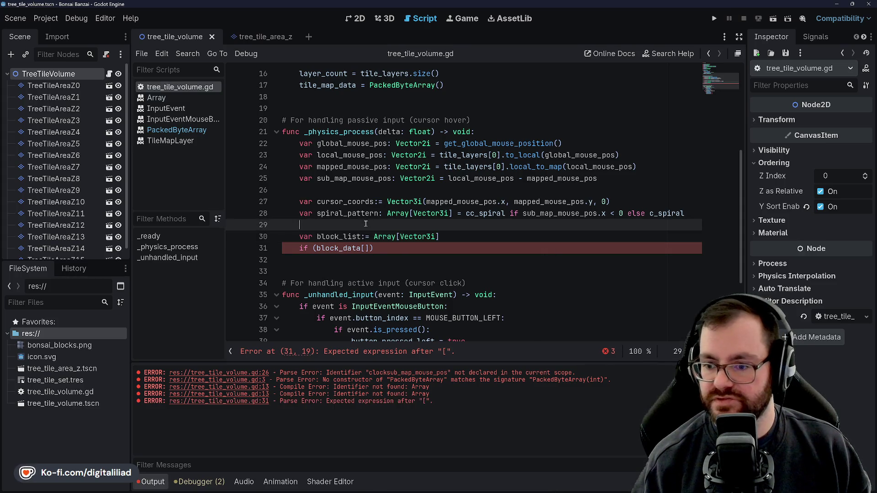
key(Down)
key(Down)
key(End)
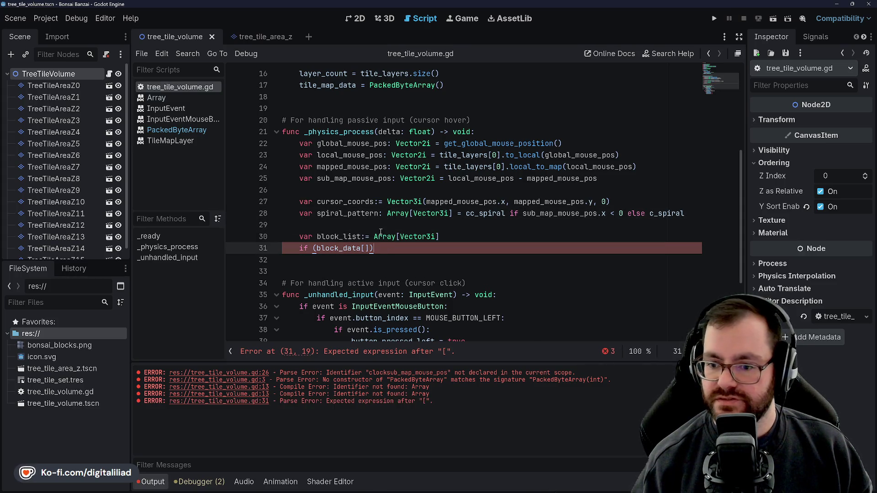
key(BackSpace)
key(BackSpace)
text(.get(0)
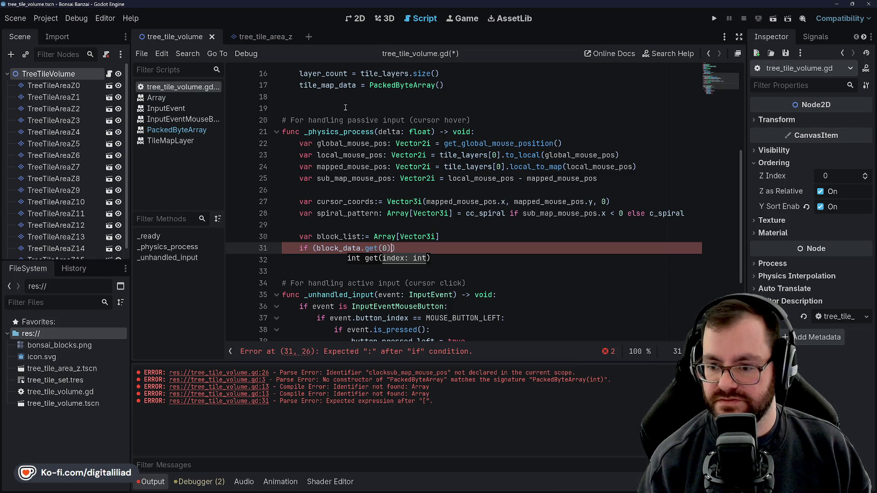
text(>)
key(BackSpace)
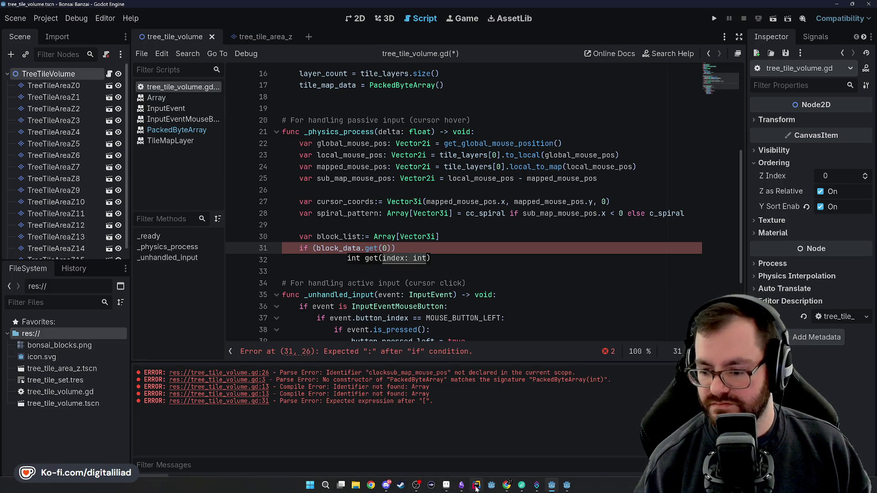
click(476, 486)
Step: Inspect the inner if brace on line 39 and the _cursorBlockCutList usage on line 40
scroll(130, 126, up, 3)
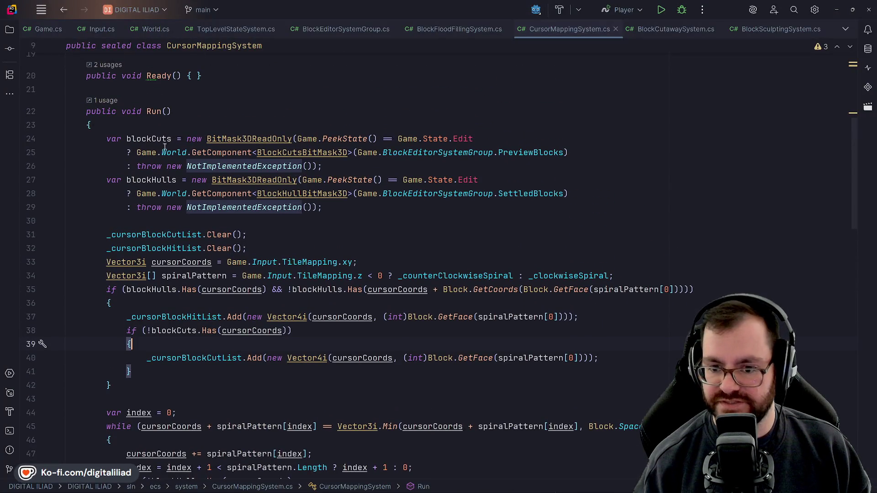
scroll(177, 147, down, 3)
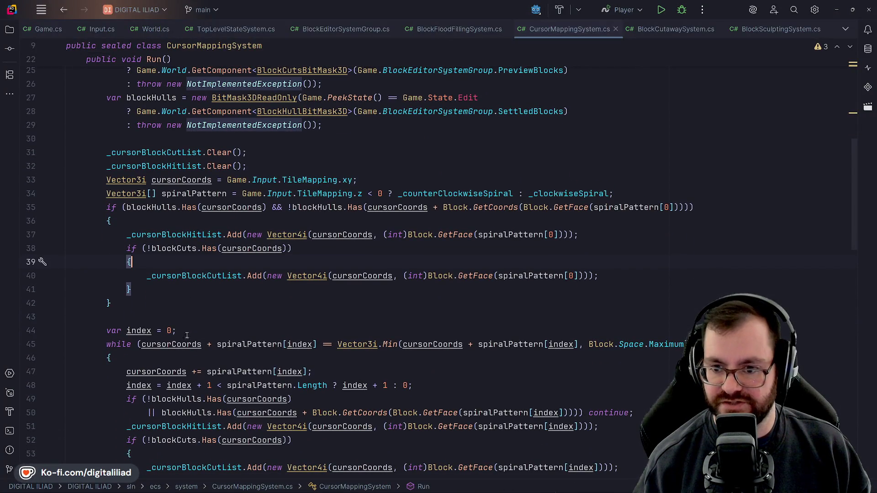
key(Up)
key(Up)
key(Up)
click(155, 275)
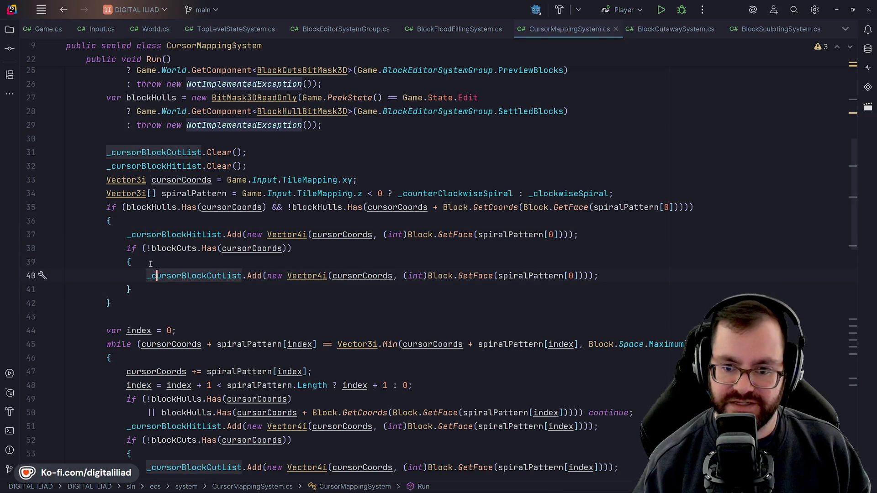
click(132, 225)
click(139, 263)
click(153, 276)
click(138, 264)
click(153, 275)
click(139, 264)
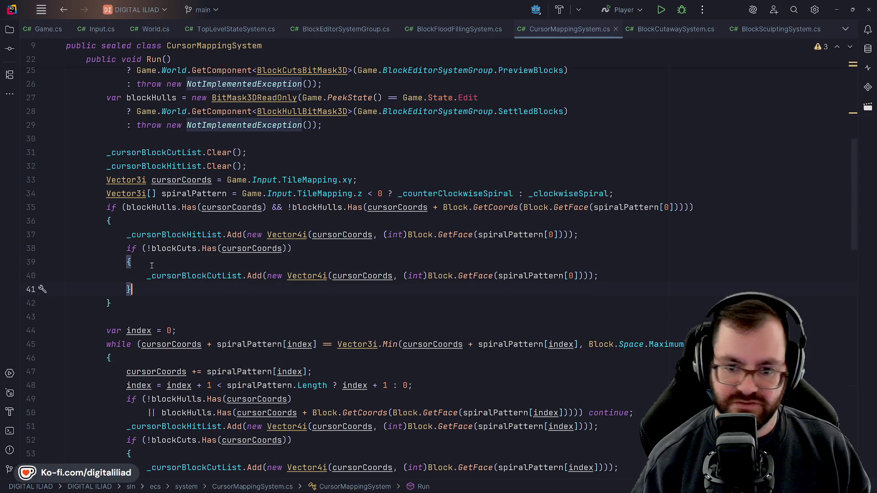
Step: Match the braces closing the outer and inner if blocks, then go to Godot's block_space.gd
click(146, 221)
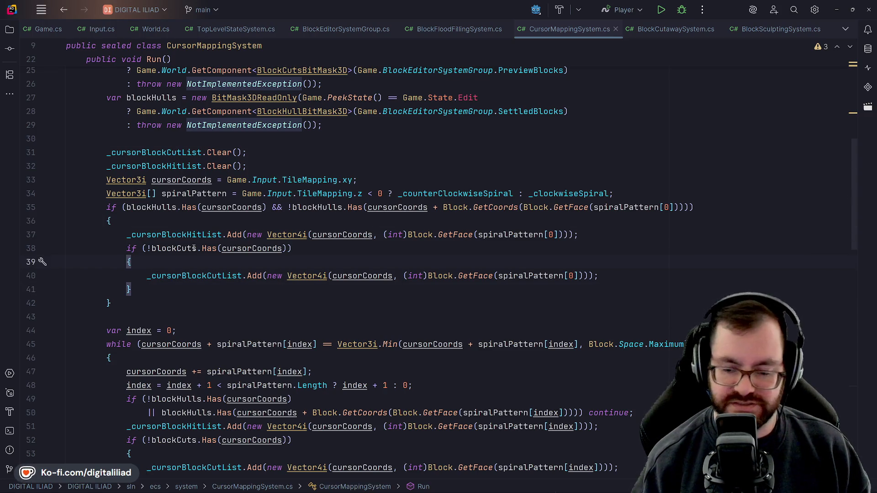
click(151, 261)
click(151, 221)
click(153, 259)
click(159, 221)
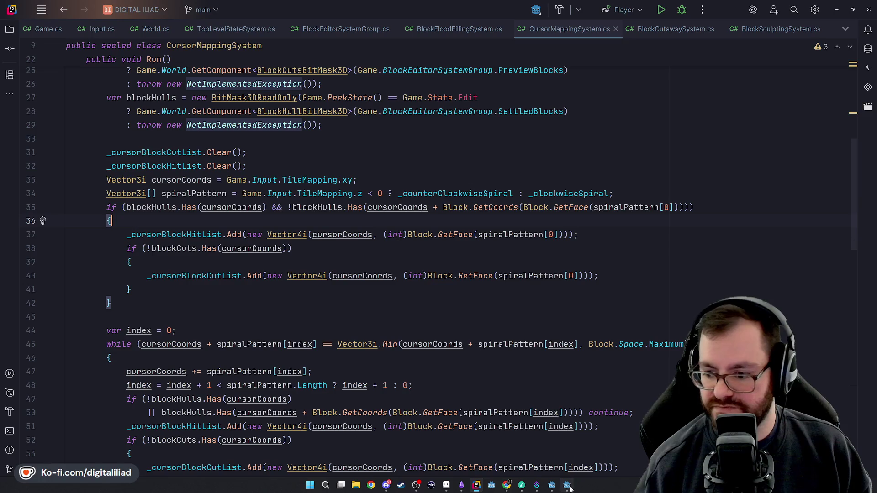
click(568, 486)
click(323, 262)
key(Down)
Step: In the Bonsai Banzai Godot window, extend line 31 to compare block_data.get(0) against 0
key(Up)
key(Up)
key(Up)
mouse_move(646, 490)
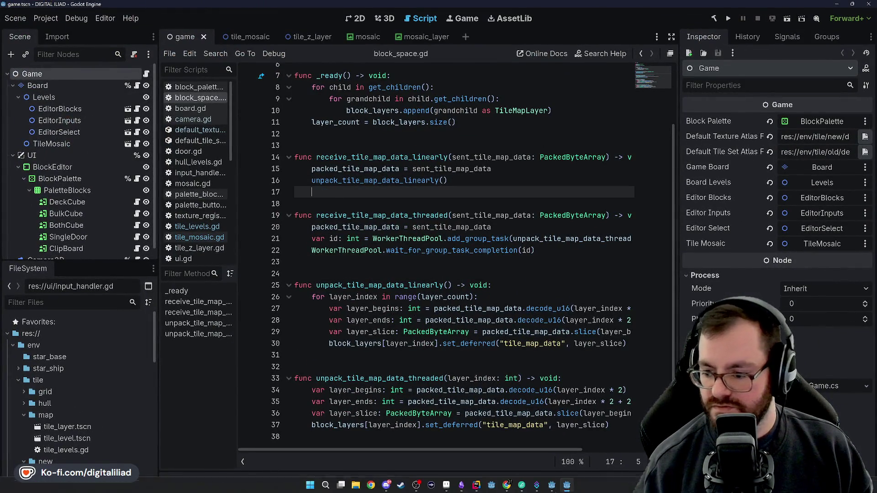
click(551, 486)
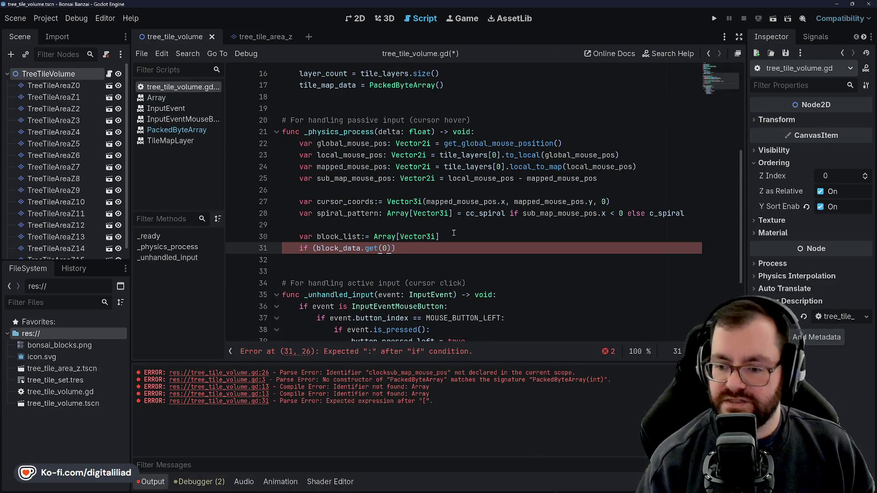
text(>)
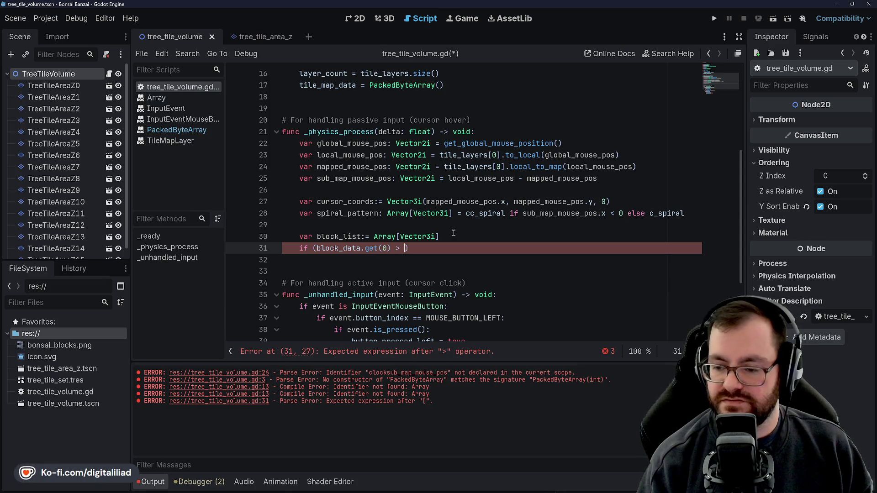
key(BackSpace)
key(BackSpace)
text(0)
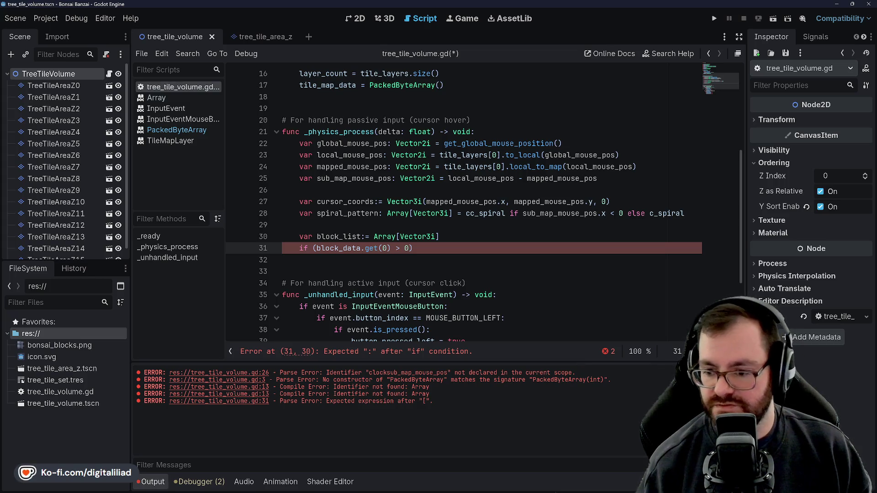
mouse_move(401, 485)
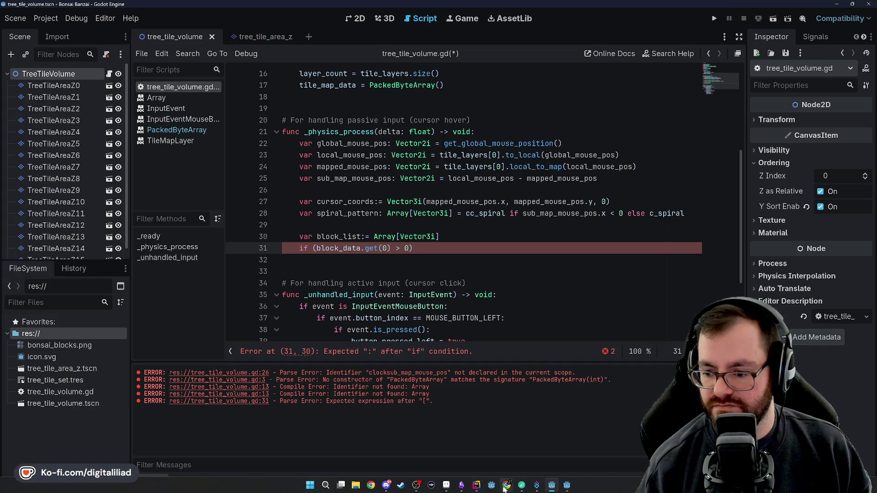
click(476, 485)
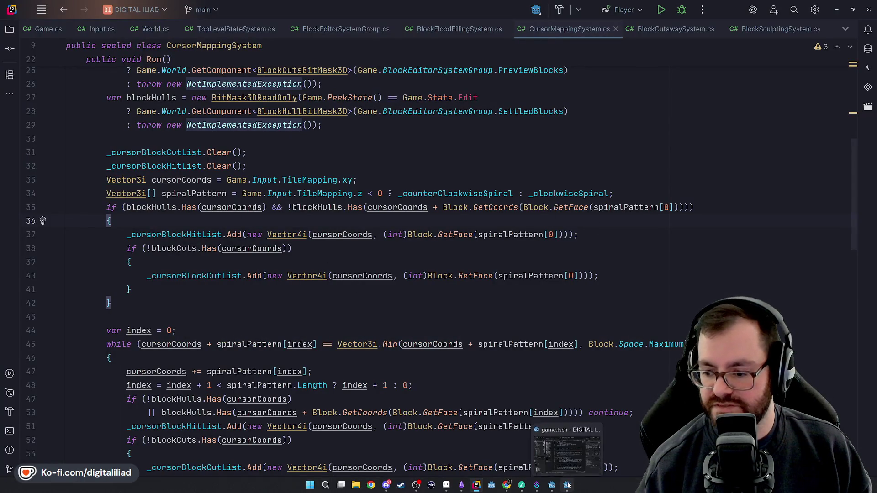
click(567, 490)
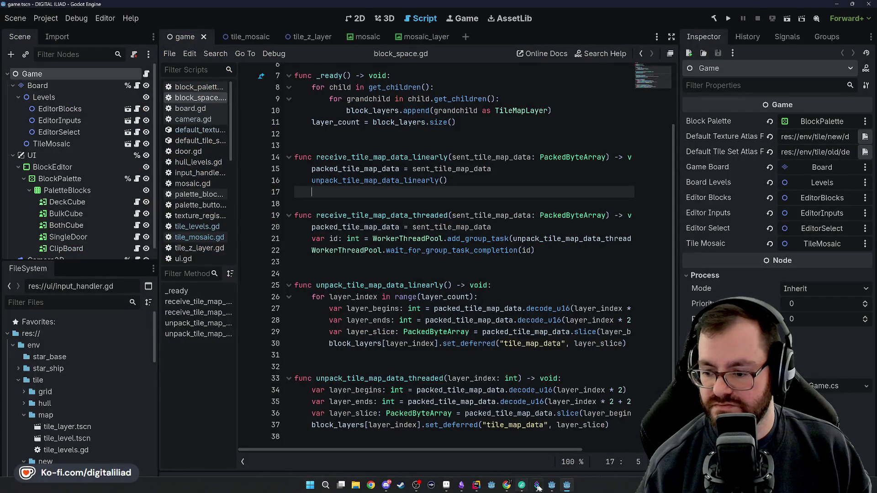
click(552, 489)
Step: Make the comparison '== 0' and append 'and block_data.get()' to line 31
click(378, 216)
click(404, 248)
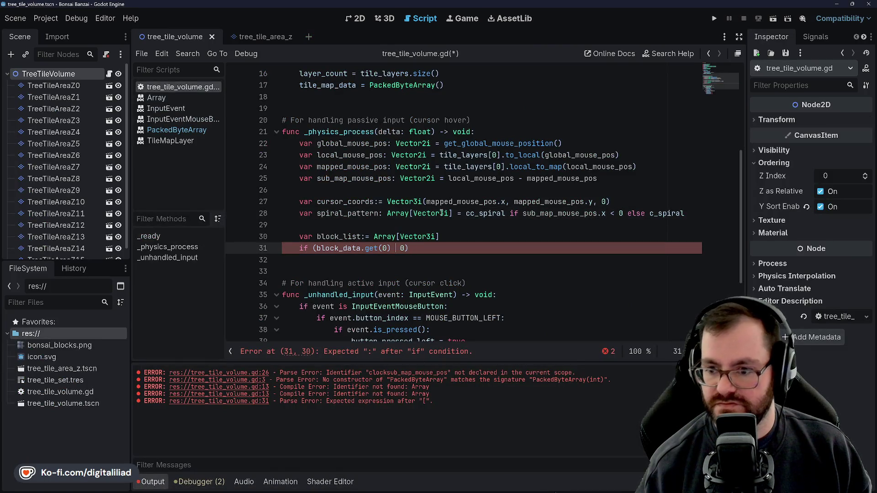
key(BackSpace)
key(BackSpace)
text(==)
key(Right)
text(and bloc)
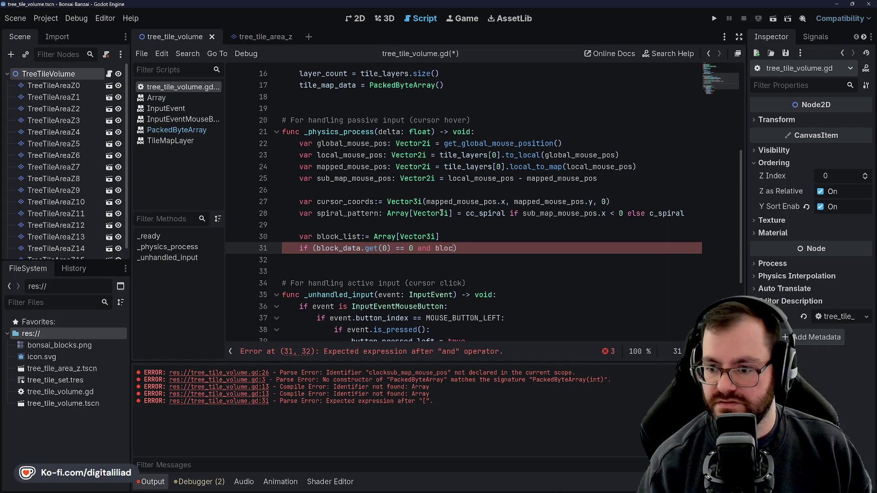
text(k_data.ge)
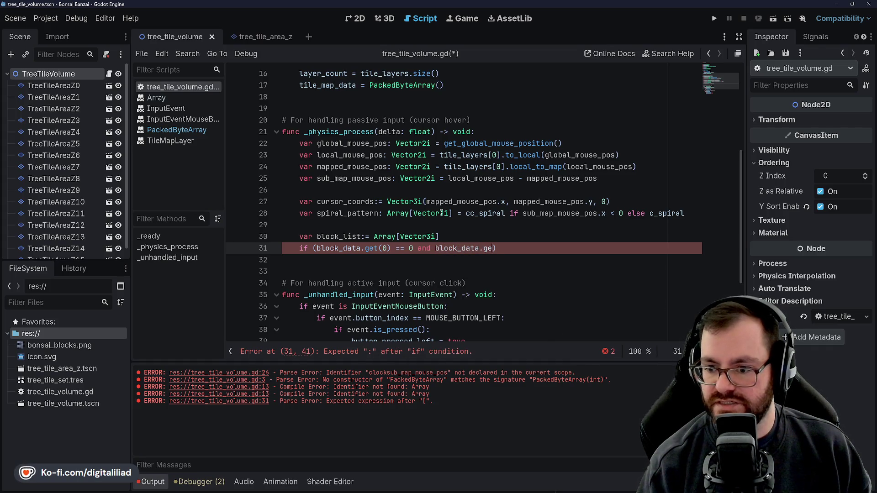
text(t()
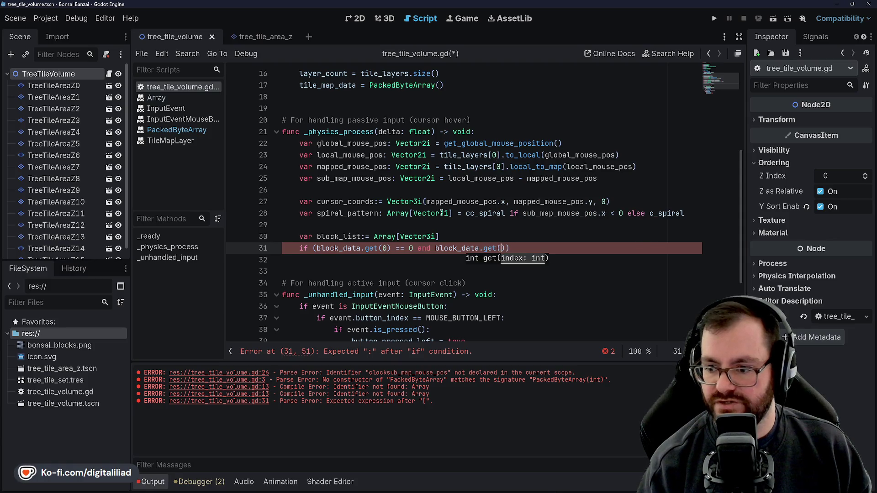
click(353, 194)
click(385, 248)
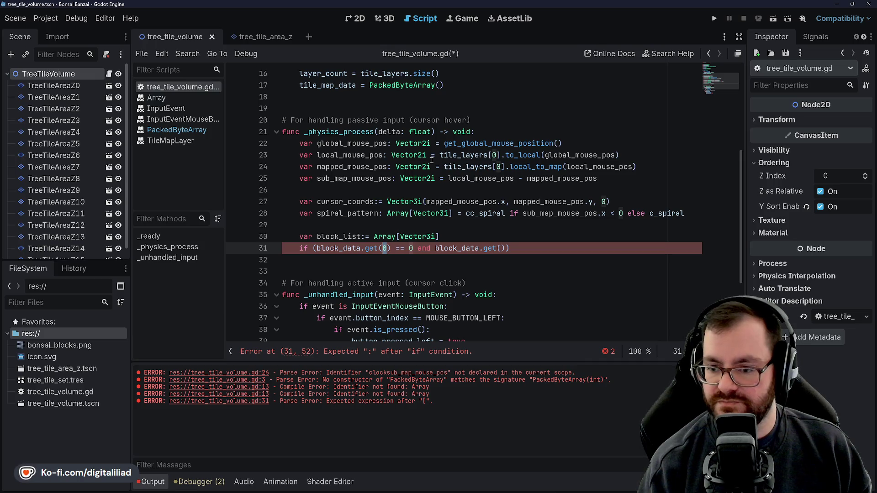
scroll(405, 213, up, 5)
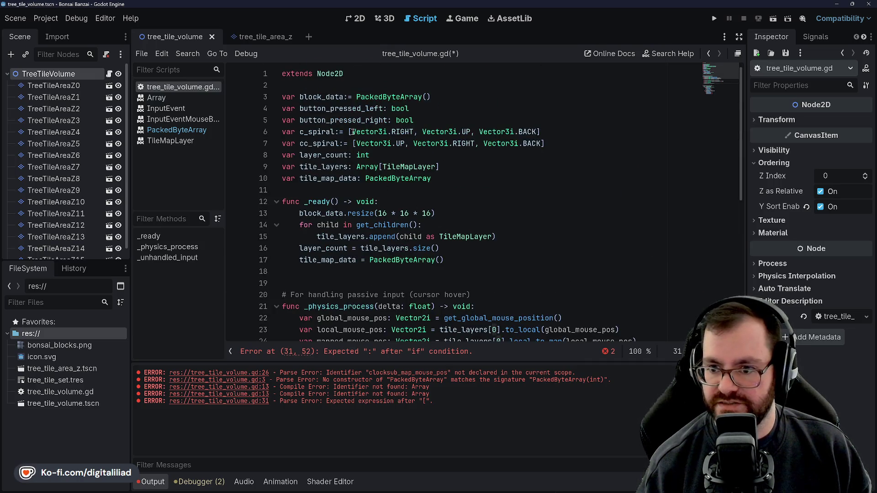
Step: Add a 'func _get_index(coords: Vector3i) -> int:' header after line 46 at the script's end
scroll(352, 132, down, 8)
click(495, 318)
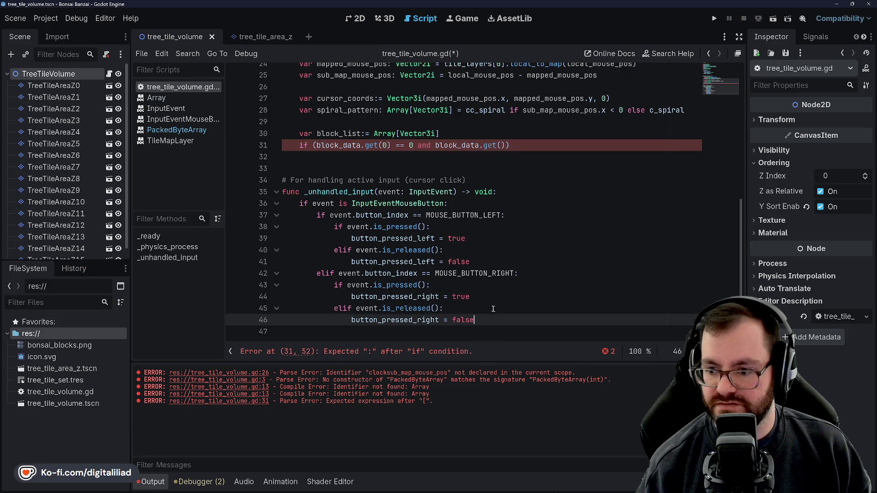
key(Return)
key(Return)
key(Return)
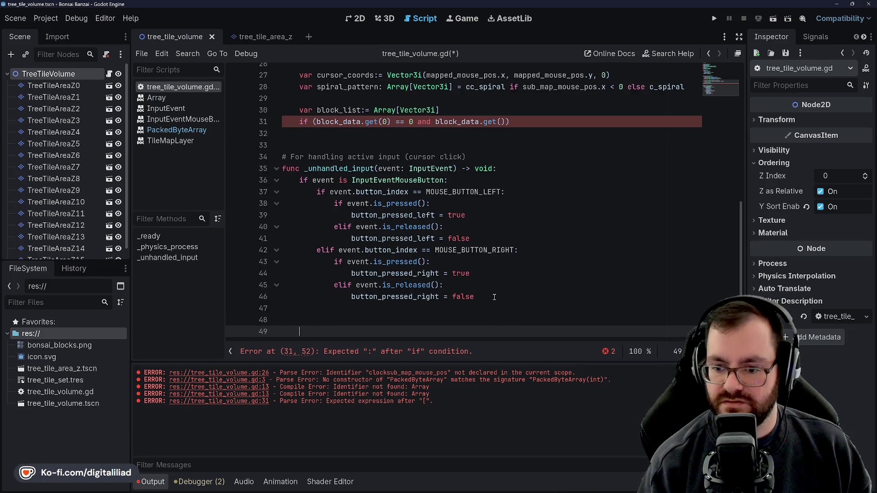
text(func_)
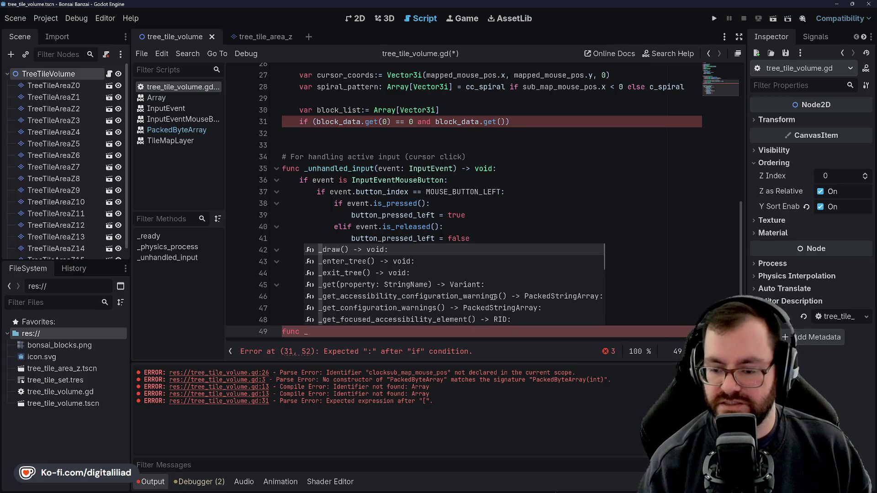
text(get_index(coords: Vec)
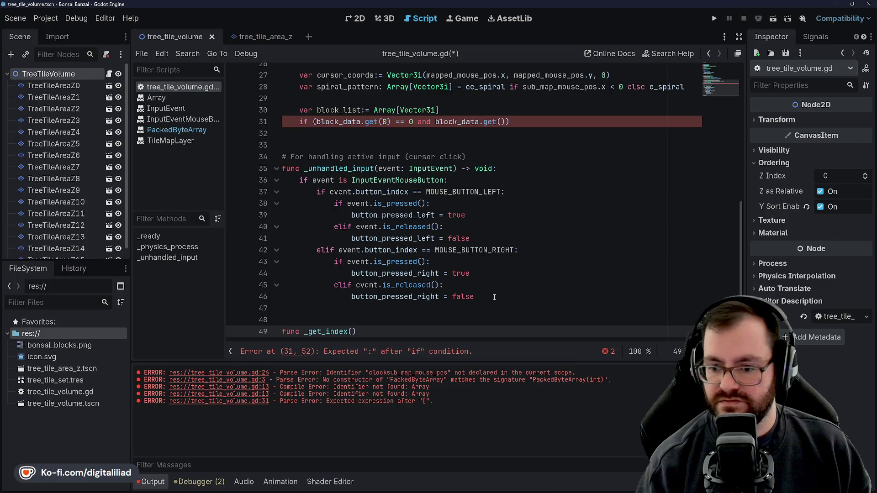
text(tor3i)
key(End)
text(-> int)
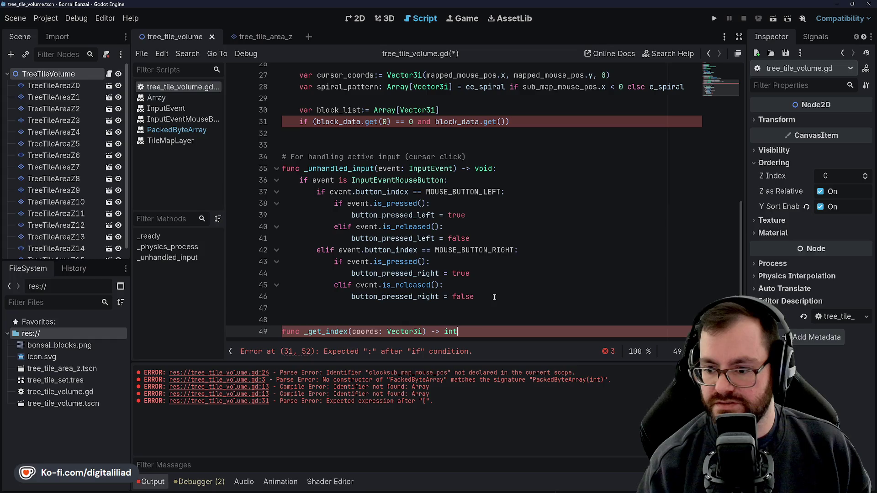
text(:)
key(Return)
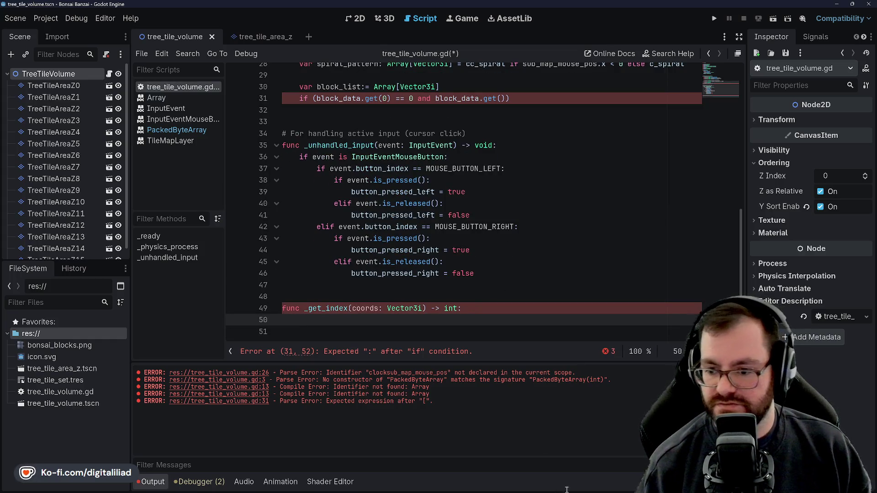
click(478, 489)
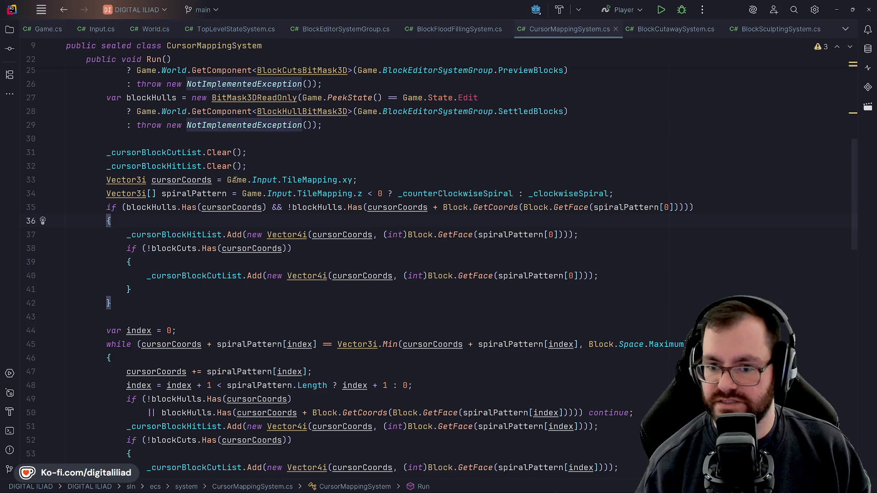
Step: Follow Block.Space in the while condition through to the AABB struct in AABB.cs
scroll(243, 210, up, 4)
scroll(242, 210, down, 4)
scroll(242, 210, up, 4)
scroll(242, 210, up, 4)
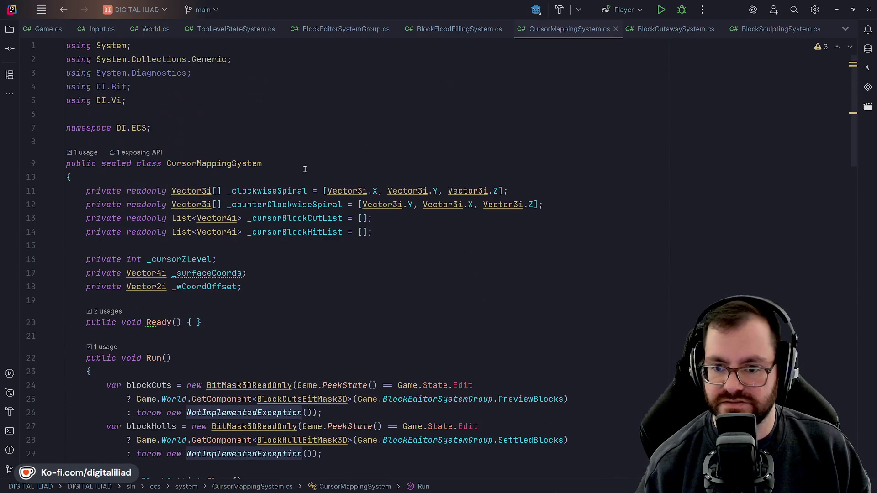
scroll(300, 205, down, 5)
scroll(184, 143, down, 6)
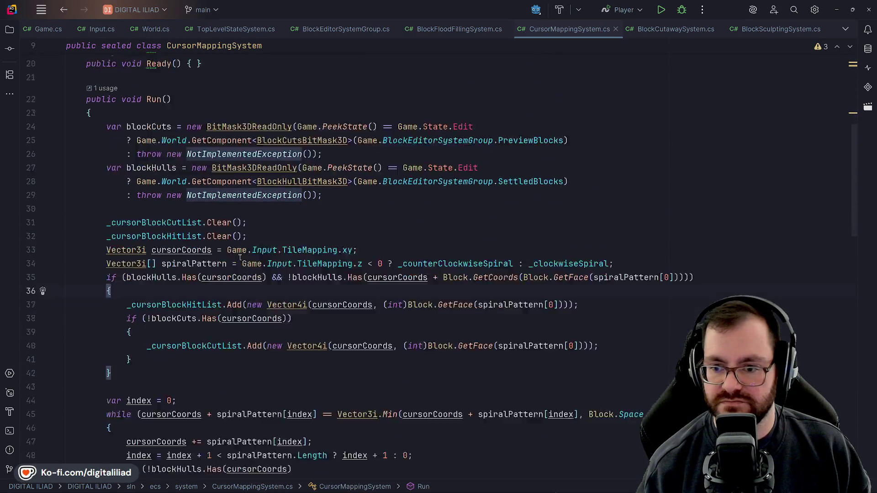
scroll(303, 303, up, 5)
scroll(304, 303, down, 5)
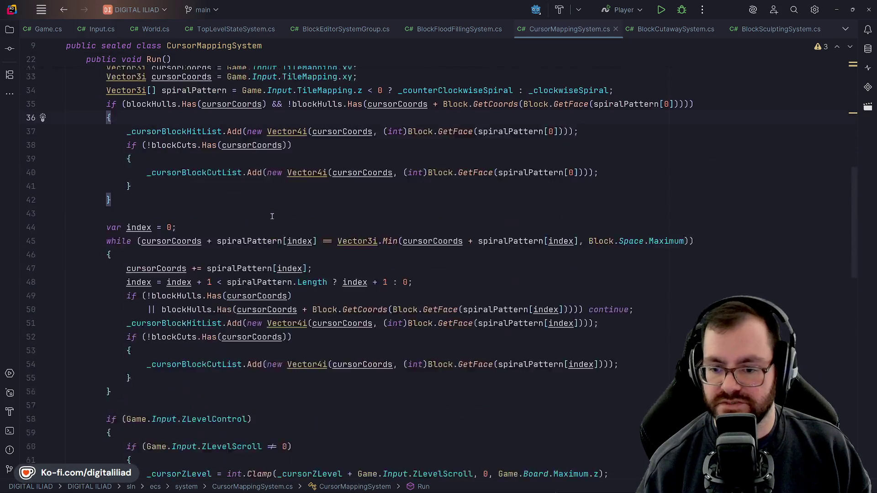
scroll(303, 303, up, 5)
scroll(640, 270, down, 4)
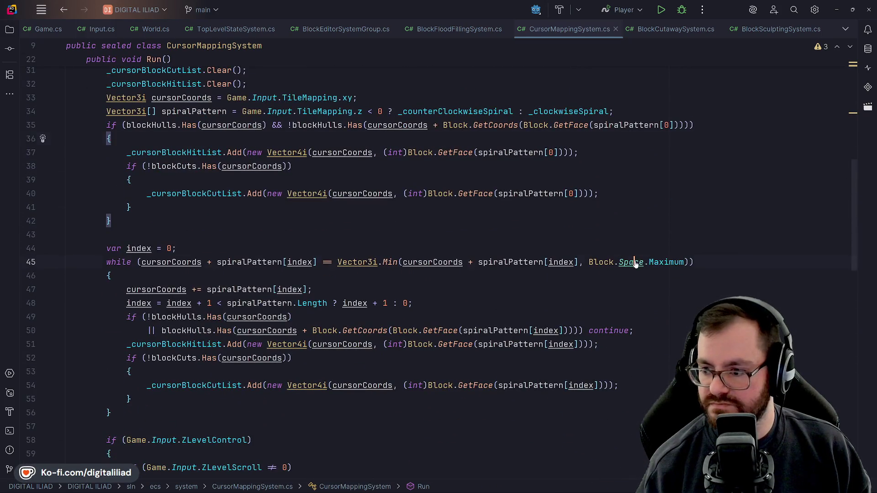
ctrl+click(635, 264)
ctrl+click(201, 135)
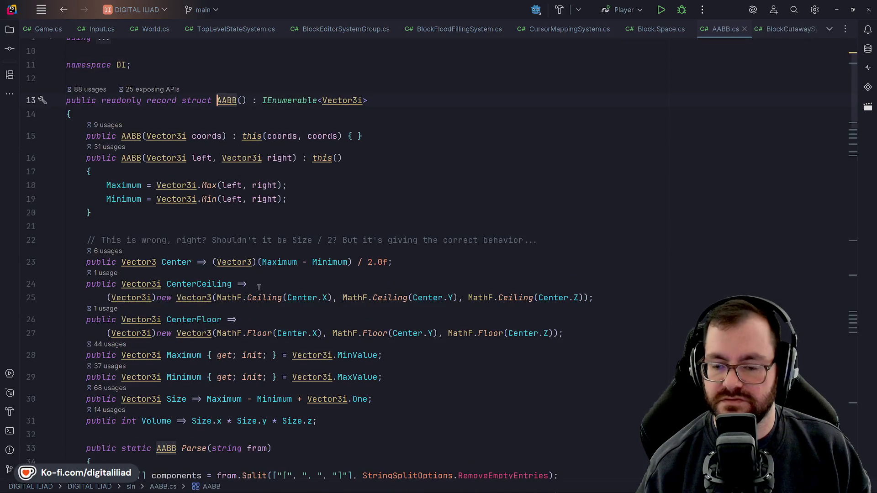
Step: Scroll AABB.cs to GetCoords and GetIndex and read the identifiers' quick info
scroll(257, 290, down, 10)
scroll(153, 202, down, 5)
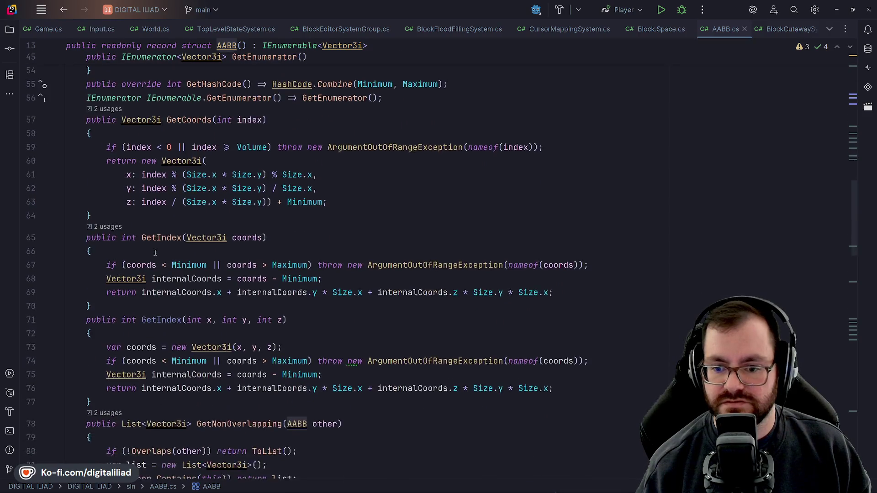
scroll(155, 253, down, 1)
scroll(112, 283, up, 2)
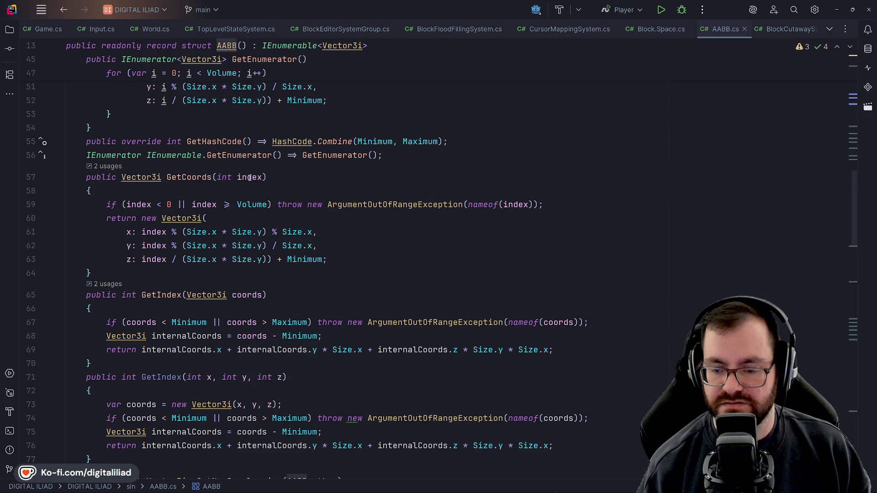
mouse_move(189, 178)
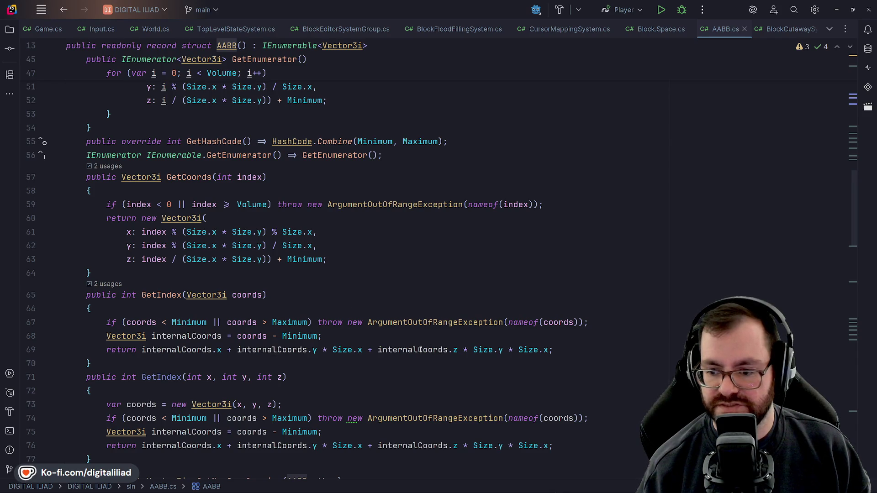
mouse_move(417, 349)
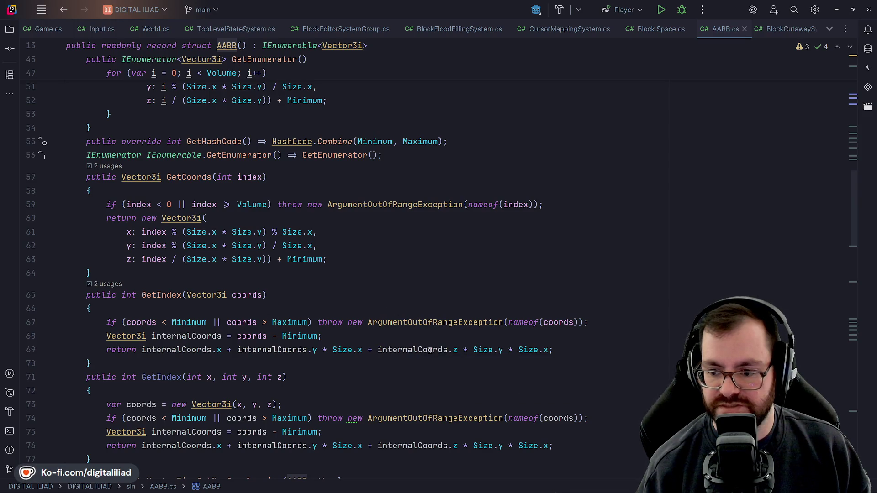
mouse_move(448, 350)
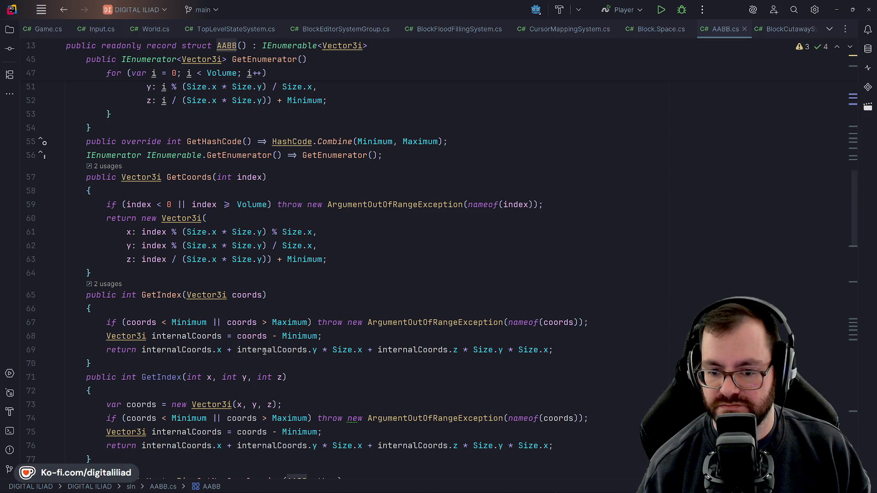
scroll(206, 341, down, 3)
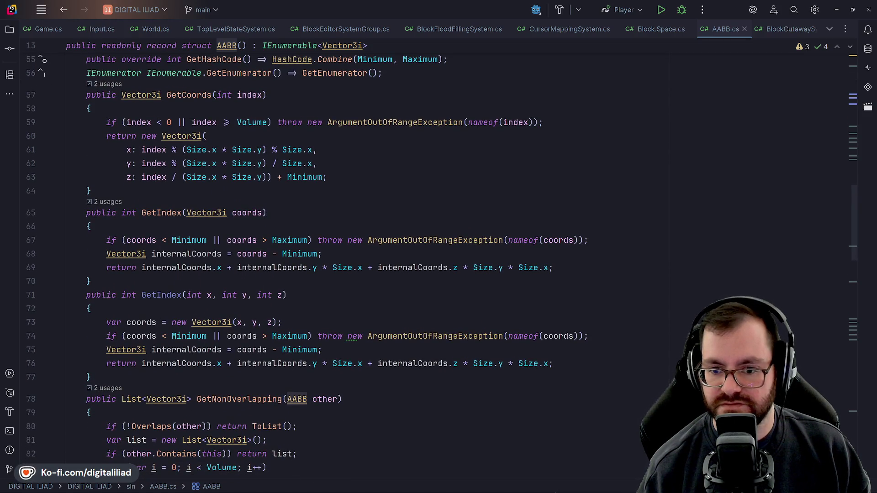
Step: Dismiss a stray Start menu and switch back to the Godot script editor
mouse_move(563, 485)
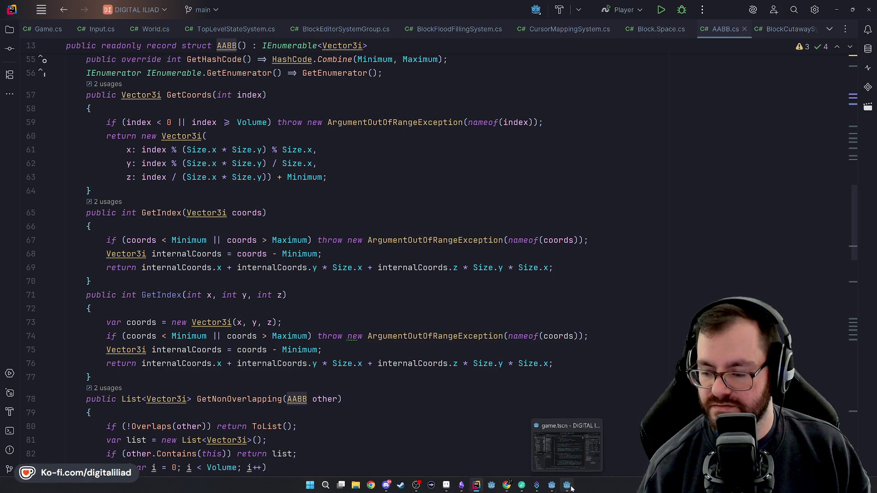
click(310, 485)
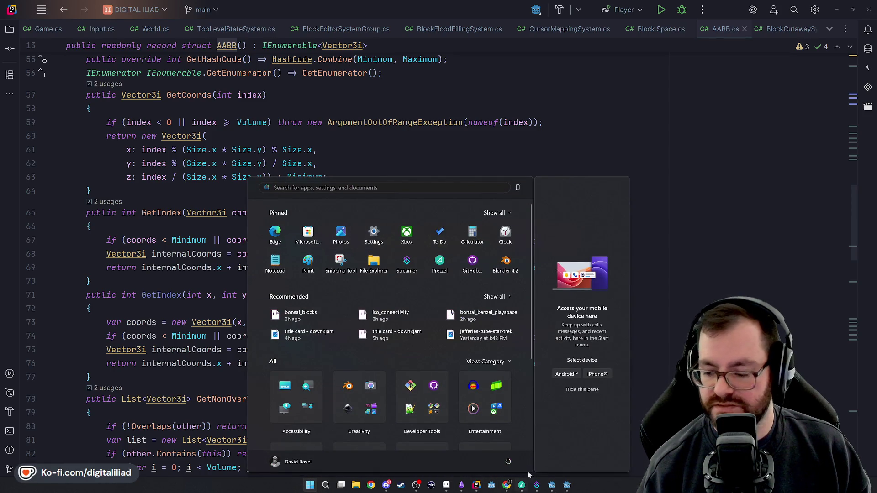
click(481, 483)
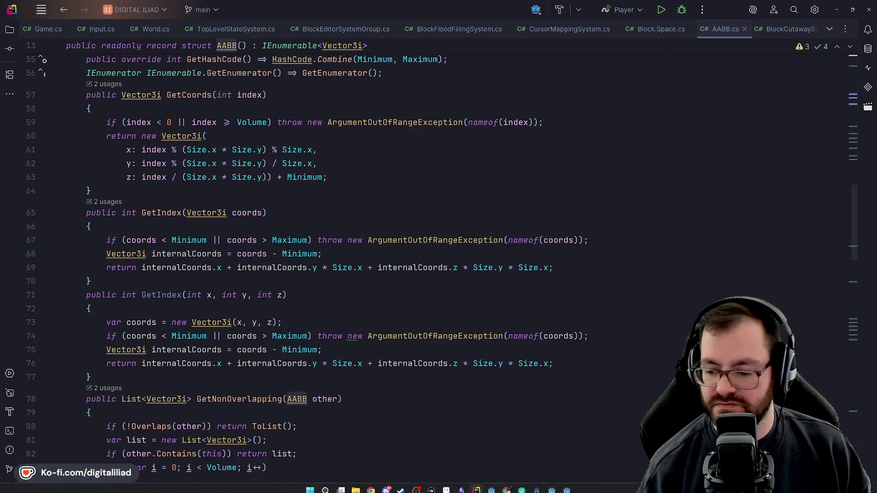
click(537, 486)
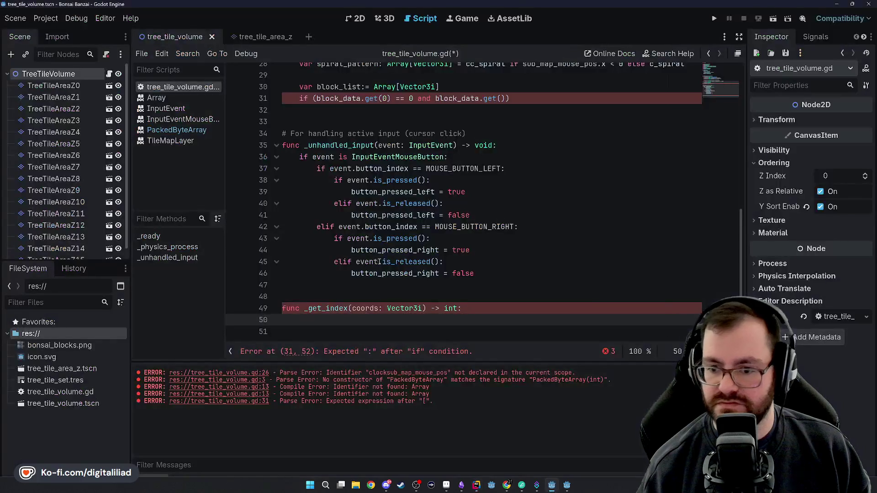
Step: Give _get_index the body 'return coords.x + coords.y *8' and open a line near the top
text(return coords.)
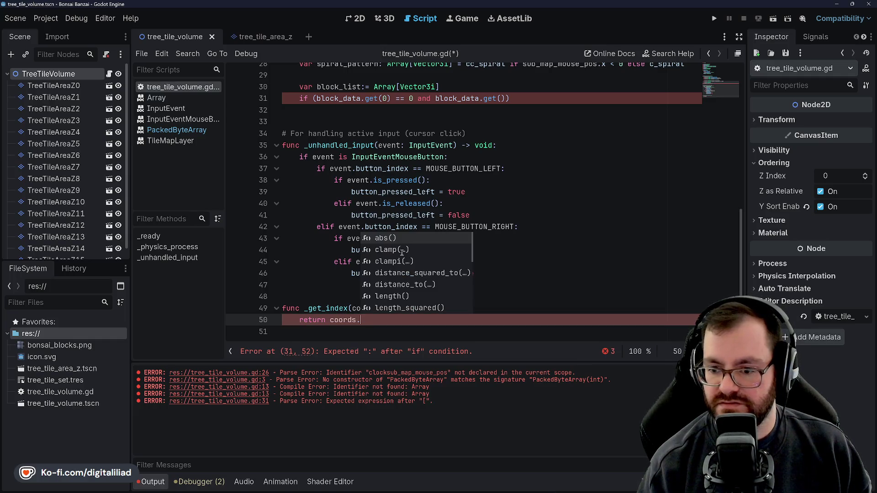
text(x + coords.y *8)
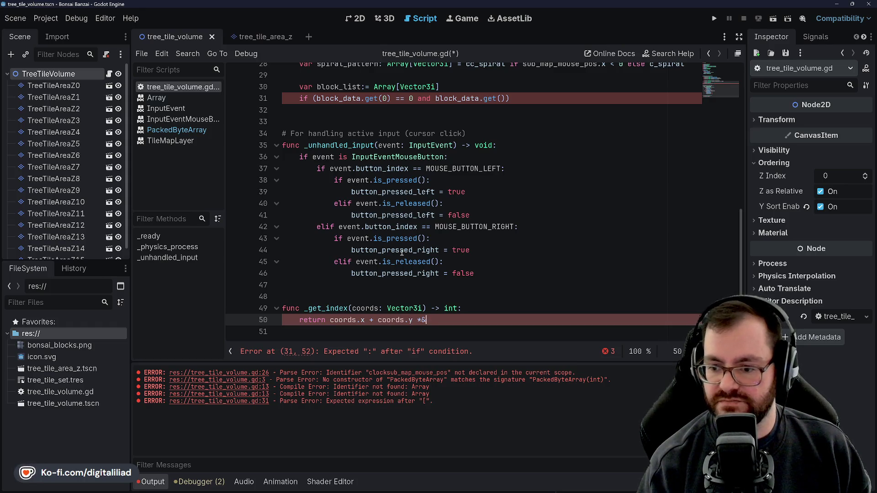
scroll(402, 251, up, 10)
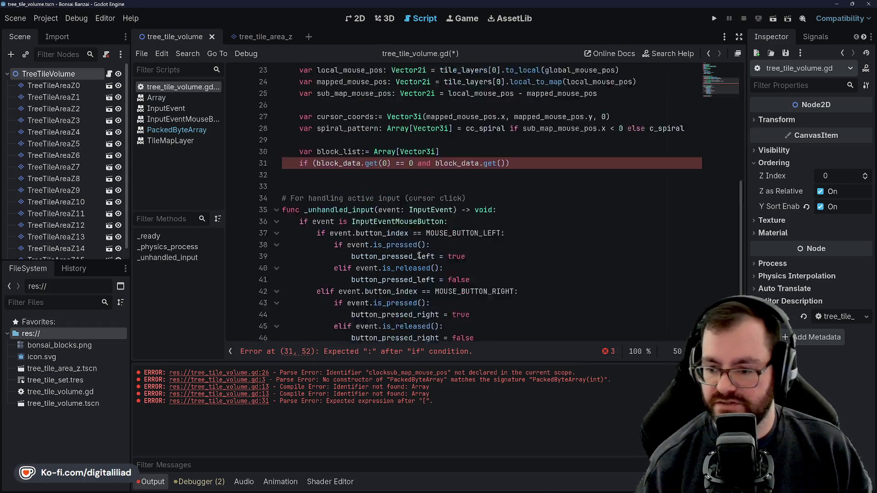
click(337, 83)
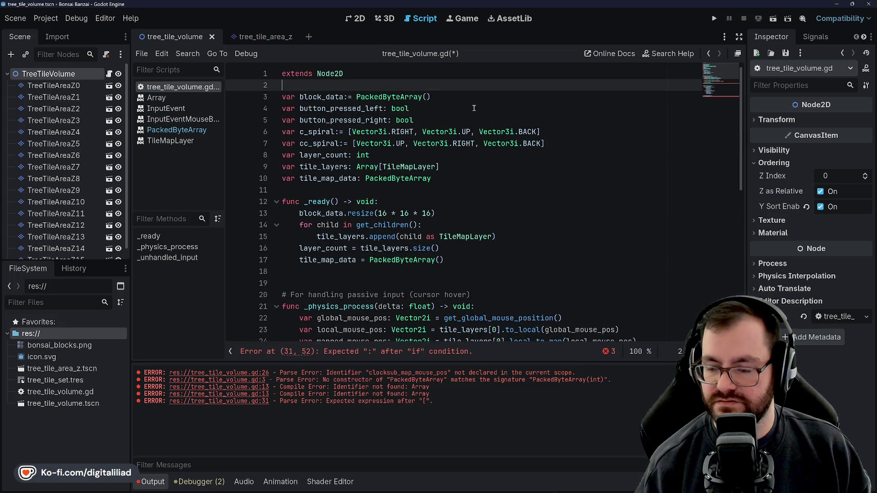
key(Return)
key(Return)
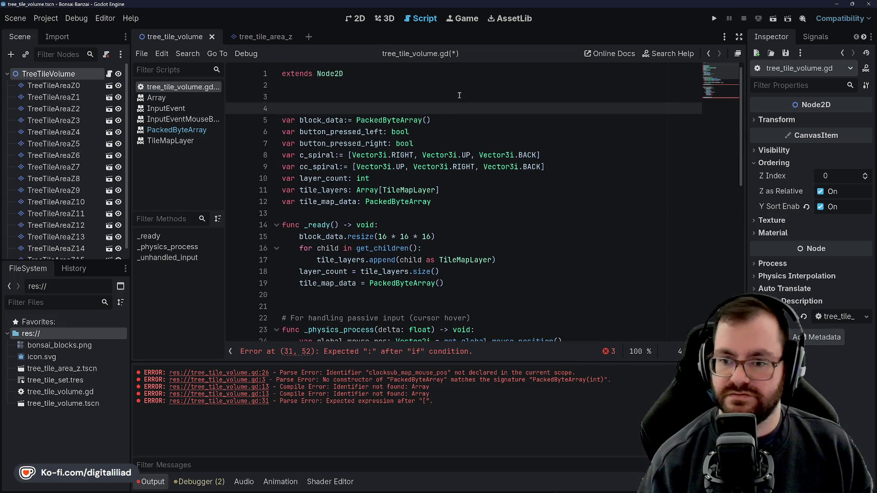
key(Up)
Step: Declare the constant LENGTH: int = 16 at the top of the script and save
text(const LENG)
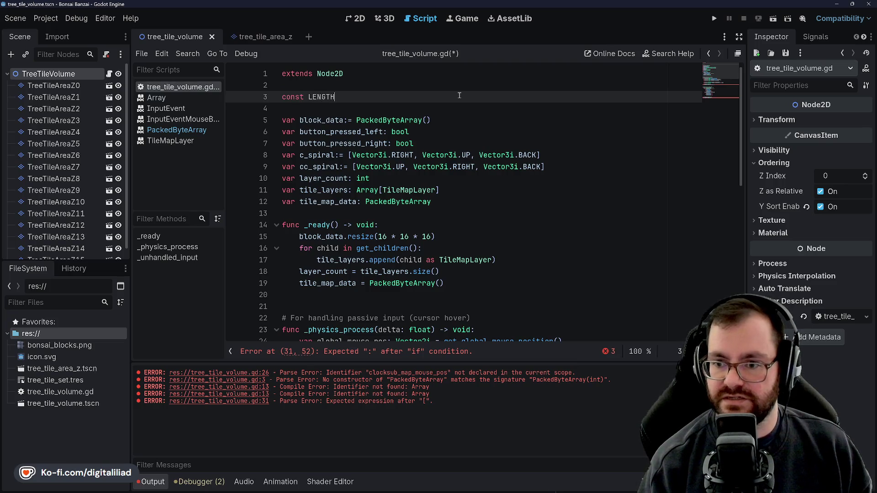
key(BackSpace)
key(BackSpace)
key(BackSpace)
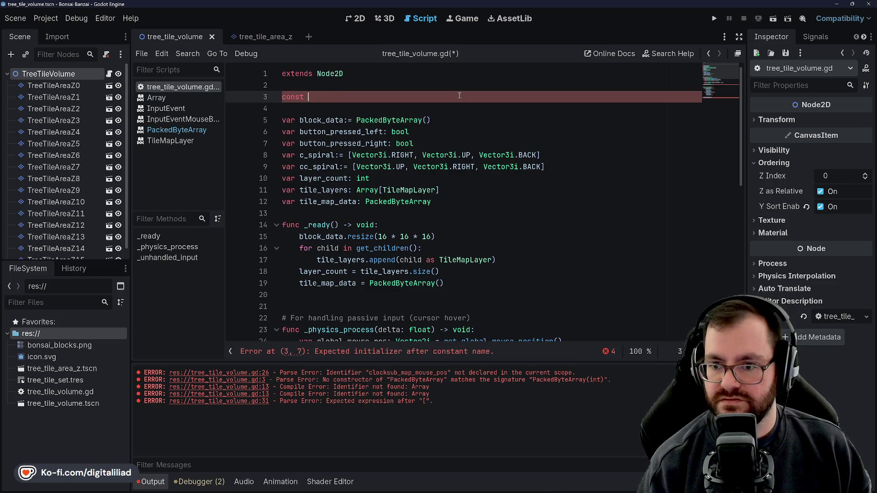
text(COORD_LENGTH)
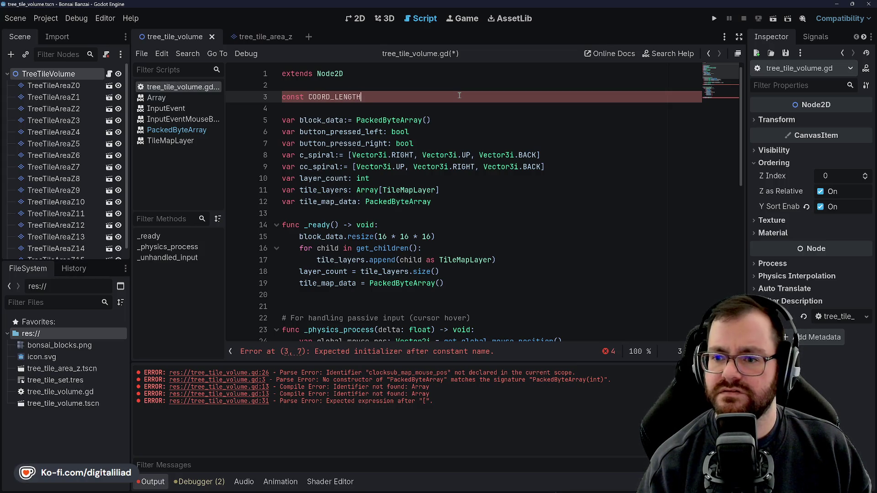
key(BackSpace)
key(BackSpace)
key(BackSpace)
text(S_)
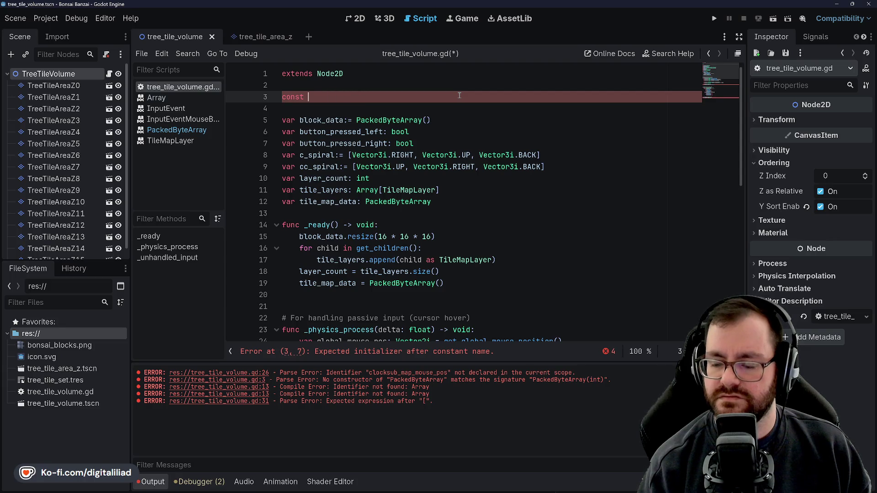
text(LENGTH:)
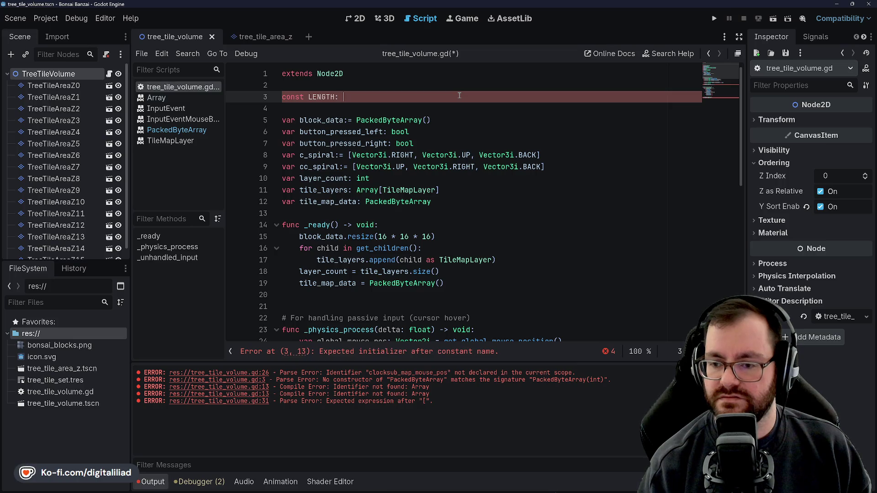
text( = 16)
key(ctrl+s)
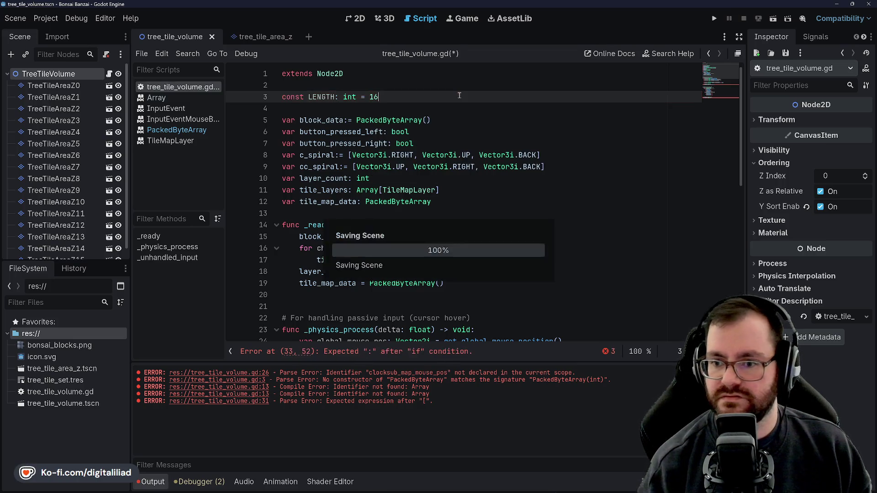
scroll(363, 192, down, 4)
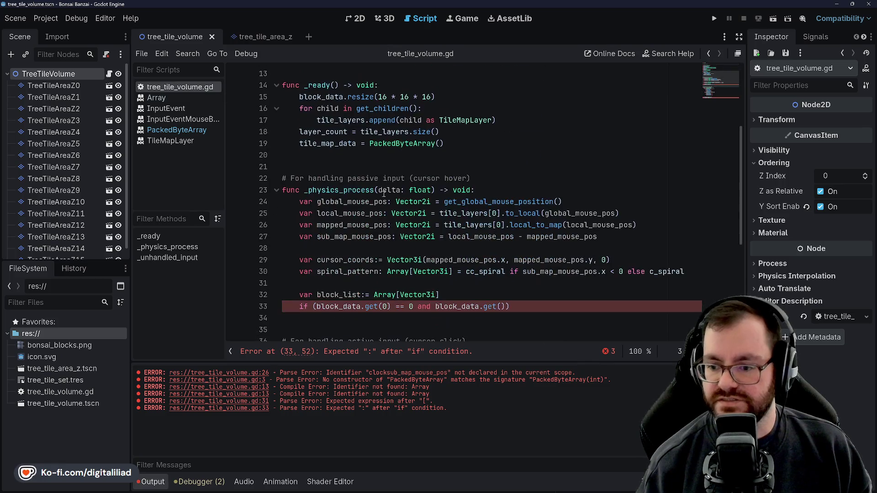
Step: Resize block_data with LENGTH and LENGTH * LENGTH instead of the literal 16s, and save
scroll(428, 199, up, 2)
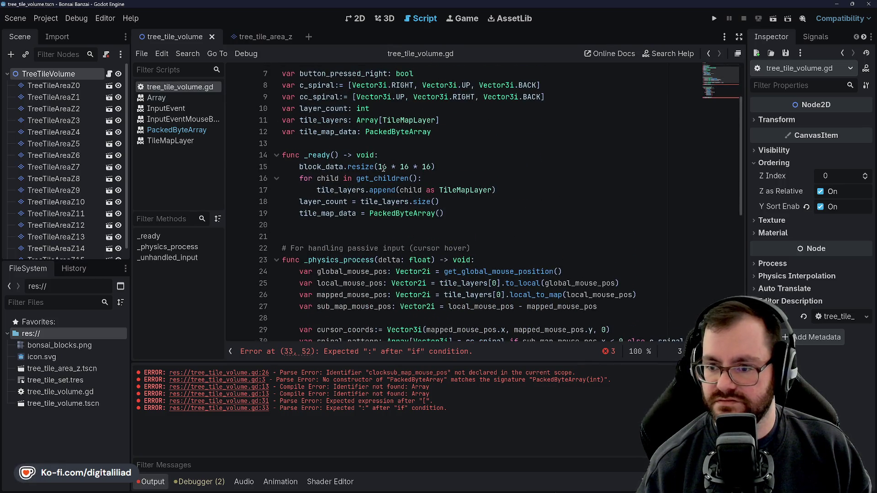
double_click(383, 167)
text(LENGTH)
double_click(421, 167)
text(LENGTH * )
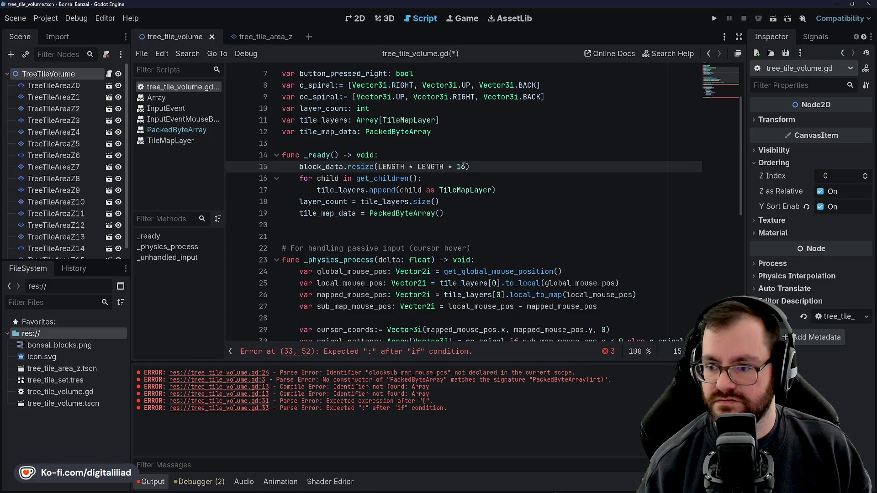
text(LENGTH)
scroll(300, 137, up, 2)
click(300, 112)
click(379, 225)
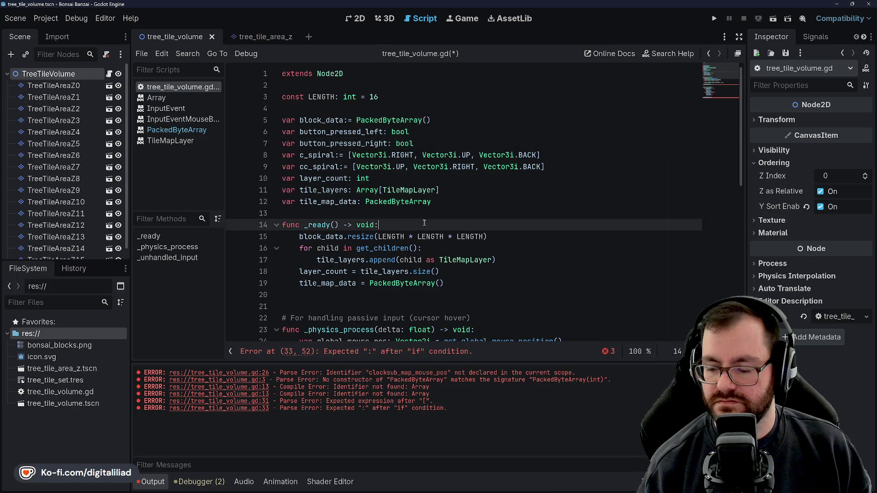
key(ctrl+s)
Step: Make _get_index return coords.x + coords.y * LENGTH + coords.z * LENGTH * LENGTH, and save
scroll(376, 174, down, 1)
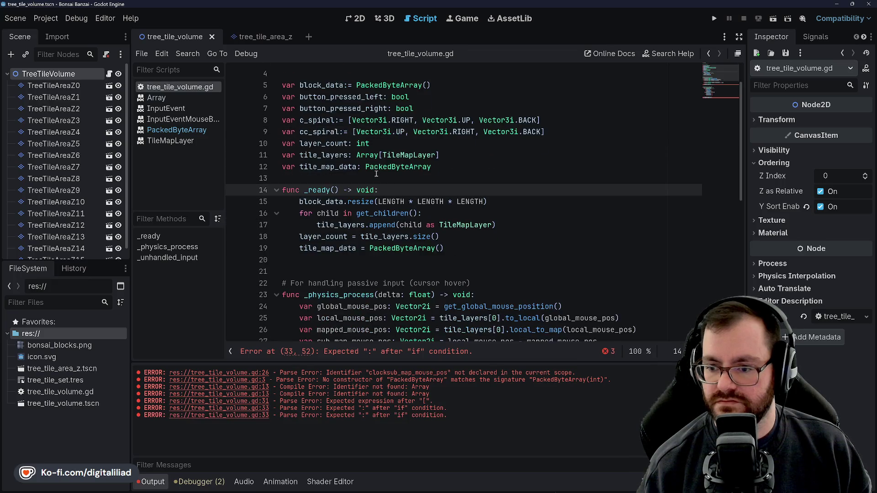
click(415, 202)
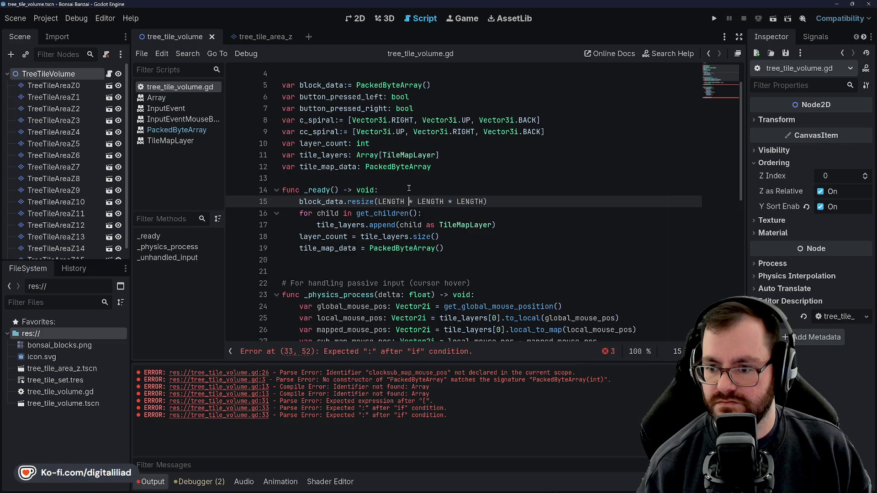
scroll(408, 189, down, 9)
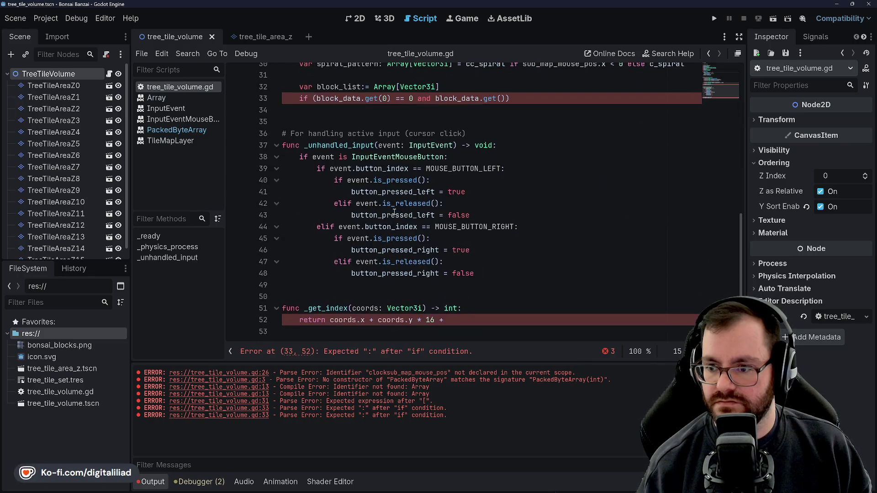
double_click(430, 319)
text(LENGTH)
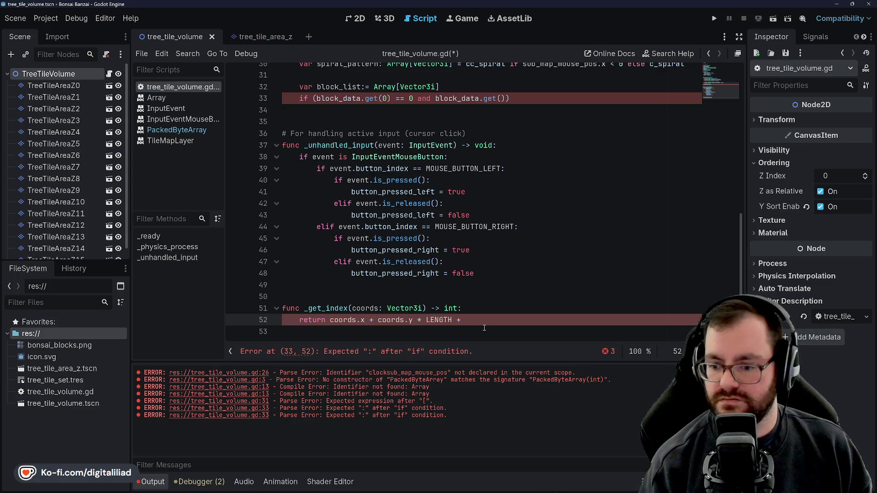
text( coords.z &*)
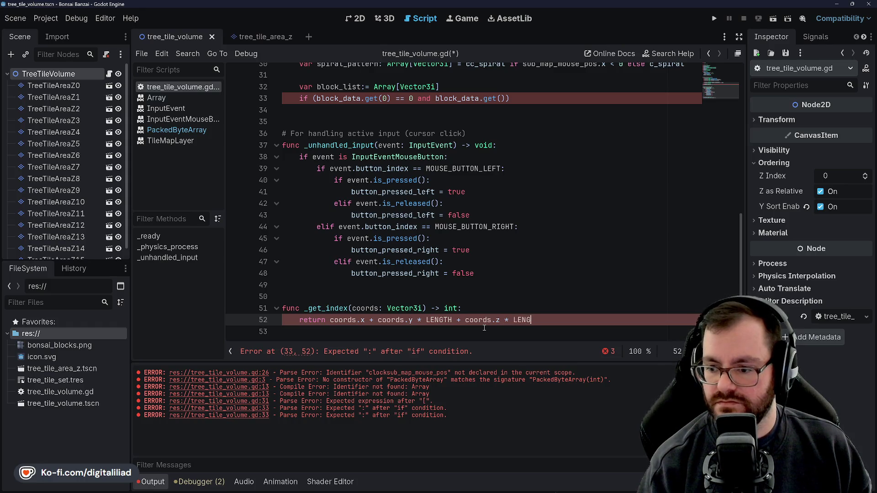
text(LENGTH)
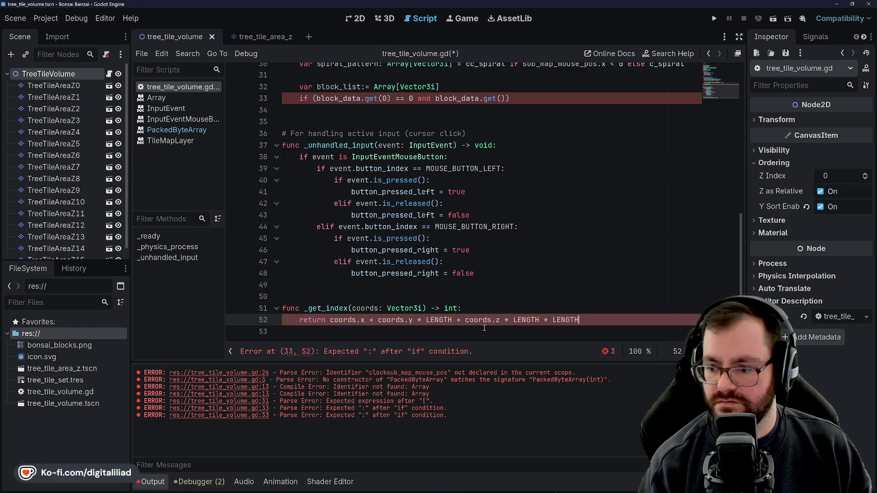
key(ctrl+s)
key(Up)
key(Up)
key(Up)
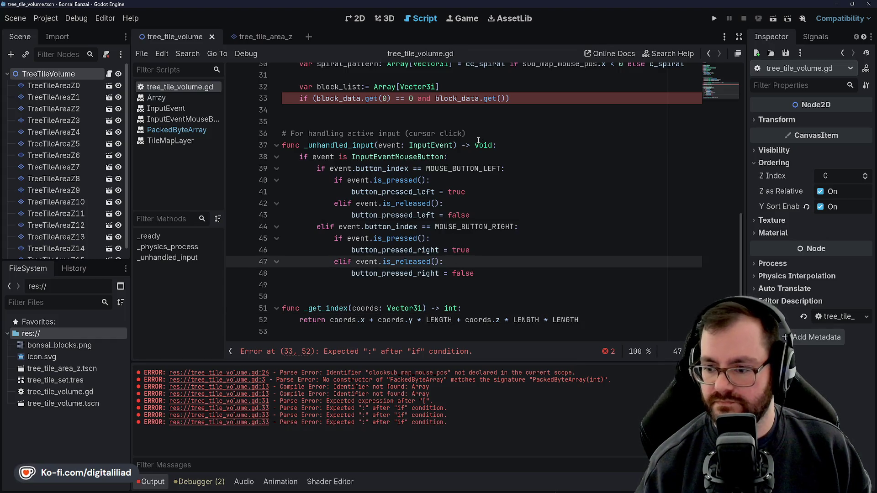
click(480, 156)
scroll(412, 206, up, 1)
scroll(386, 270, down, 1)
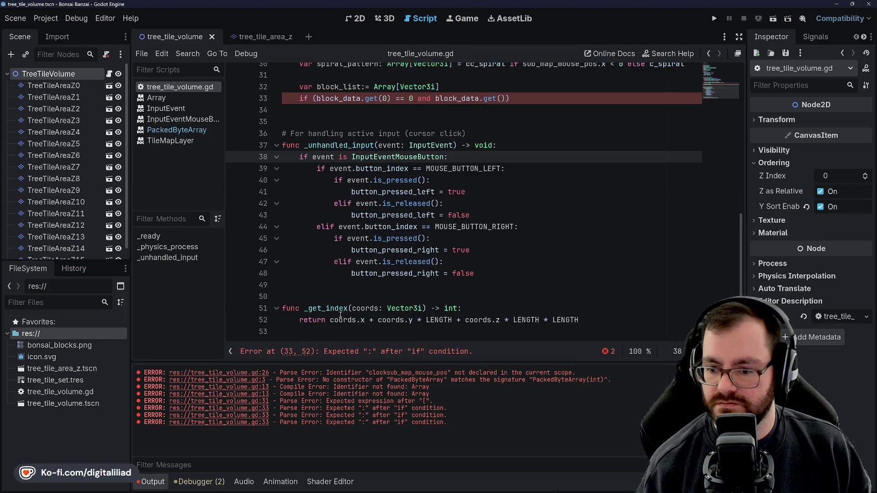
scroll(594, 320, up, 4)
Step: Remove the 0 argument from get(0) on line 33, then bring Rider forward
key(Up)
key(Up)
key(Up)
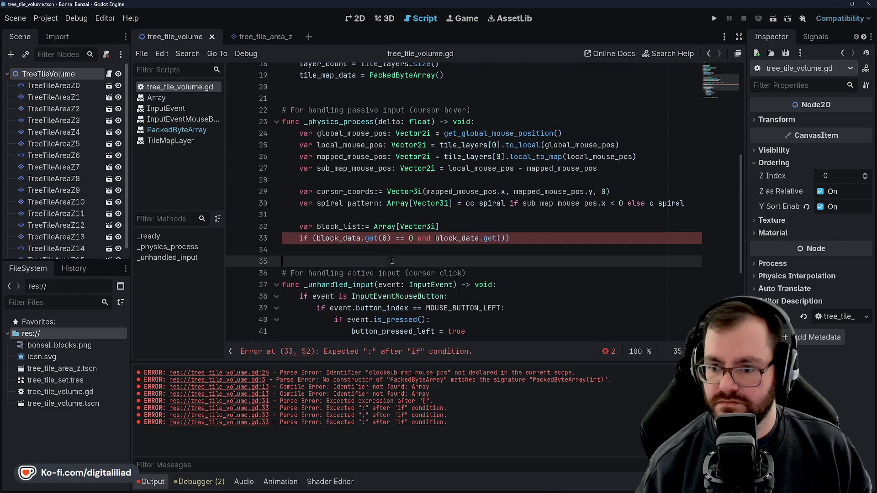
click(387, 238)
key(BackSpace)
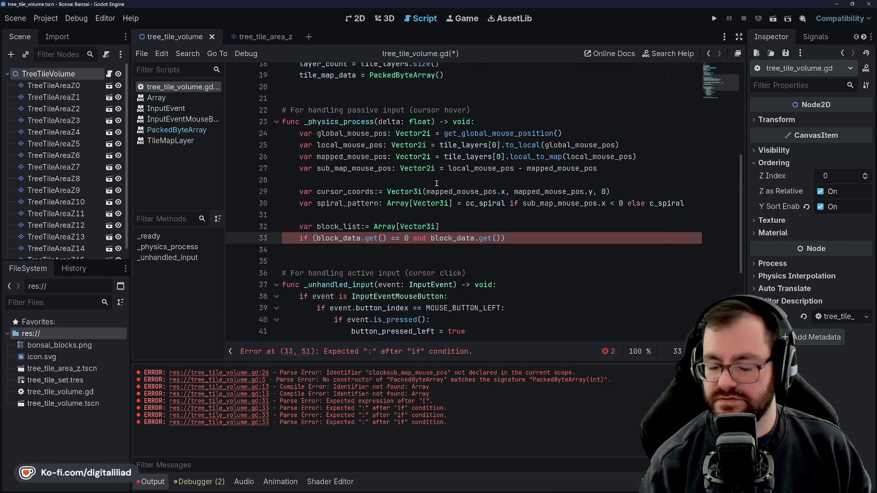
text(0)
click(436, 190)
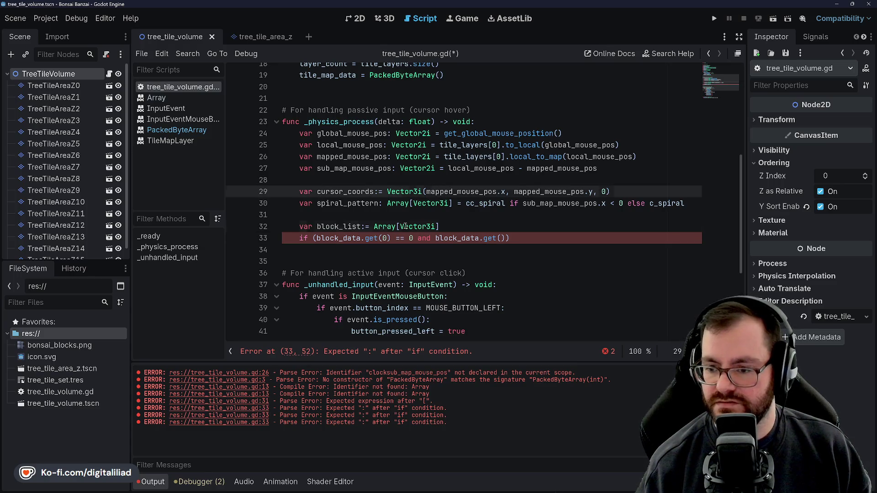
click(416, 238)
click(397, 214)
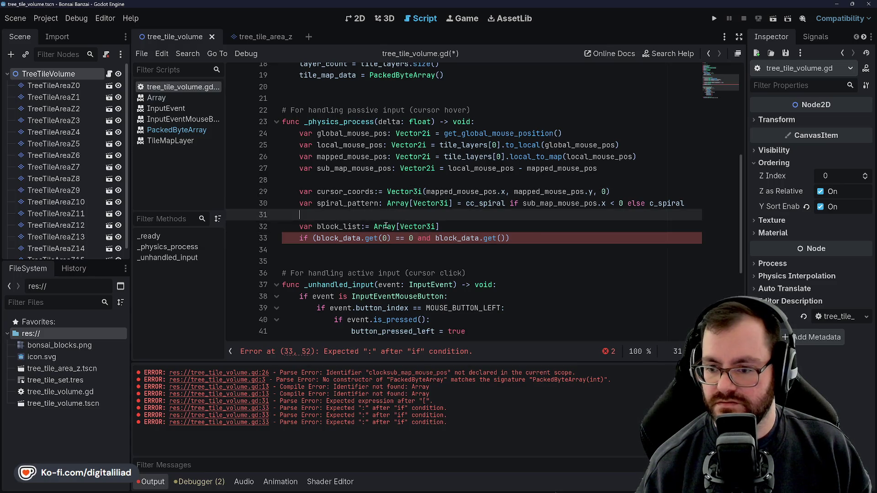
click(383, 238)
key(Delete)
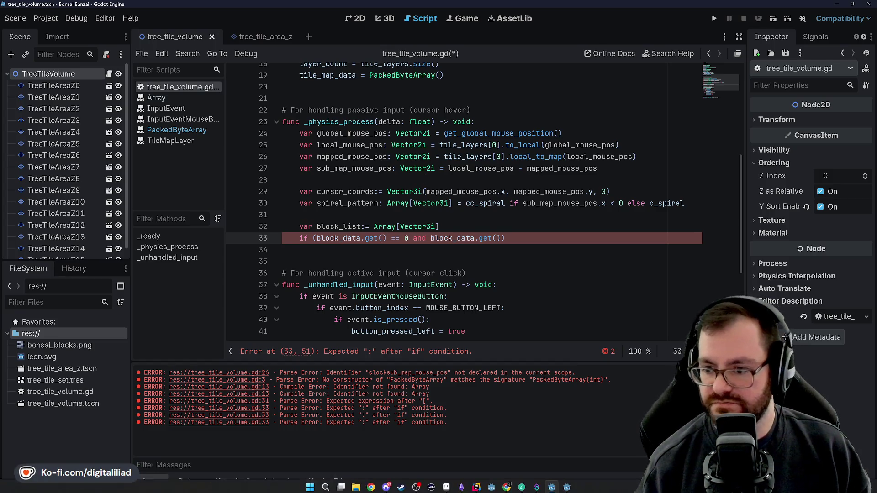
click(478, 487)
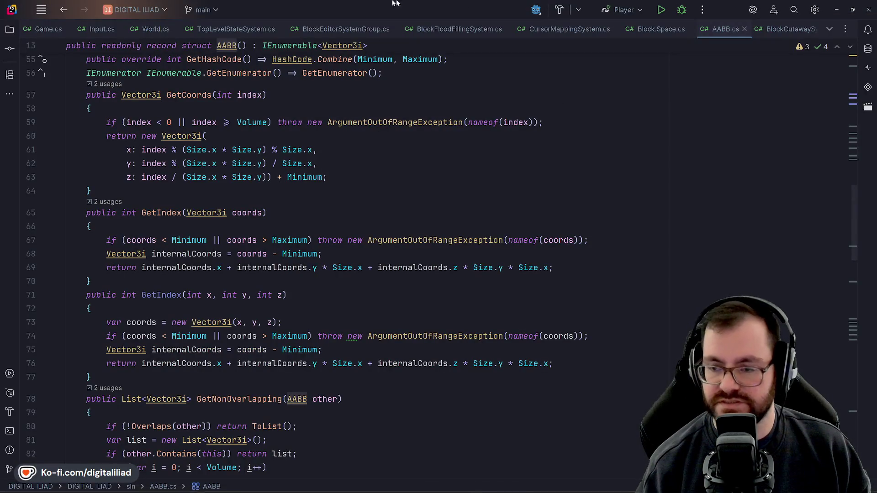
Step: Close AABB.cs and Block.Space.cs, review CursorMappingSystem.cs's while loop, and return to Godot
click(744, 29)
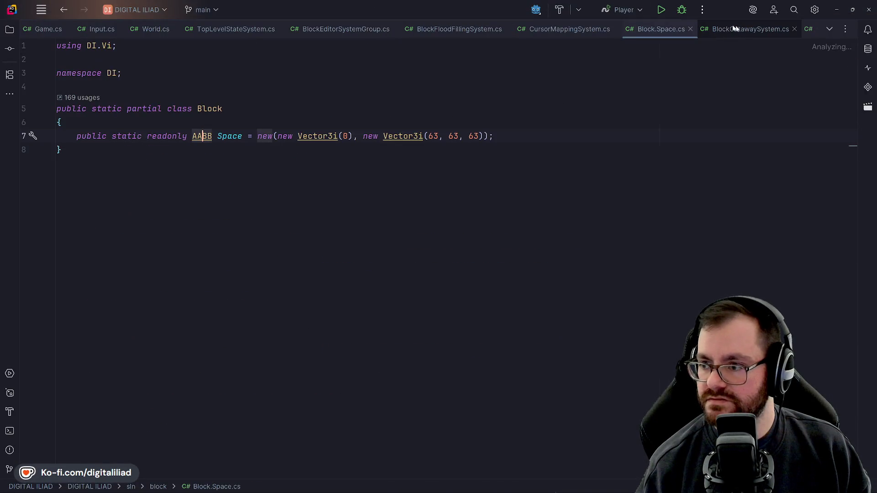
click(691, 29)
scroll(279, 277, up, 2)
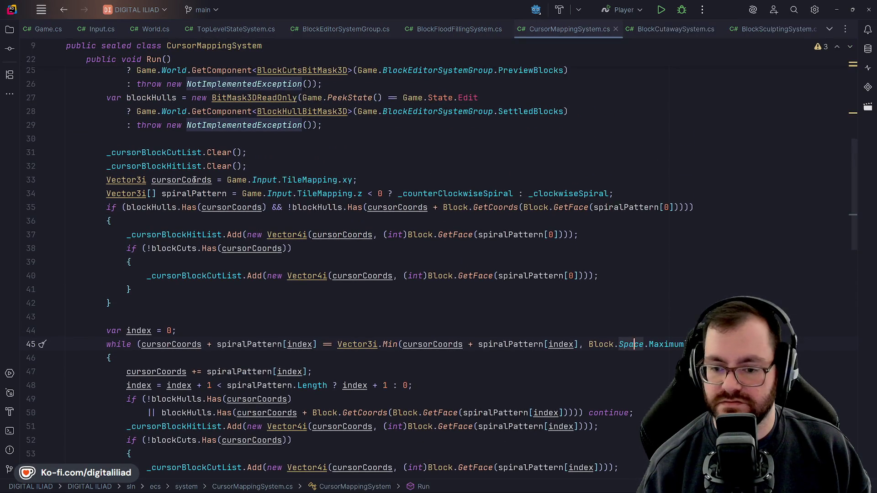
scroll(198, 296, down, 3)
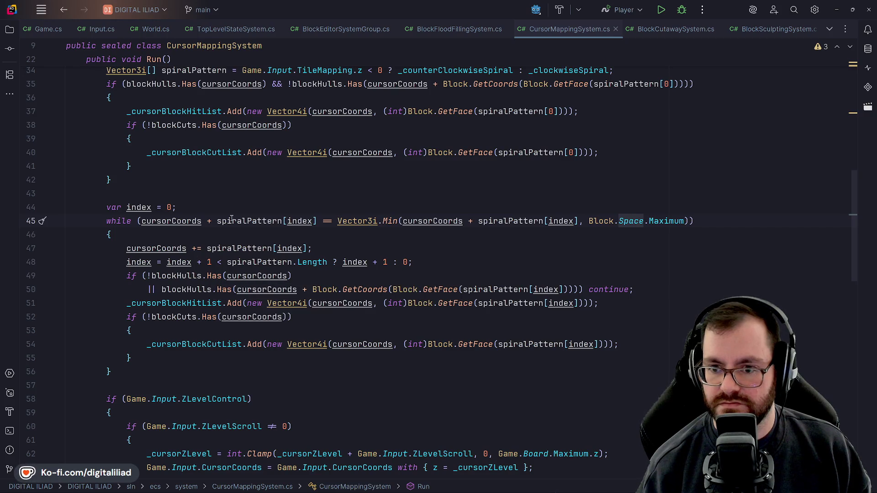
scroll(231, 219, up, 3)
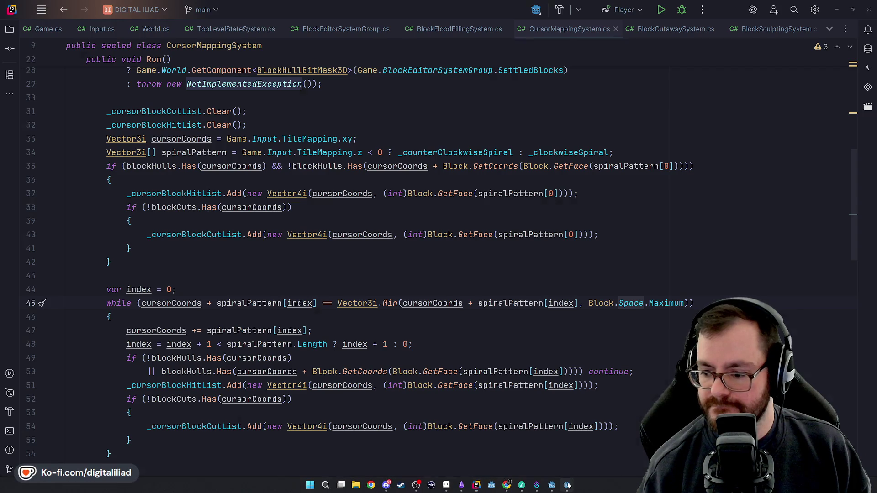
click(553, 485)
click(554, 487)
click(553, 486)
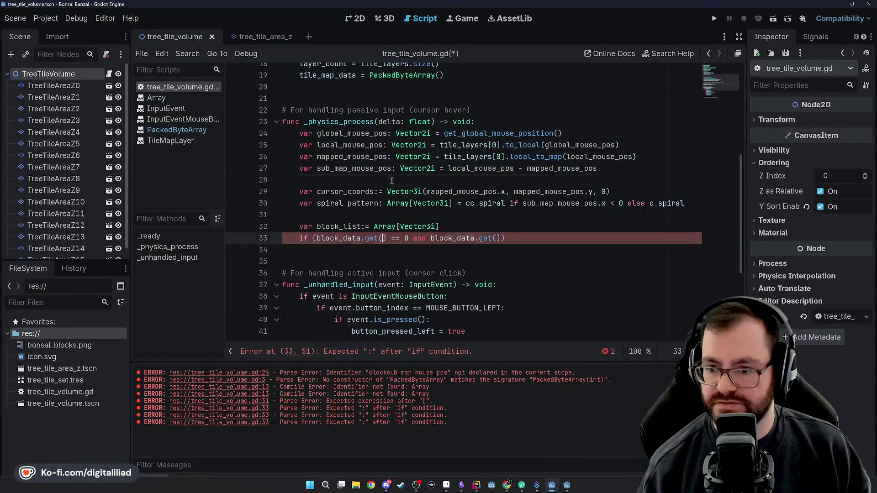
Step: Turn line 33's first lookup into block_data[_get_index(cursor_coords)] indexing and save
mouse_move(458, 156)
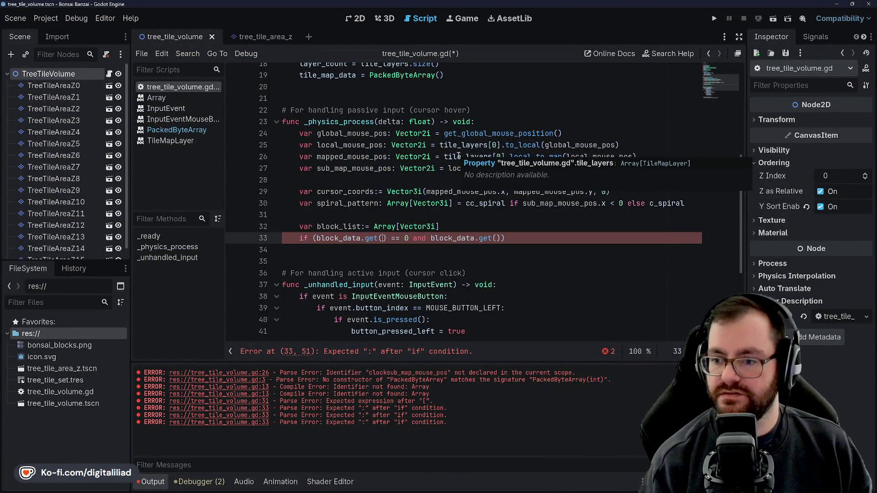
text(_)
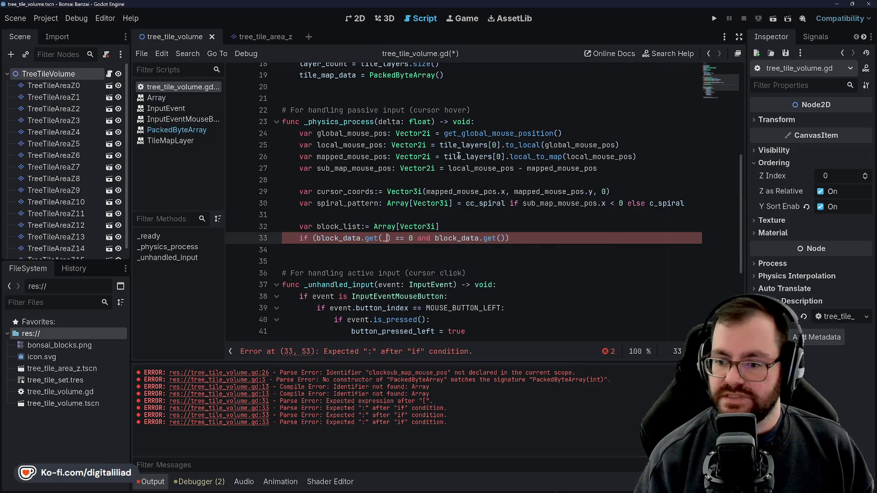
text(get_index(cursor_coords)
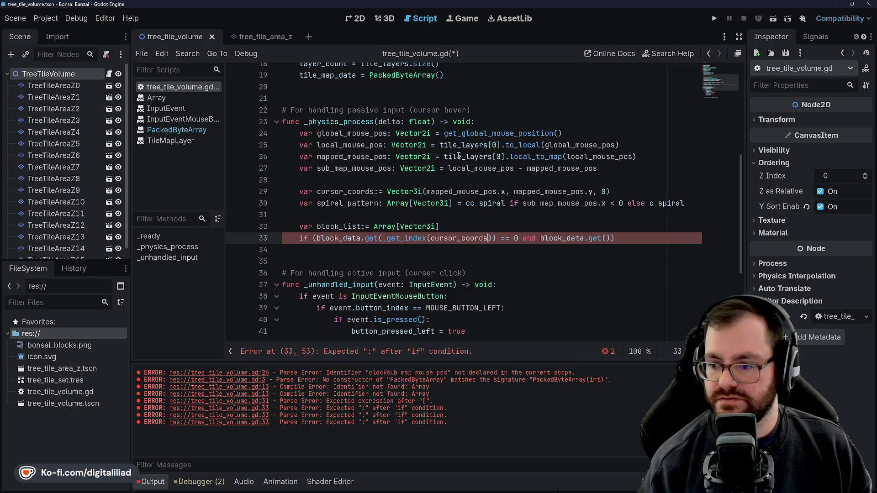
click(589, 238)
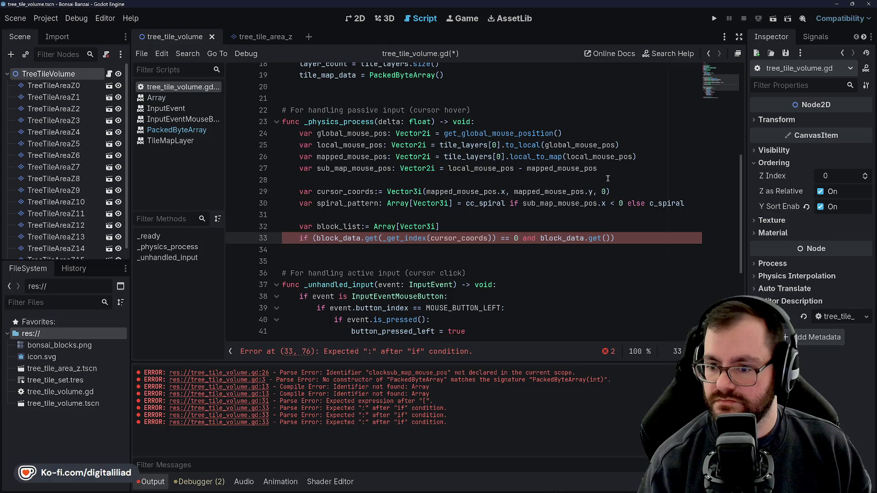
click(608, 179)
click(381, 237)
key(BackSpace)
key(BackSpace)
key(BackSpace)
key(BackSpace)
text([)
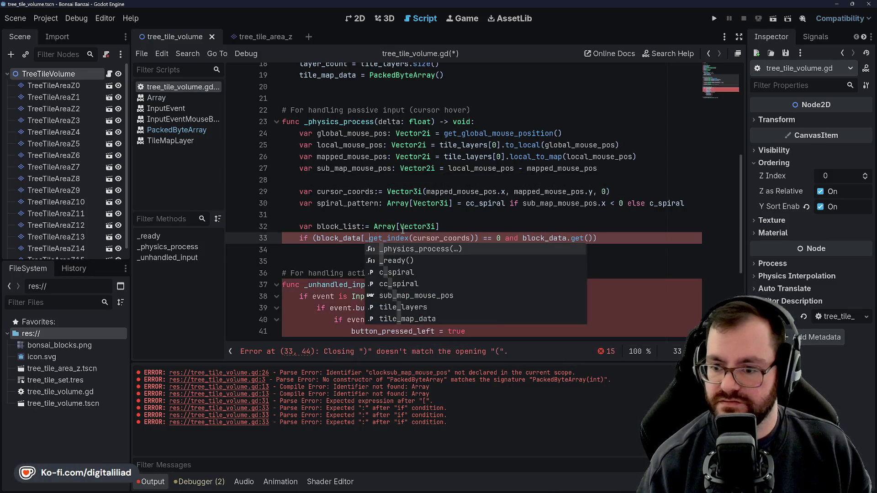
key(Right)
key(Right)
key(Right)
key(BackSpace)
text(])
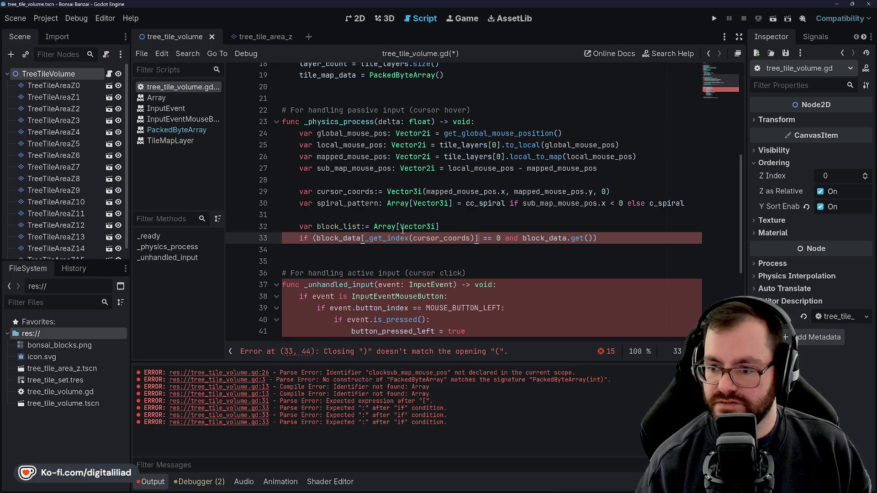
click(346, 204)
key(ctrl+s)
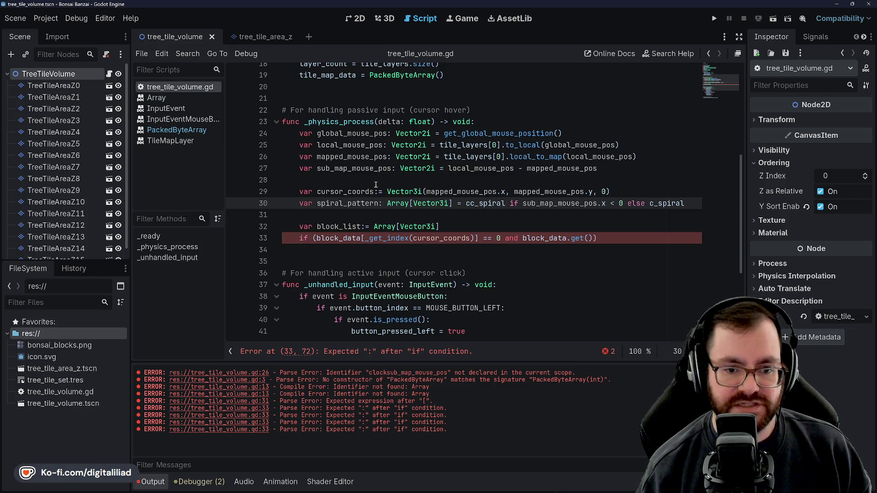
Step: Rewrite the second lookup with _get_index(cursor_coords), then delete the trailing and-condition
click(397, 215)
click(470, 226)
click(477, 238)
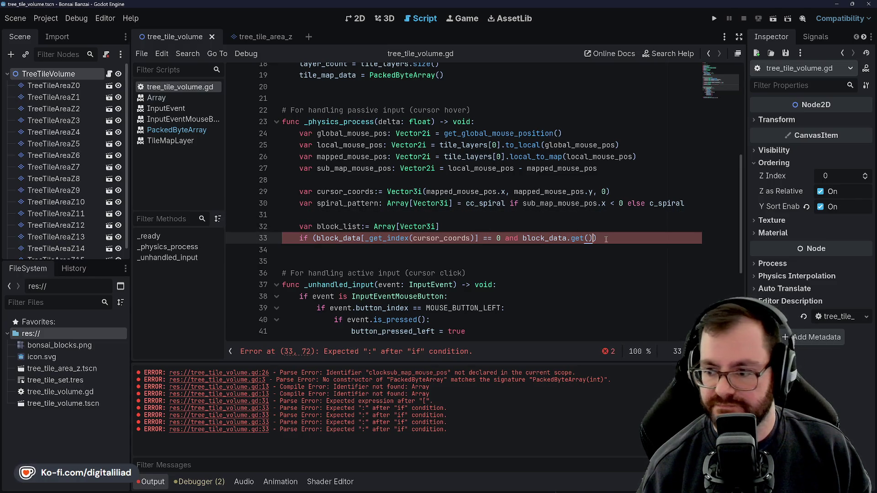
key(BackSpace)
key(BackSpace)
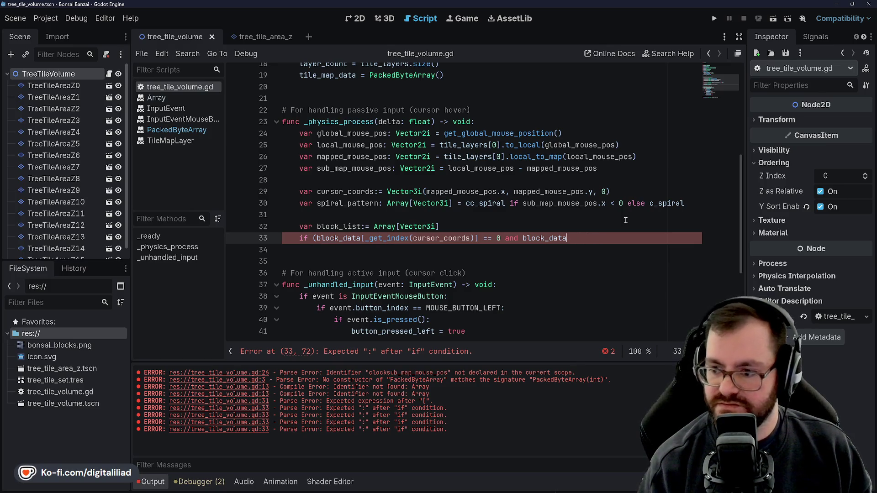
text([_geg)
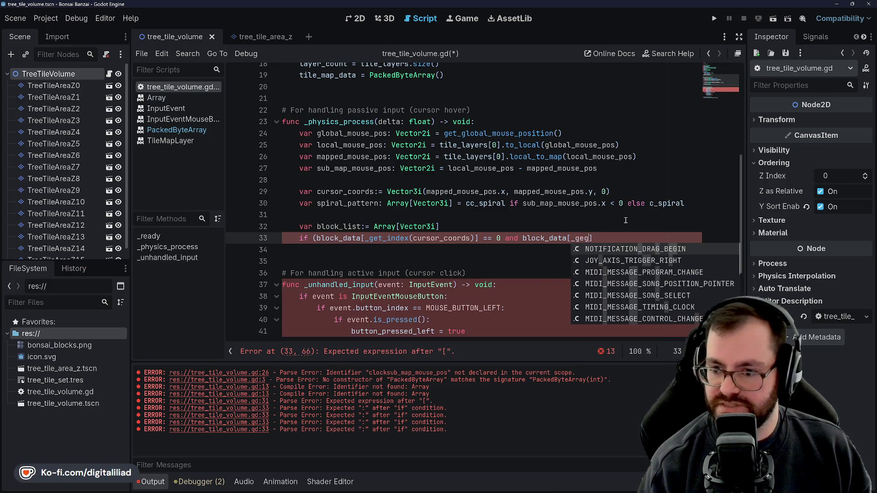
text(t_index()
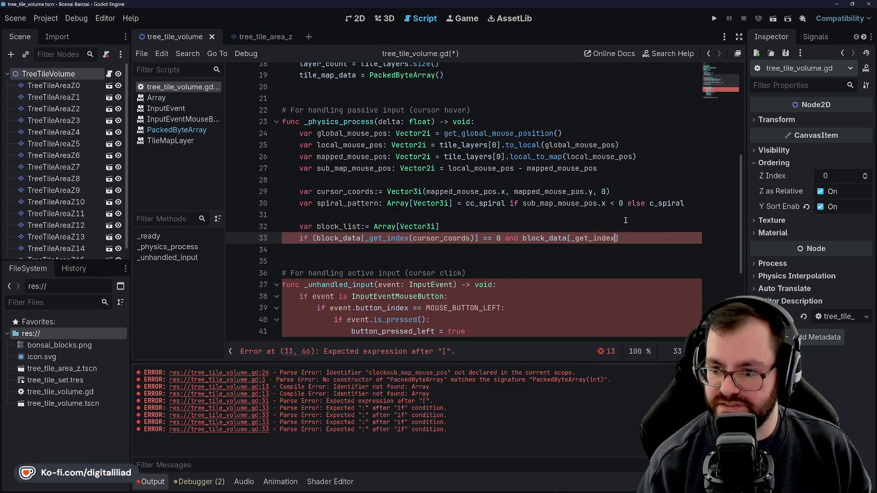
text(cursor)
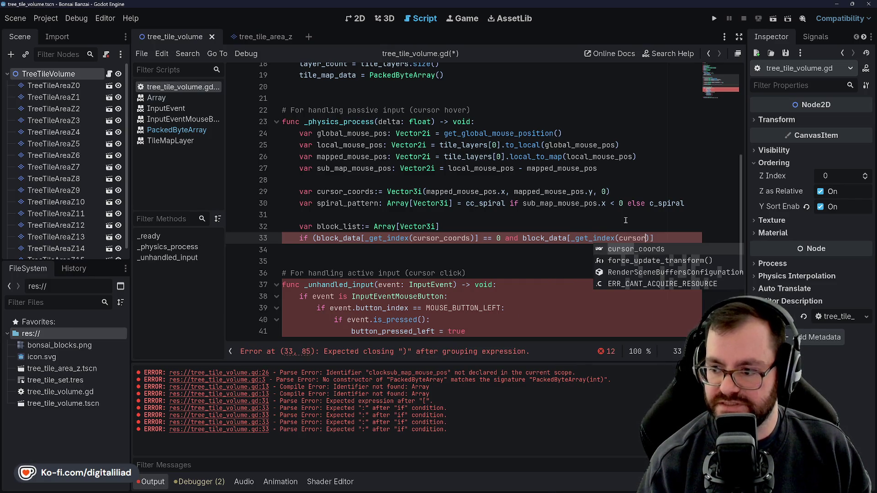
key(Return)
text()])
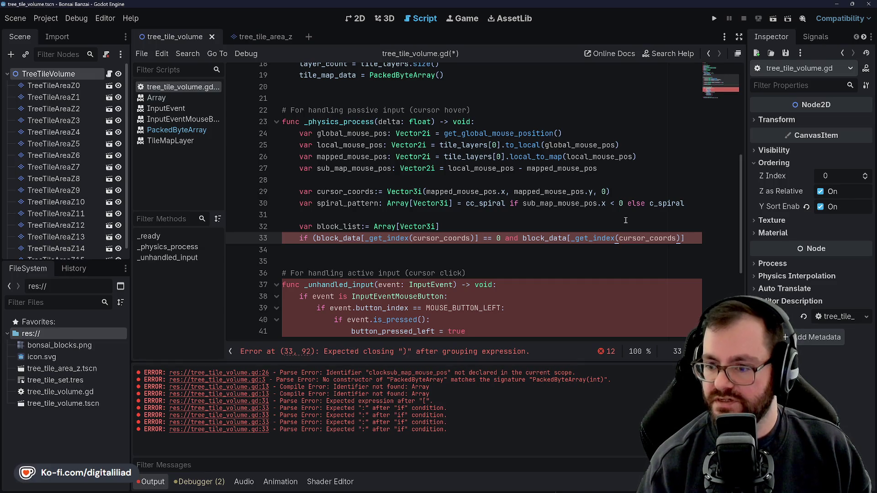
drag(698, 238, 501, 238)
key(BackSpace)
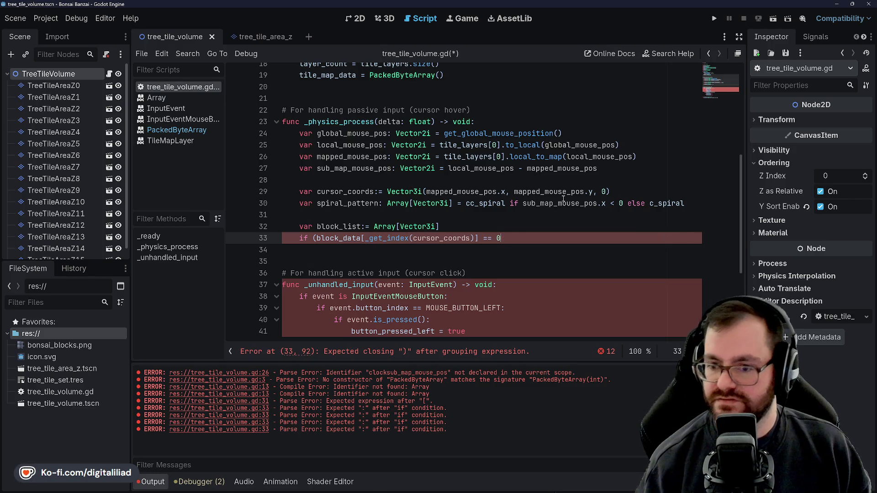
text(:)
Step: Drop line 33's if parentheses and start a nested if block_data[_get_index(cursor_coords)] on line 34
key(Return)
text(if (block_data))
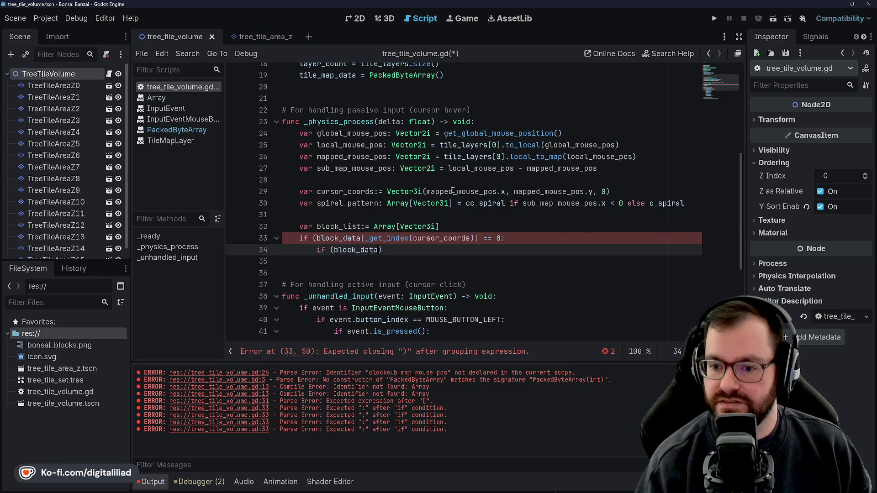
click(316, 238)
key(BackSpace)
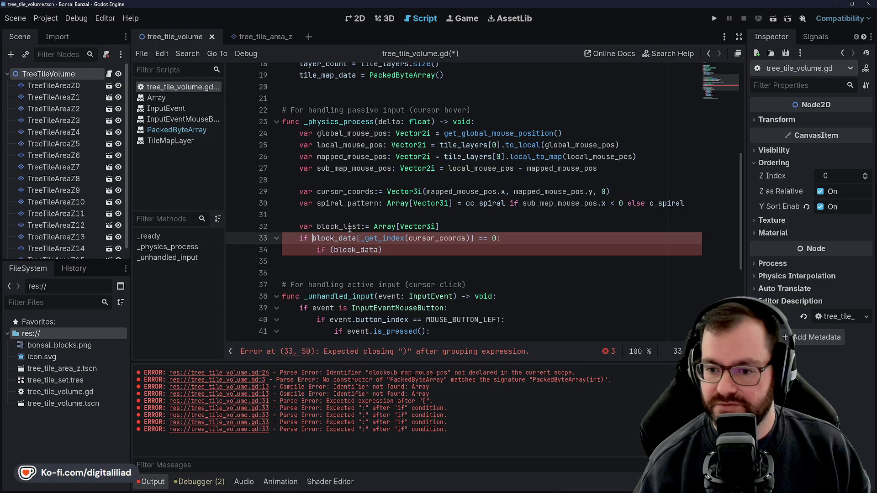
key(Up)
key(Up)
click(332, 250)
key(BackSpace)
click(403, 249)
key(BackSpace)
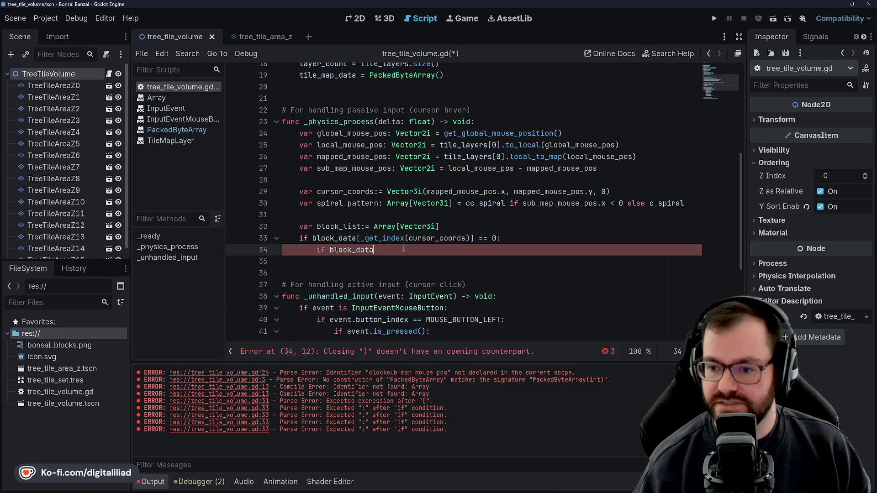
text(_)
text(index(curso)
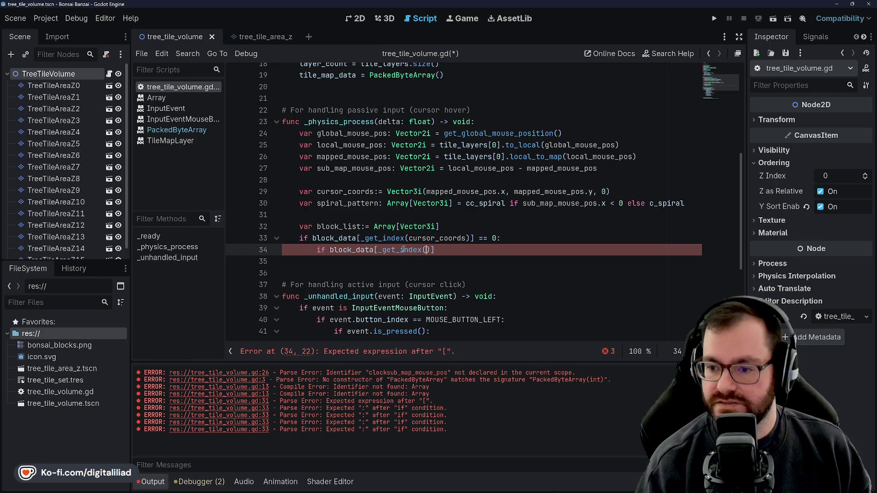
text(r_coords)
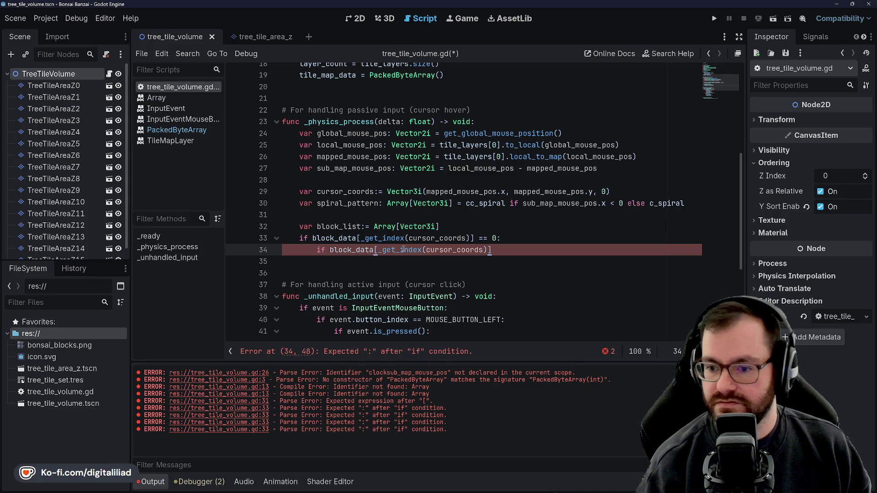
Step: Review lines 33 and 34, then switch to the other Godot project's editor
key(Up)
key(Up)
key(Up)
key(Up)
key(Up)
key(Down)
key(Down)
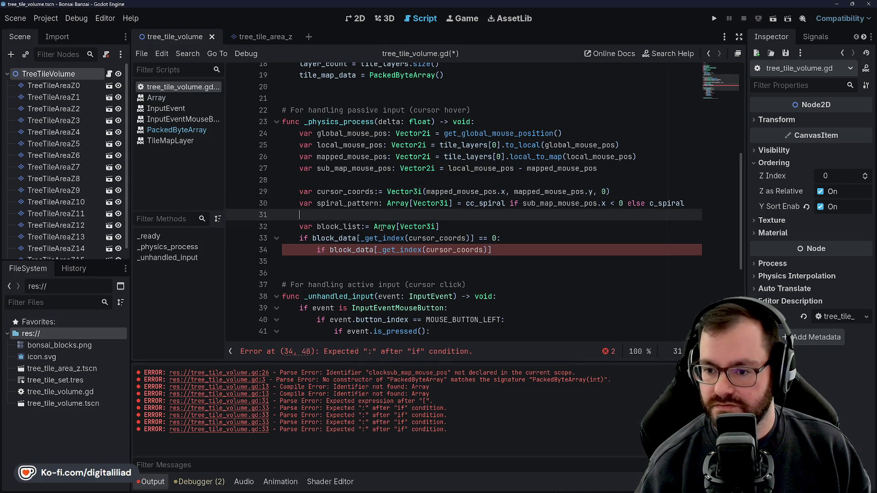
key(Down)
key(Down)
key(Up)
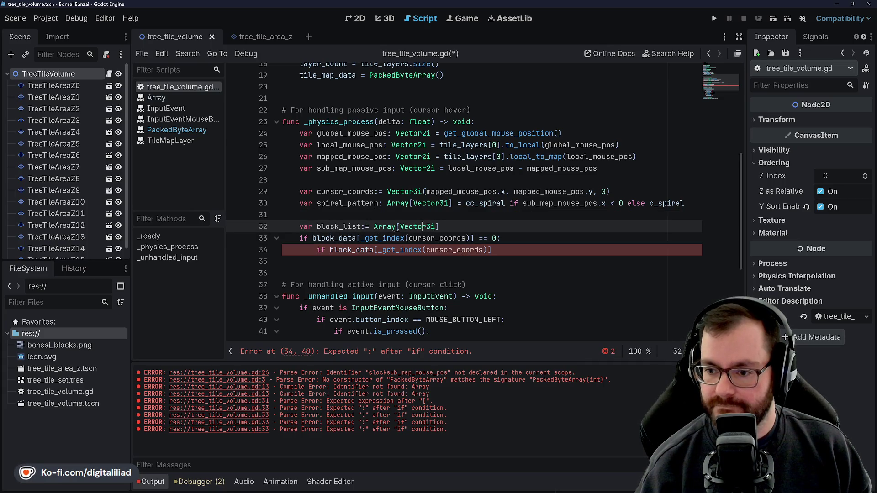
click(356, 238)
key(Down)
key(Up)
key(Down)
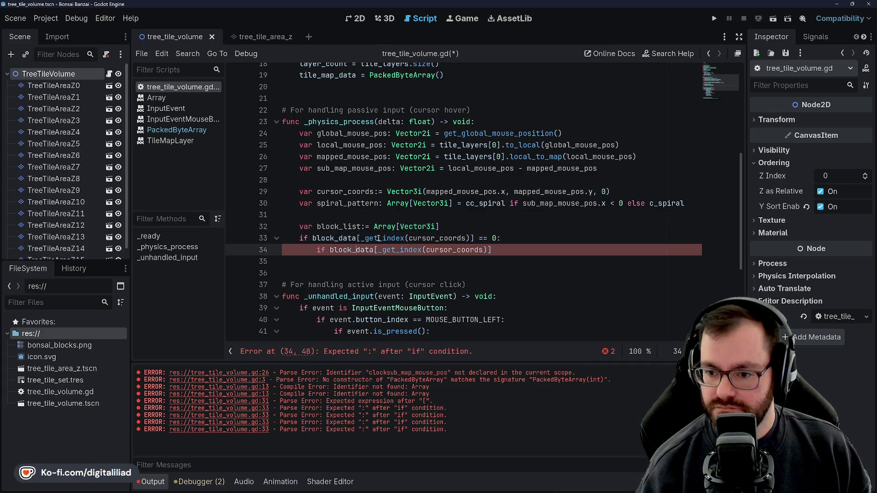
key(Up)
key(Down)
key(Up)
key(Down)
key(Up)
key(Down)
key(Up)
key(Down)
key(Up)
key(Down)
key(Up)
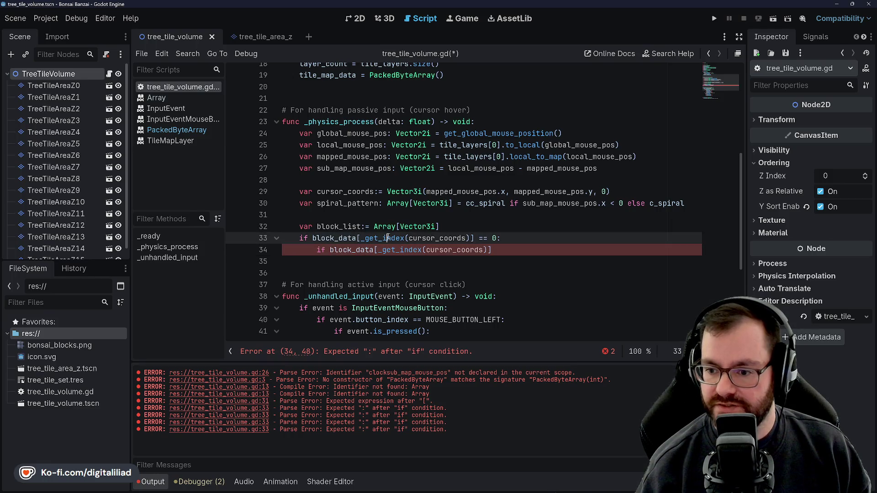
key(Down)
key(Up)
key(Down)
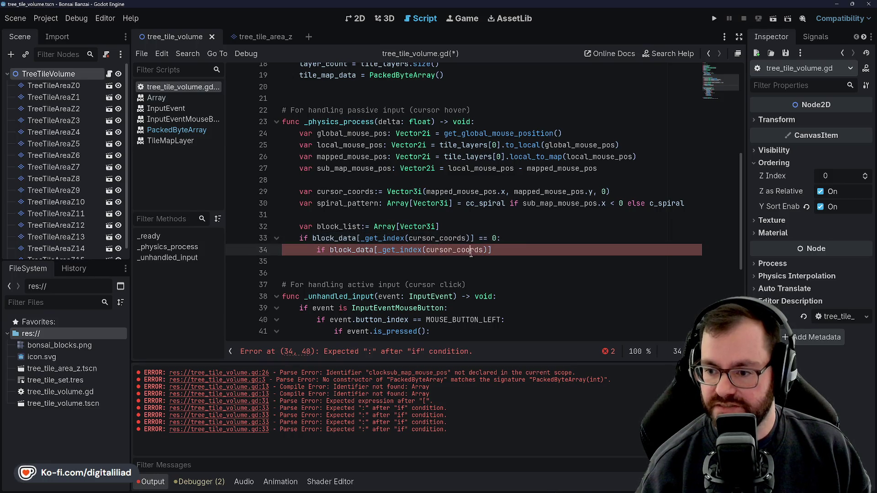
mouse_move(527, 492)
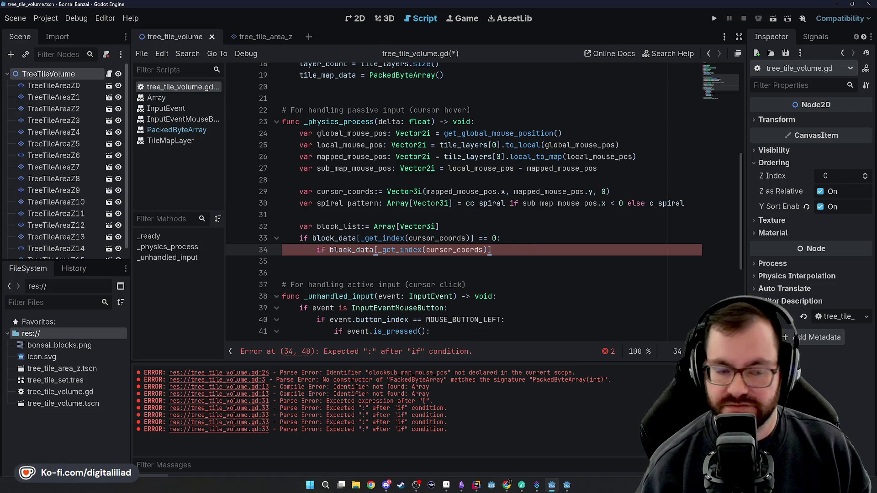
click(572, 487)
Step: Review block_space.gd, stepping through its lines from 12 down to 32
scroll(454, 267, up, 2)
scroll(457, 263, down, 2)
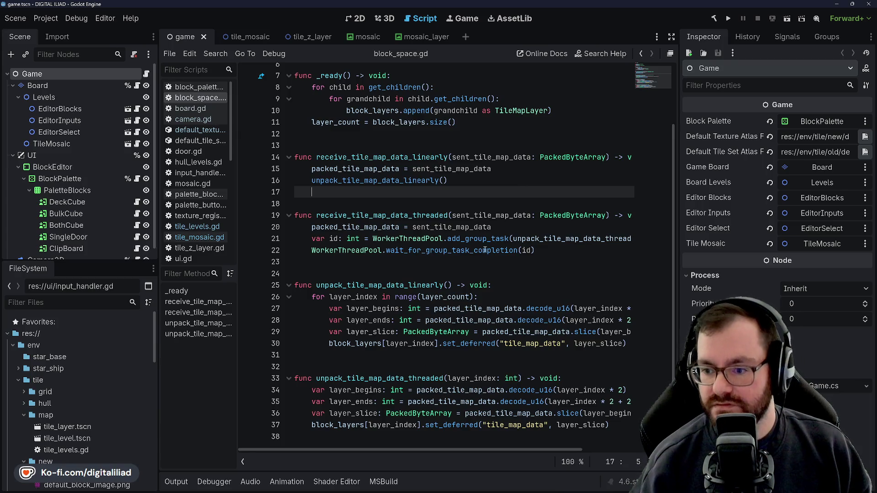
click(507, 174)
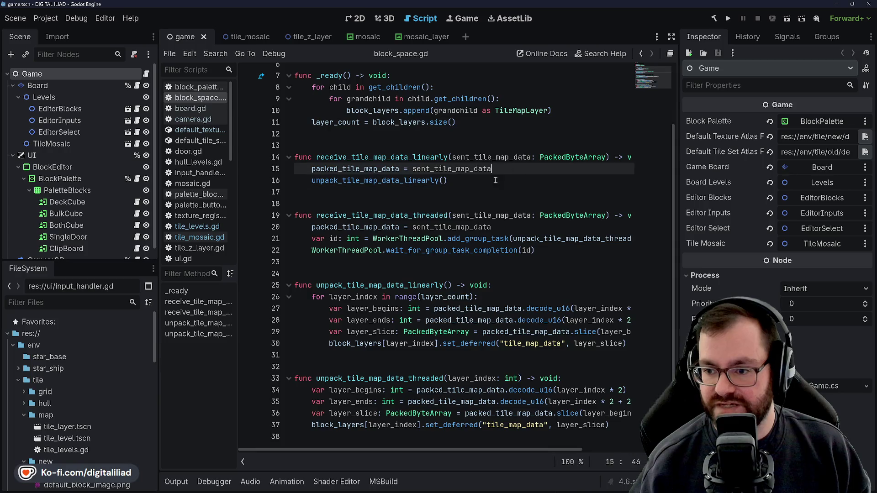
click(394, 250)
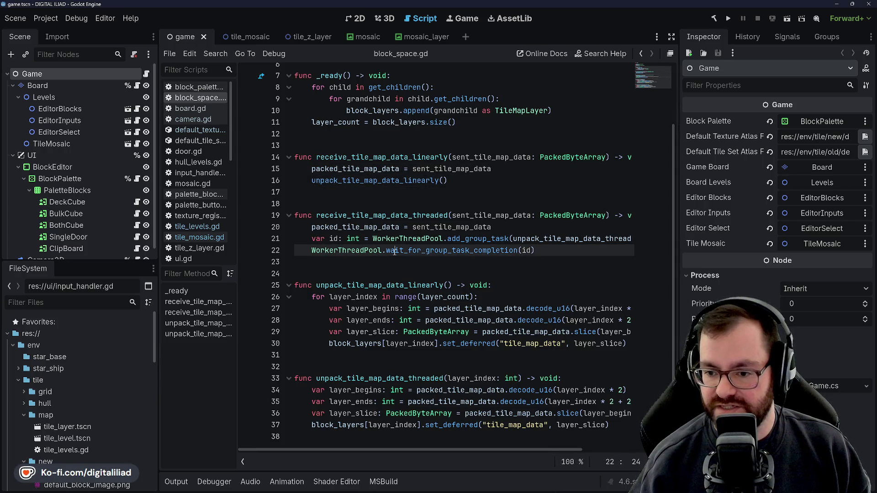
key(Down)
key(Down)
key(Down)
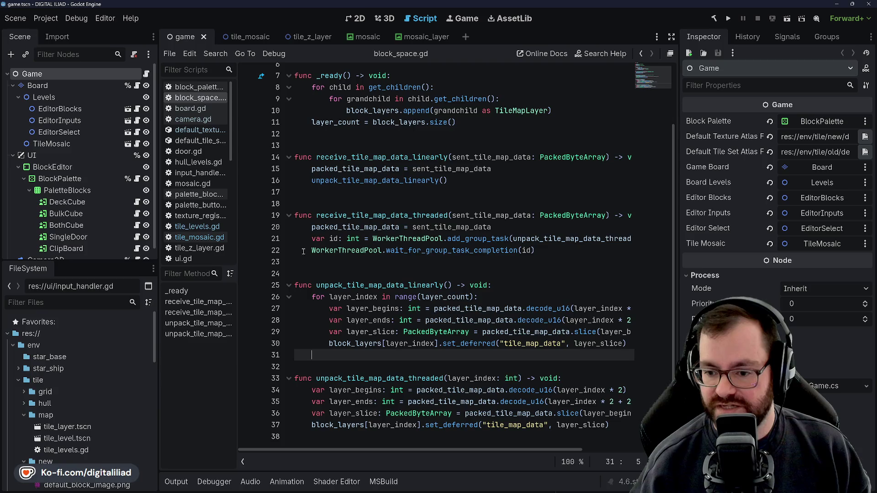
click(339, 273)
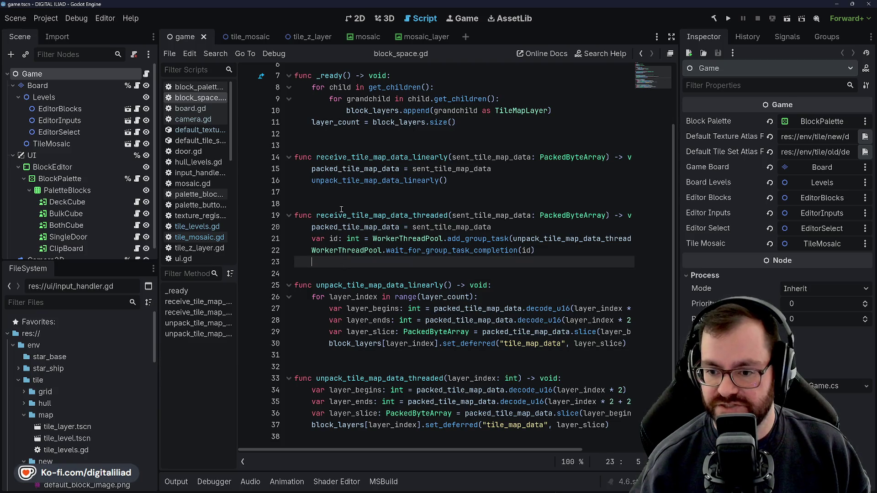
click(347, 196)
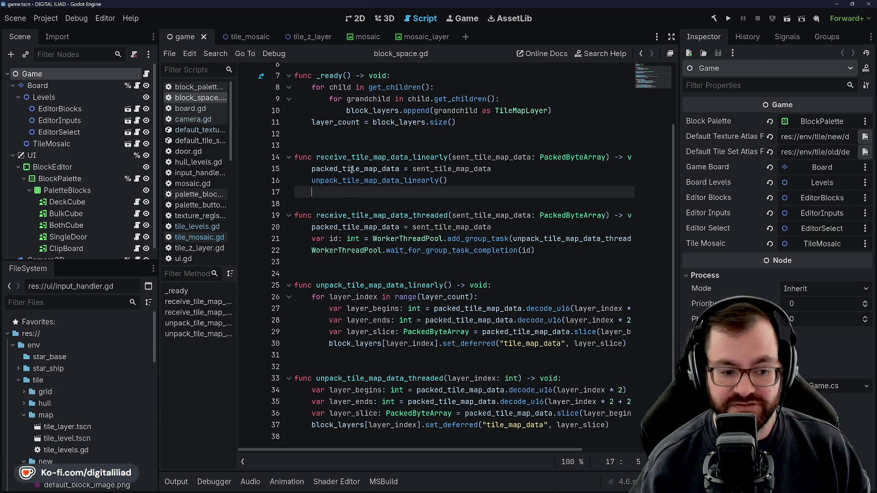
click(377, 134)
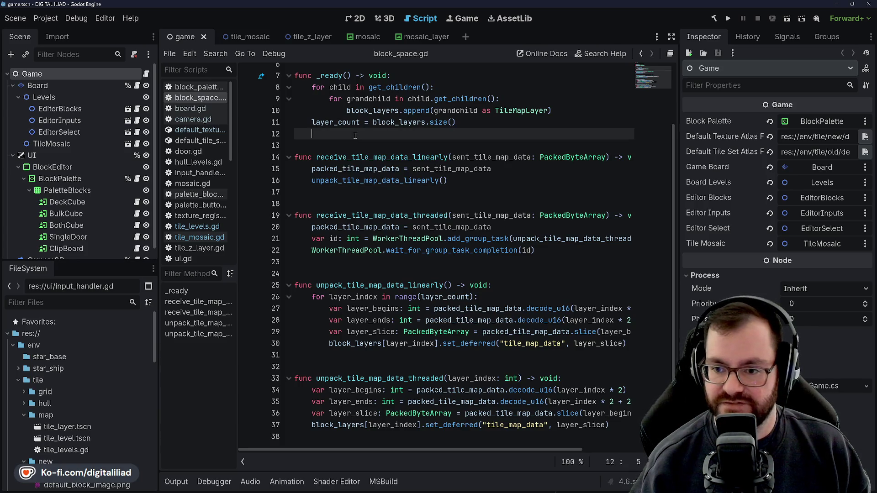
click(354, 201)
click(356, 257)
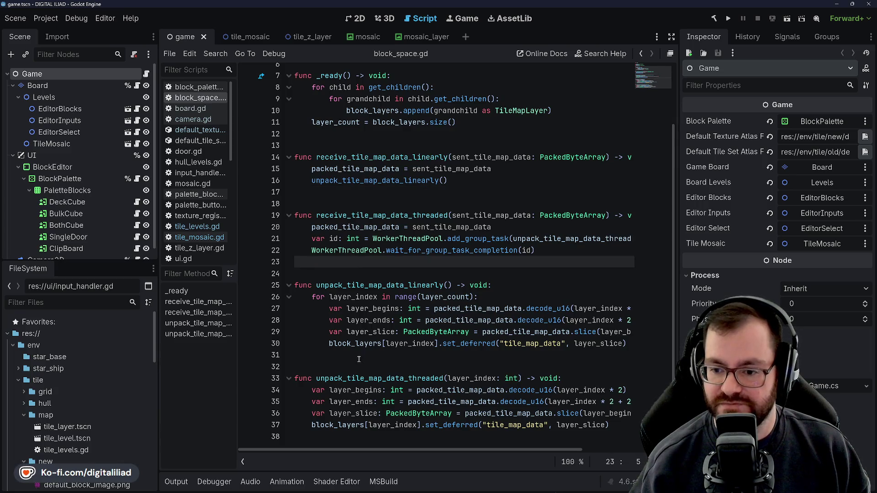
click(359, 359)
click(355, 368)
click(354, 353)
click(343, 259)
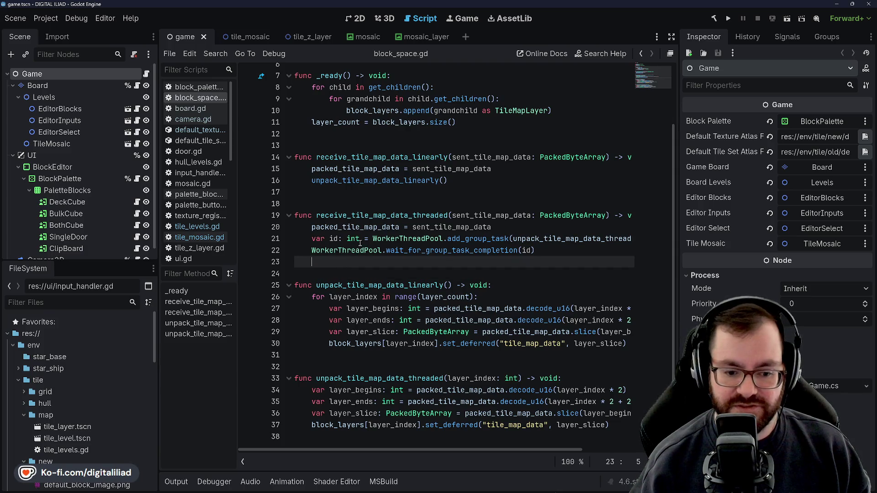
click(343, 193)
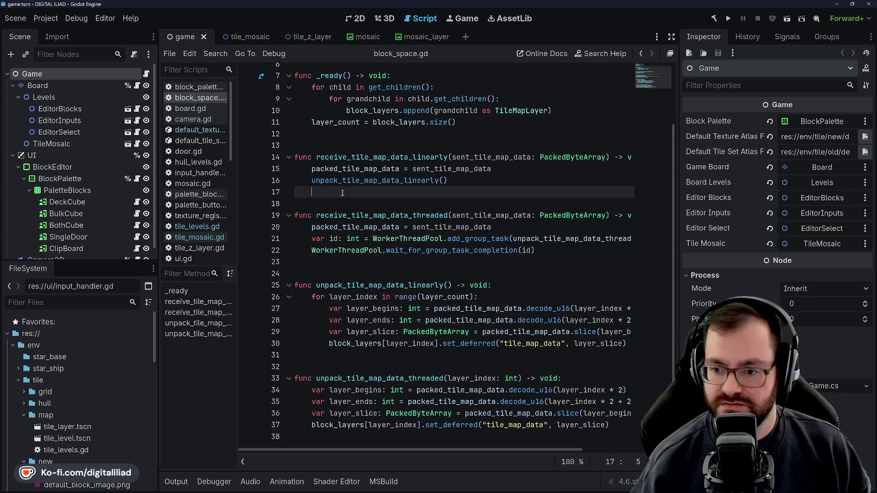
click(353, 205)
click(379, 267)
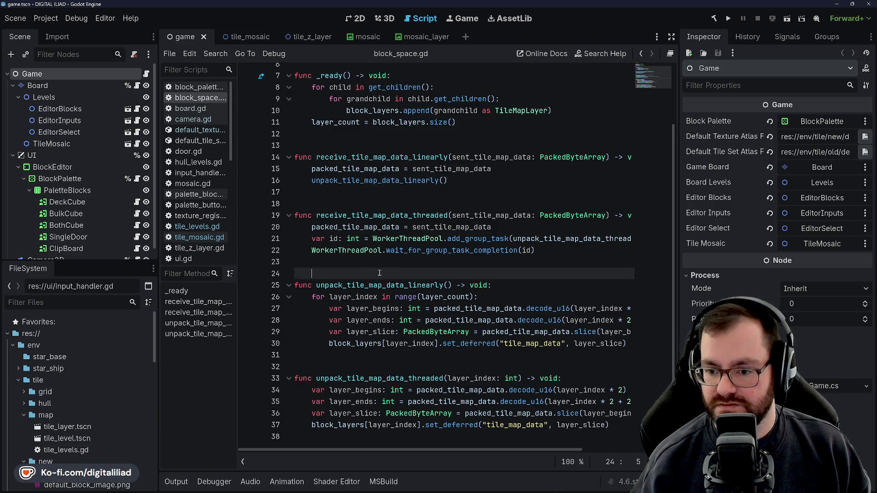
click(393, 369)
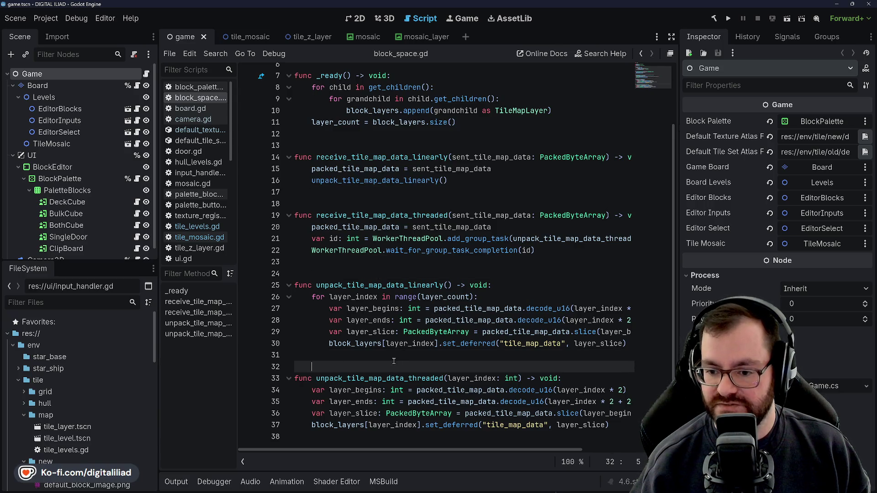
click(394, 361)
Step: Return to Bonsai Banzai's tree_tile_volume.gd with the caret after cursor_coords on line 34
scroll(416, 315, right, 5)
scroll(413, 318, left, 5)
scroll(411, 319, right, 5)
scroll(406, 321, left, 5)
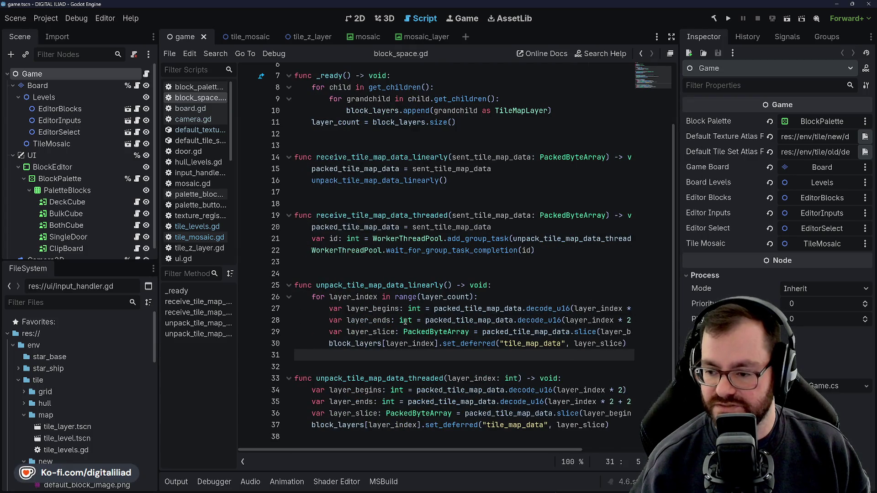
scroll(369, 314, right, 5)
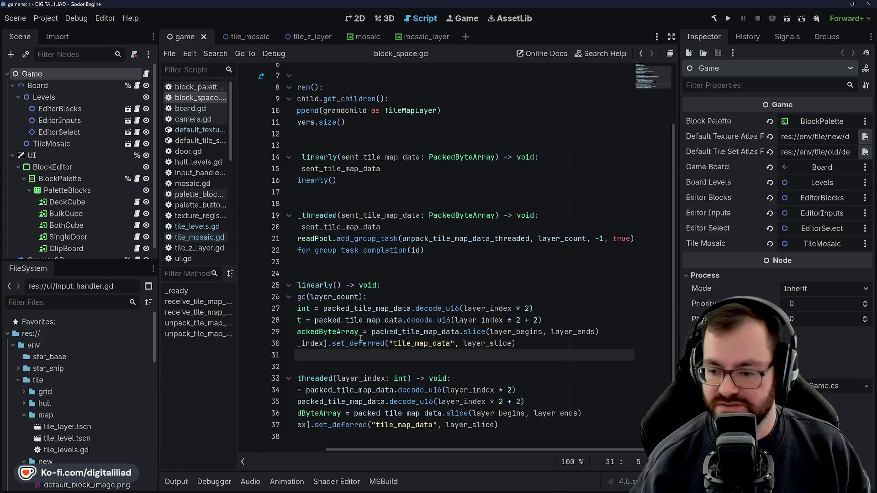
scroll(411, 342, left, 5)
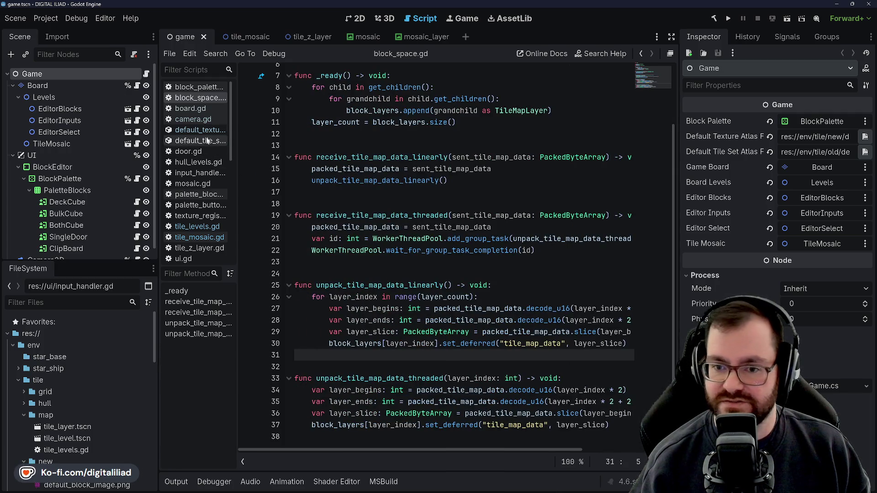
mouse_move(465, 492)
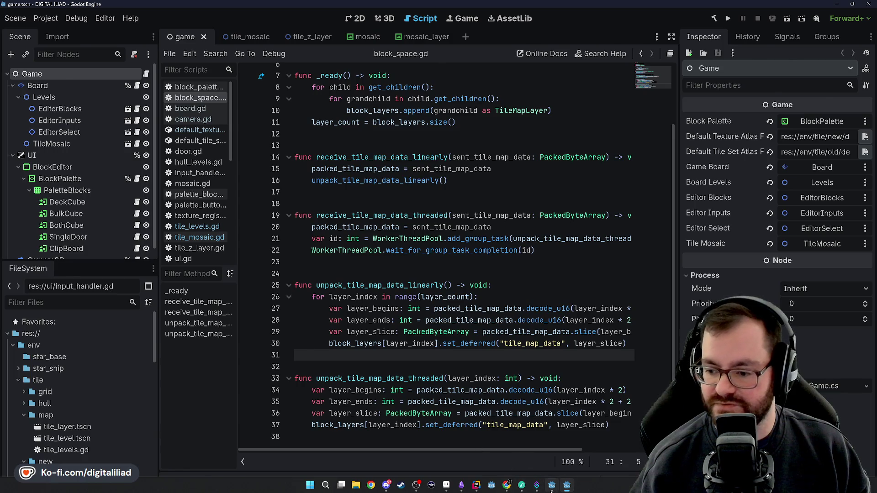
click(552, 485)
click(487, 250)
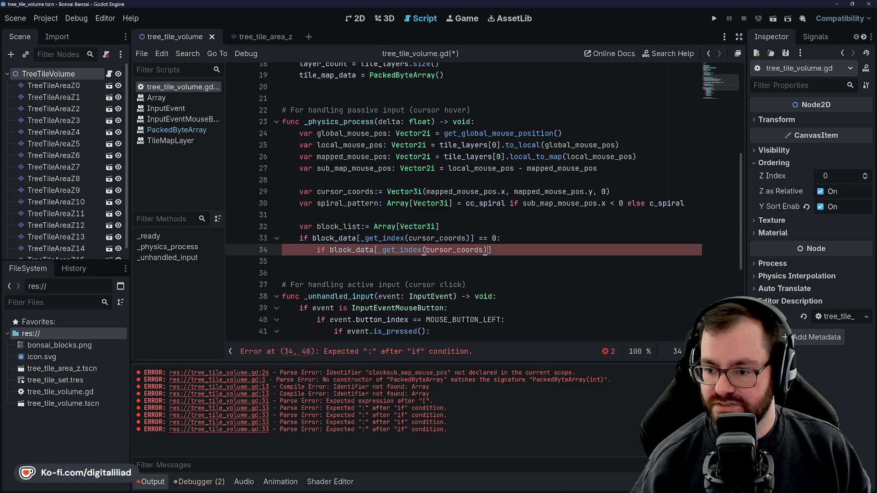
Step: Make line 34 check cursor_coords + spiral_pattern[0], ending with a colon and a new indented line
text(+ s)
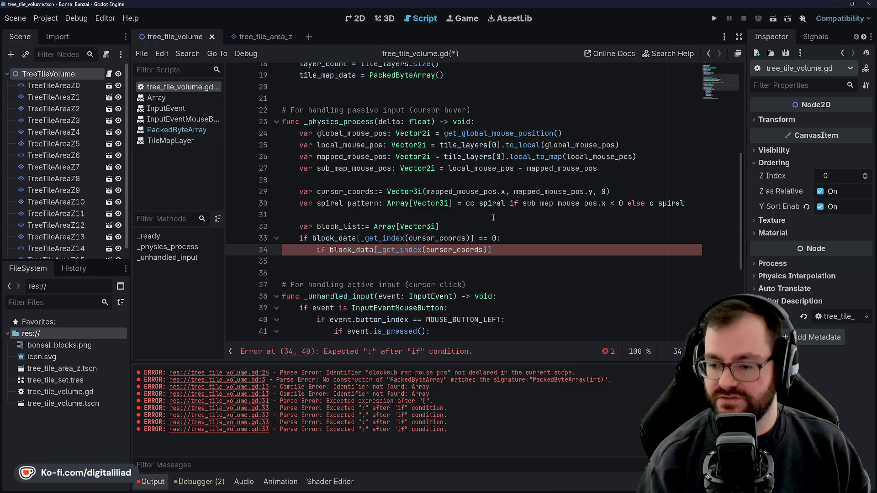
text(piral_patter)
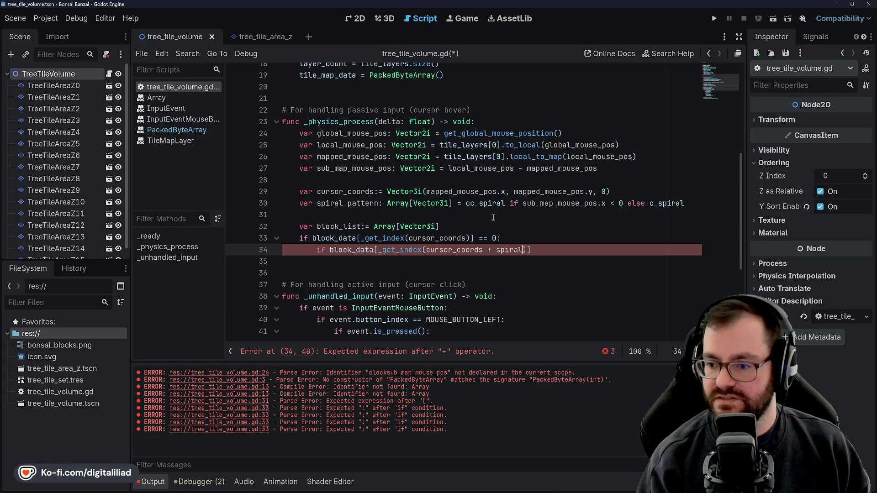
text(n[0)
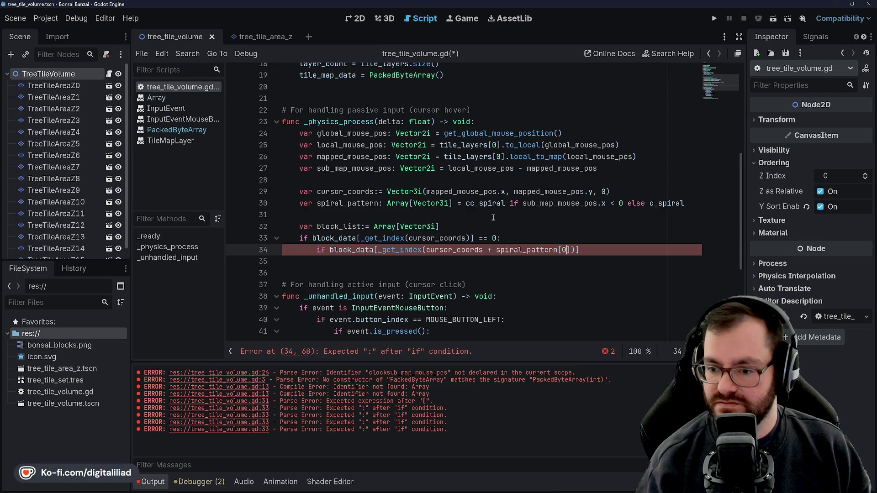
click(533, 239)
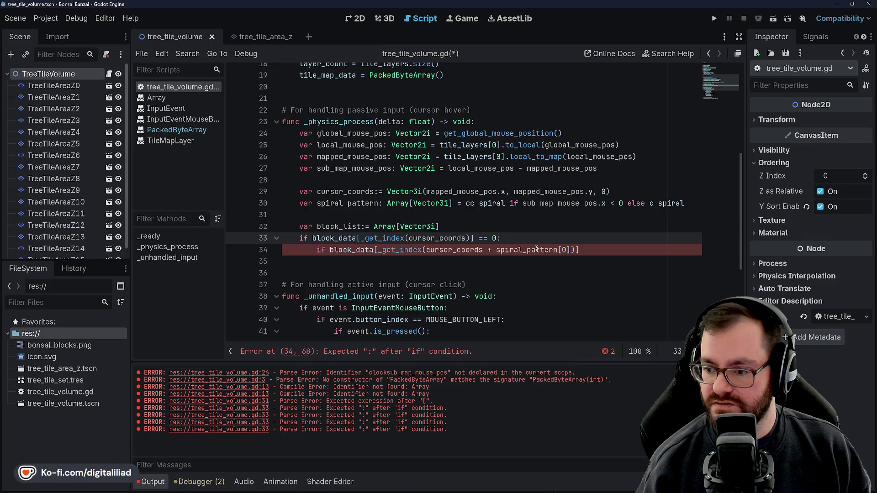
click(571, 250)
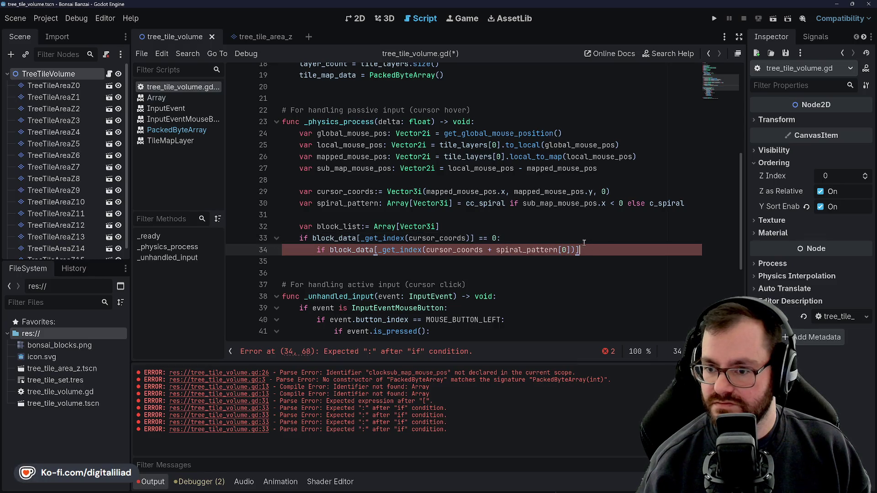
scroll(584, 243, up, 5)
scroll(583, 242, down, 6)
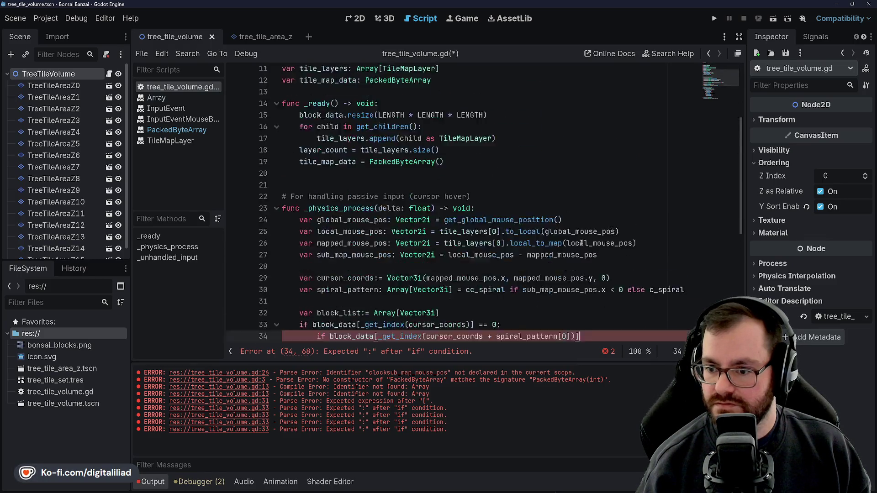
text(:)
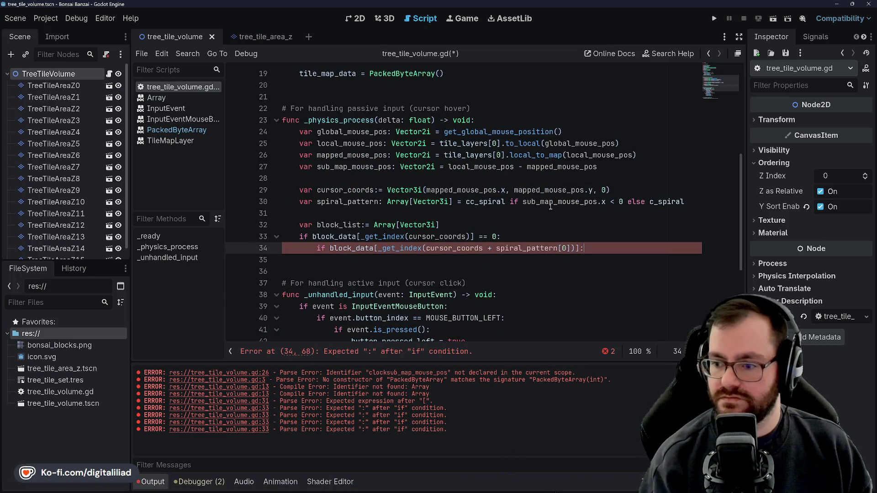
key(Return)
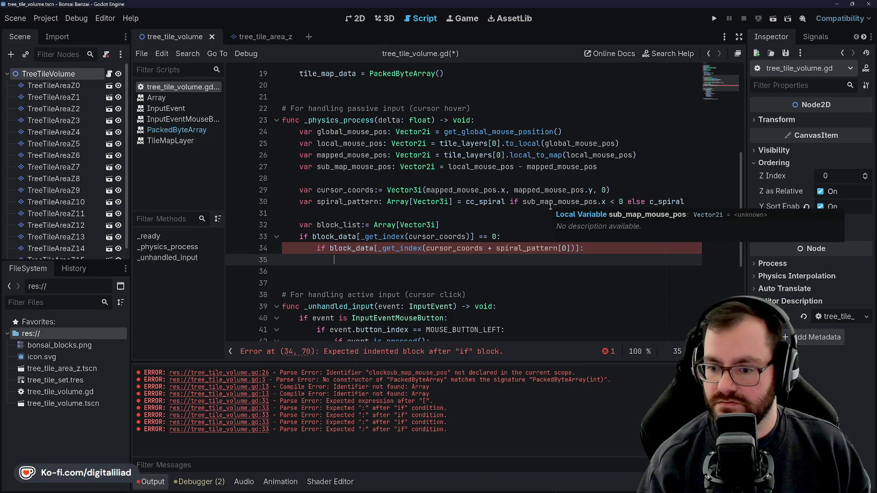
Step: Rename block_list on line 32 to block_hit_list
scroll(449, 182, up, 3)
scroll(449, 181, up, 2)
scroll(359, 217, down, 5)
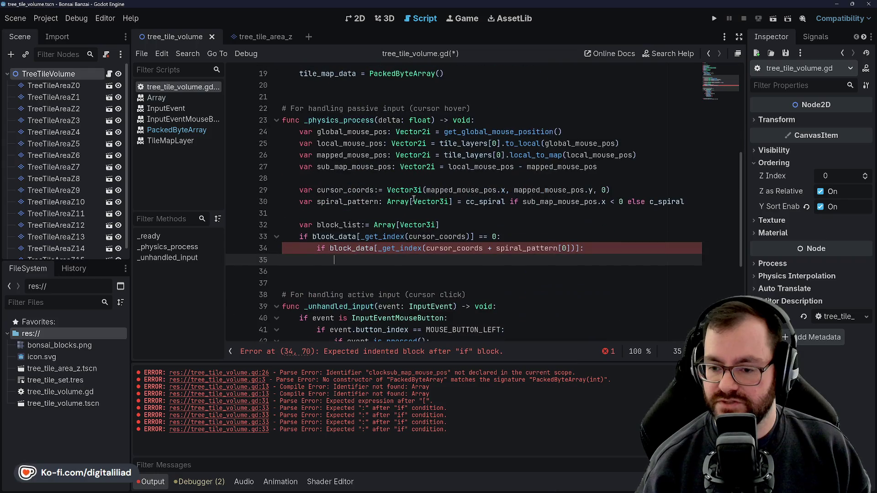
click(342, 225)
text(_hit_)
click(358, 190)
Step: Add block_hit_list.append(cursor_coords) on line 35 and save the script
click(353, 220)
double_click(353, 220)
click(353, 217)
double_click(353, 220)
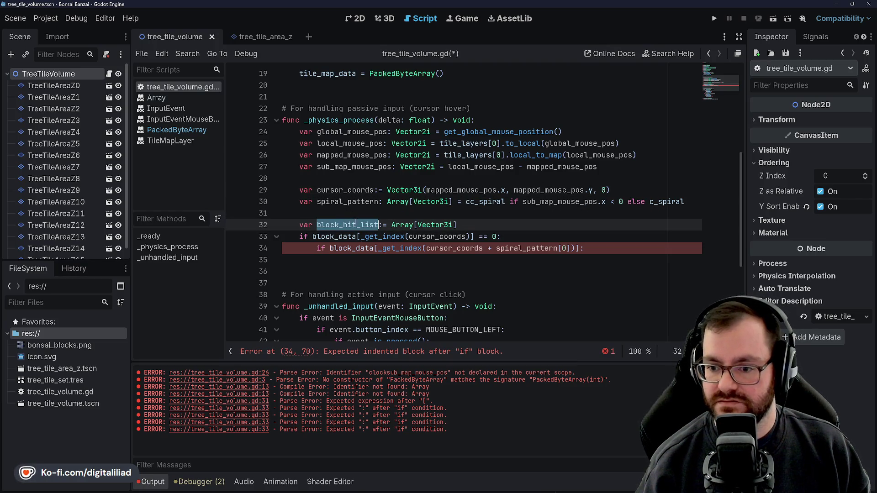
key(ctrl+c)
key(Down)
key(Down)
key(Down)
key(ctrl+v)
text(.ap)
key(Return)
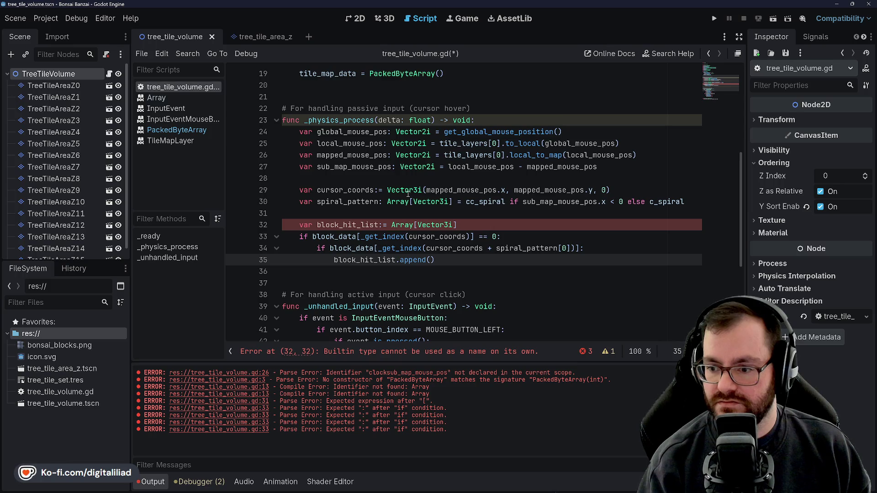
text(cursor_coor)
key(ctrl+s)
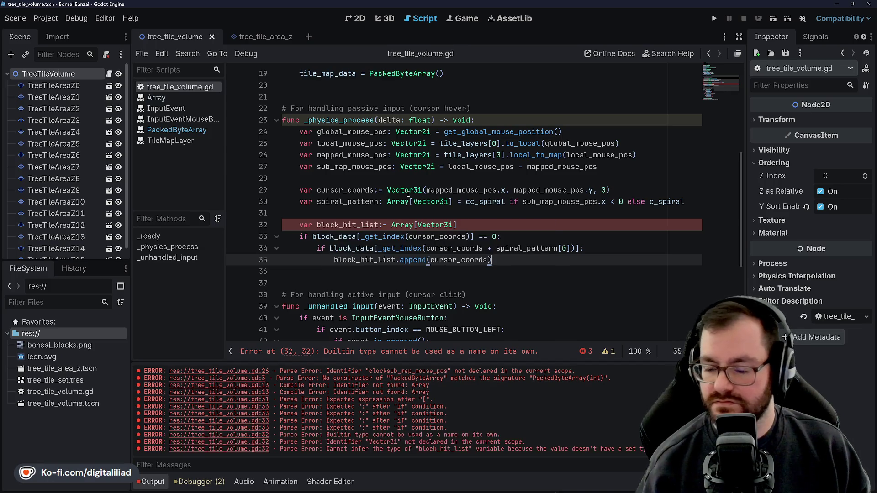
Step: Remove the stray '=' so line 32 declares block_hit_list as Array[Vector3i]
click(408, 193)
click(475, 237)
key(ctrl+s)
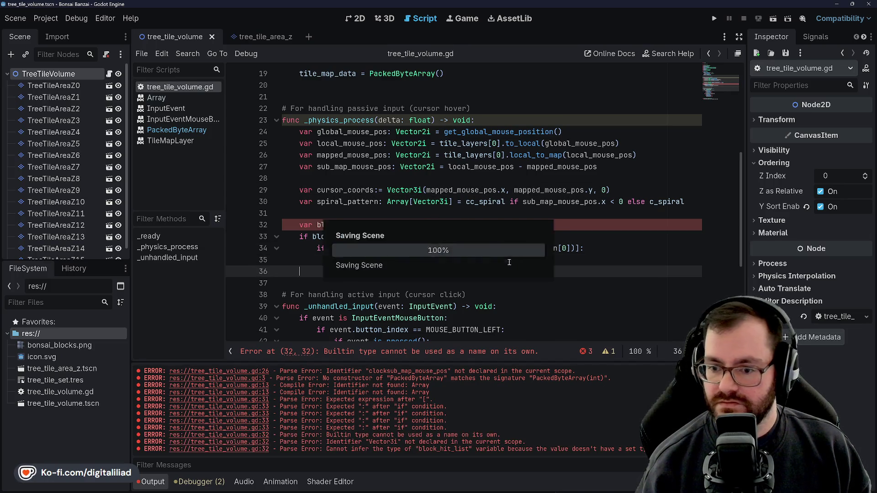
click(522, 236)
key(Down)
key(Down)
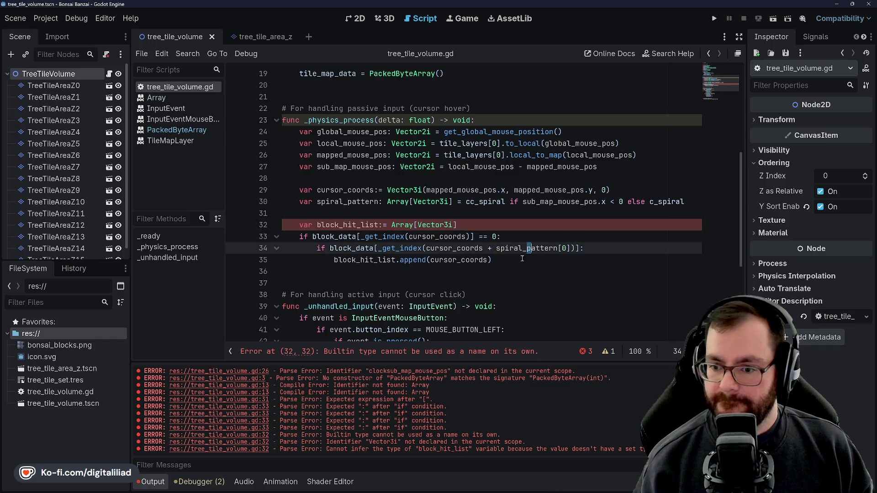
click(392, 211)
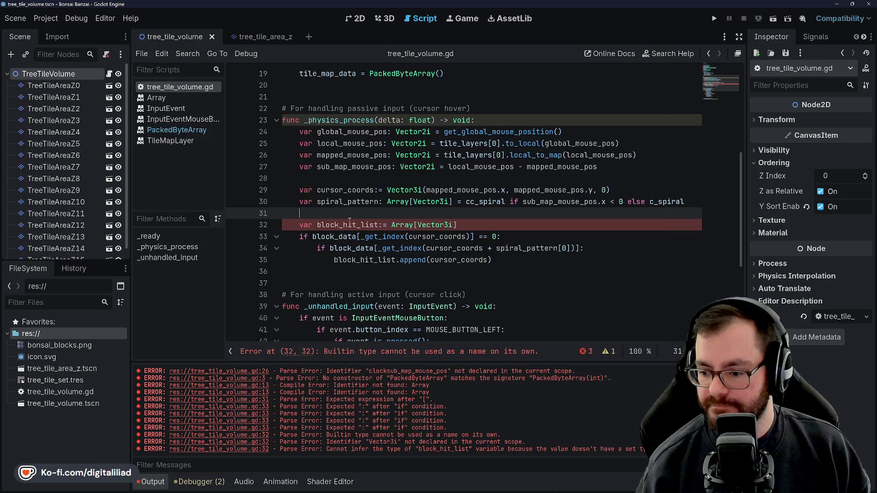
click(388, 224)
key(BackSpace)
click(397, 224)
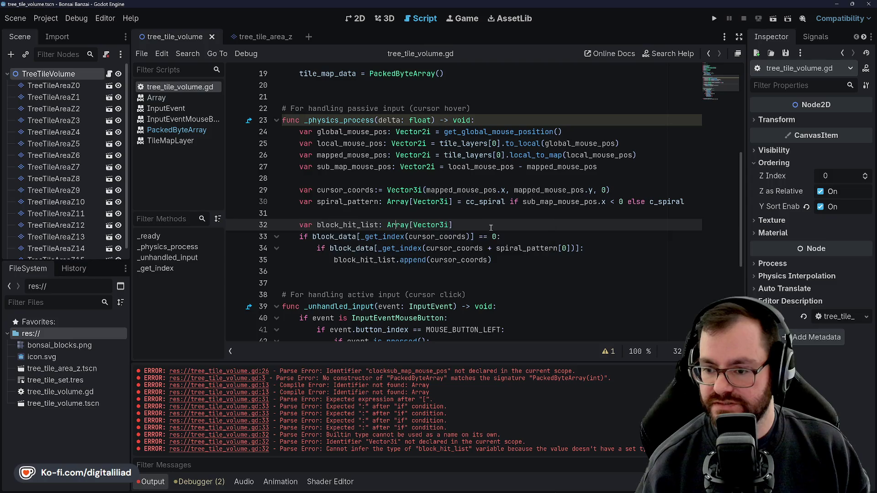
click(473, 215)
scroll(473, 232, down, 1)
click(510, 233)
text(var index: i)
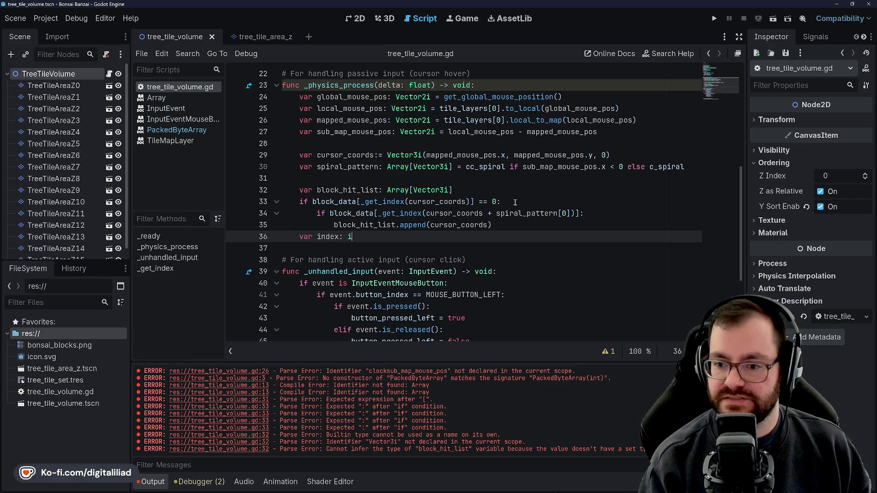
Step: Declare var index: int = 0 on line 36 and begin a while ( loop below it
text(nt = 0)
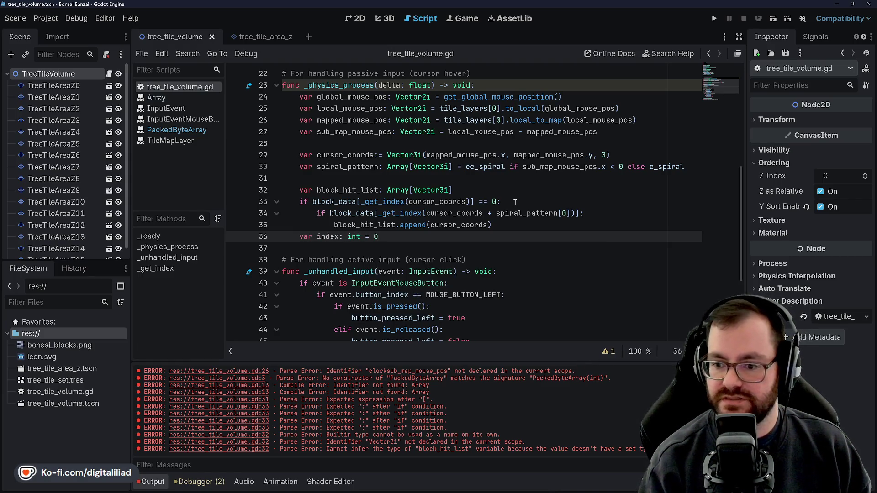
key(BackSpace)
key(BackSpace)
key(BackSpace)
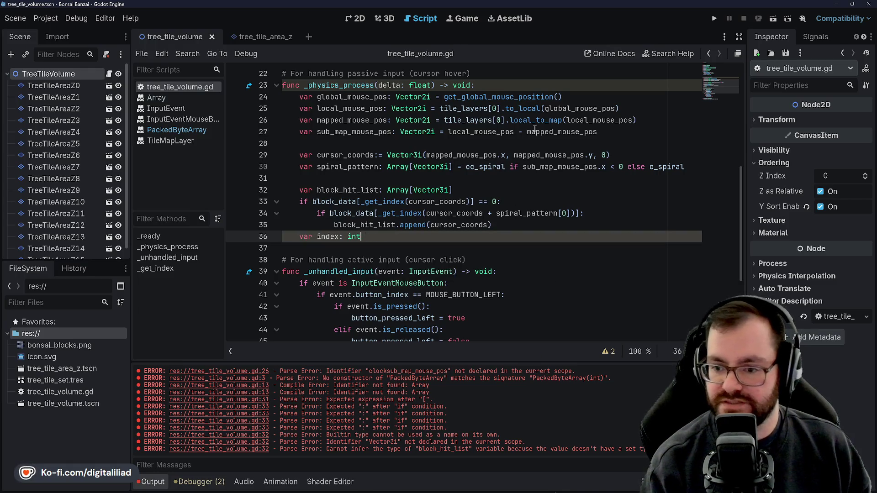
text( = 0)
key(Return)
text(while ()
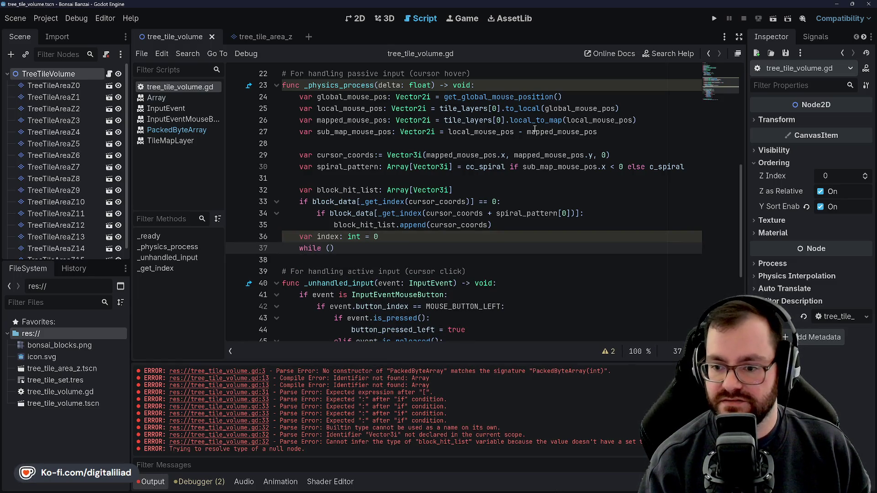
mouse_move(648, 491)
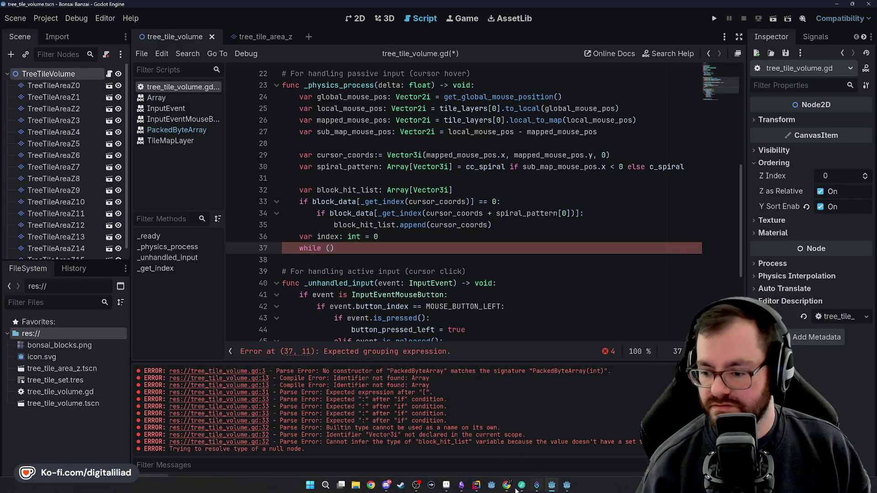
click(536, 486)
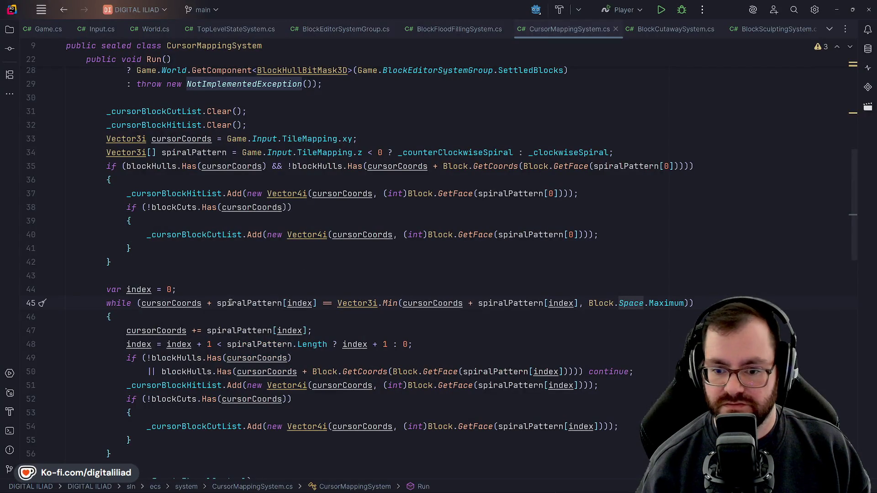
Step: Review Rider's C# while condition against Block.Space.Maximum, then return to tree_tile_volume.gd in Godot
scroll(224, 303, down, 1)
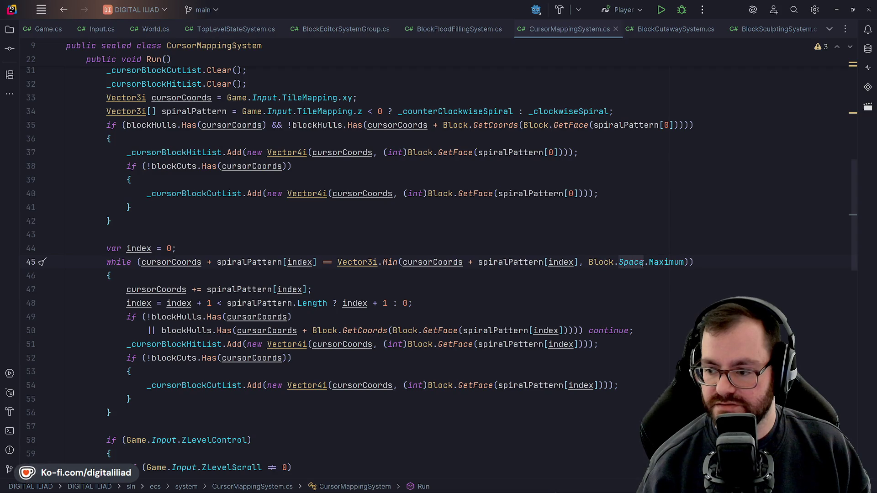
mouse_move(599, 491)
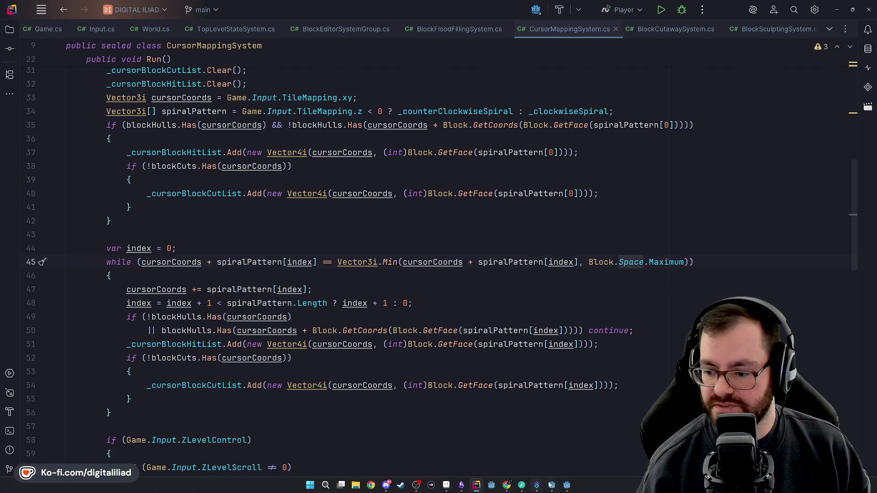
mouse_move(632, 264)
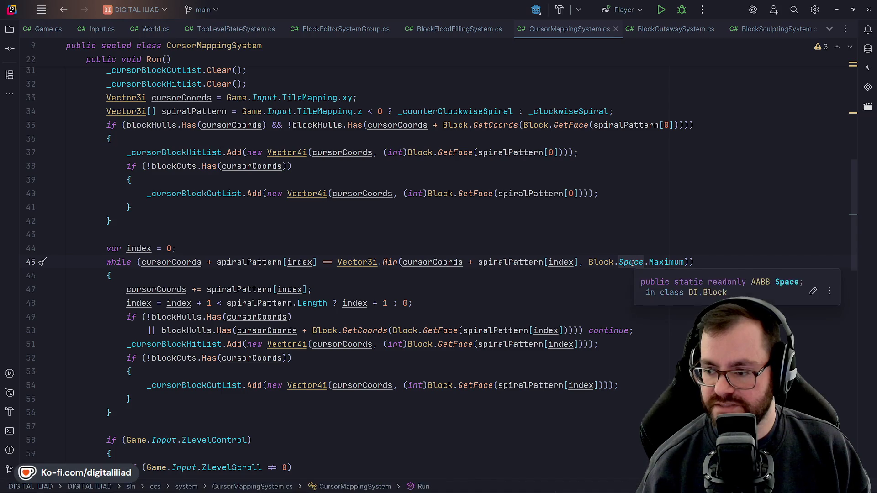
mouse_move(667, 263)
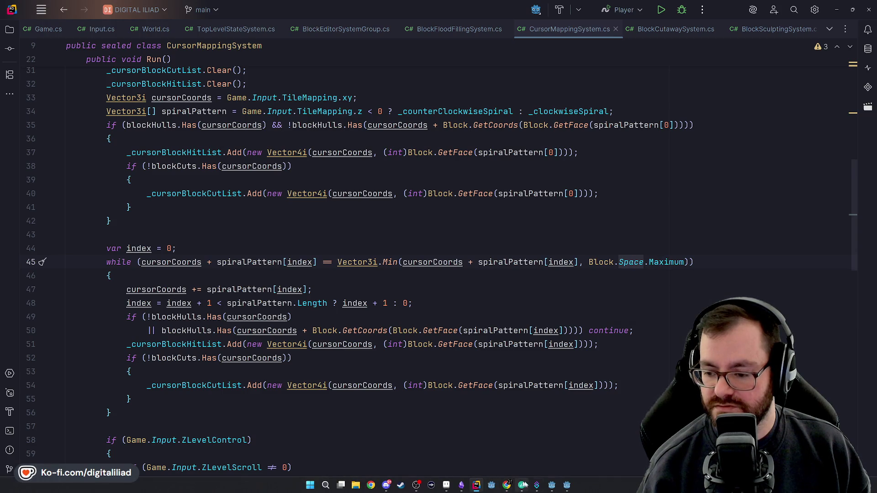
mouse_move(567, 488)
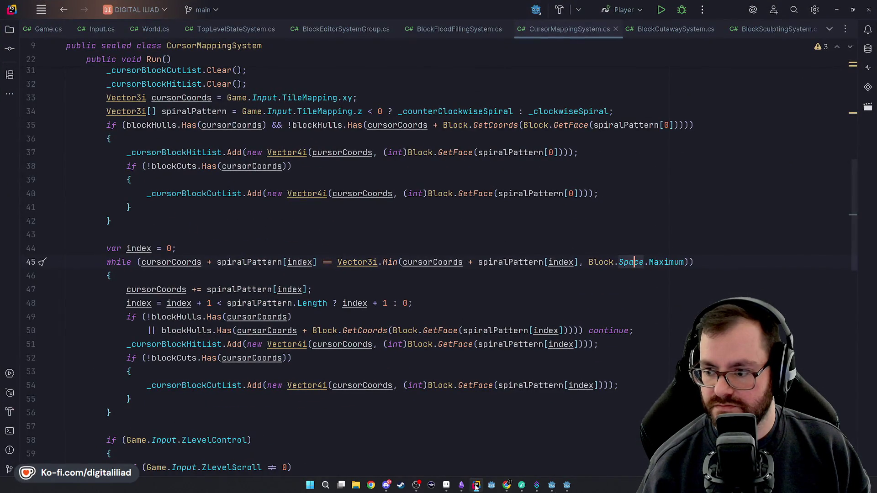
click(476, 487)
scroll(371, 240, up, 7)
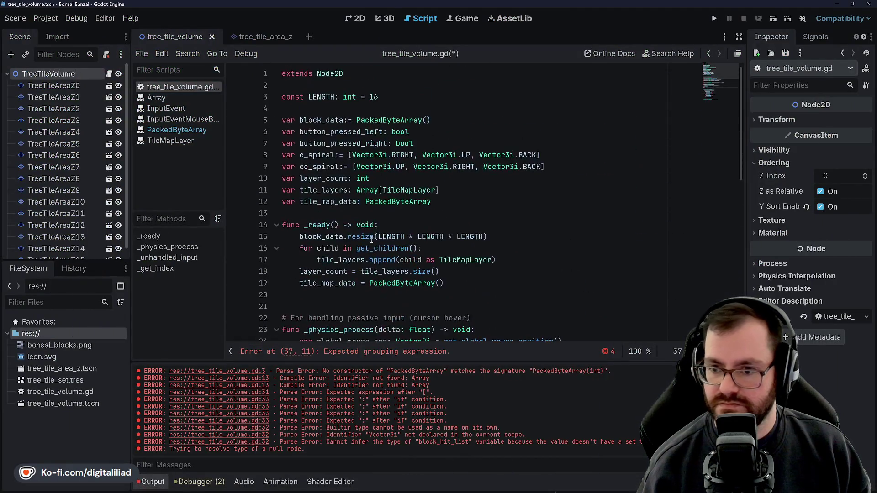
Step: Add a line-4 constant set to Vector3i(LENGTH, LENGTH, LENGTH) under LENGTH and save
click(365, 109)
click(389, 95)
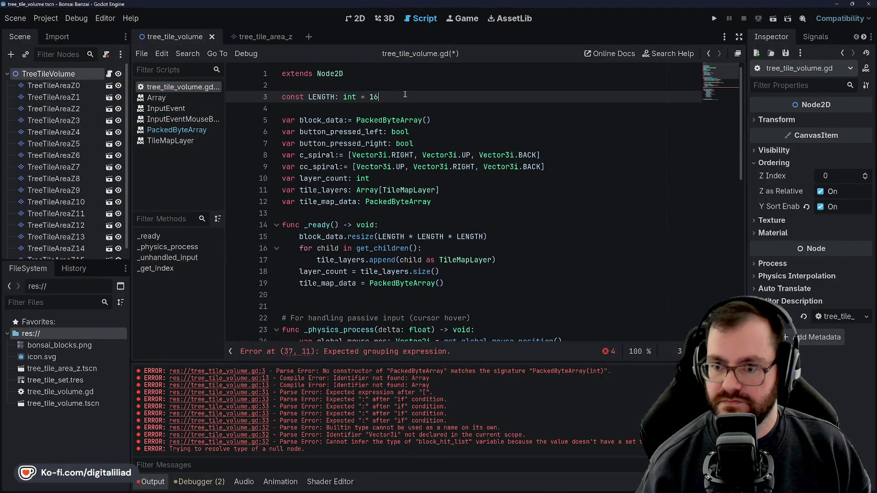
key(Return)
text(const VOLUME:)
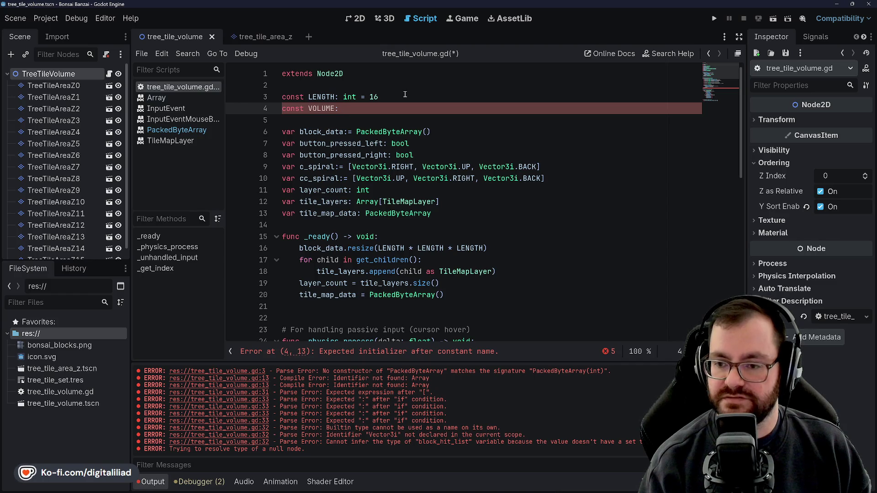
key(BackSpace)
key(BackSpace)
key(BackSpace)
text(ECTOR)
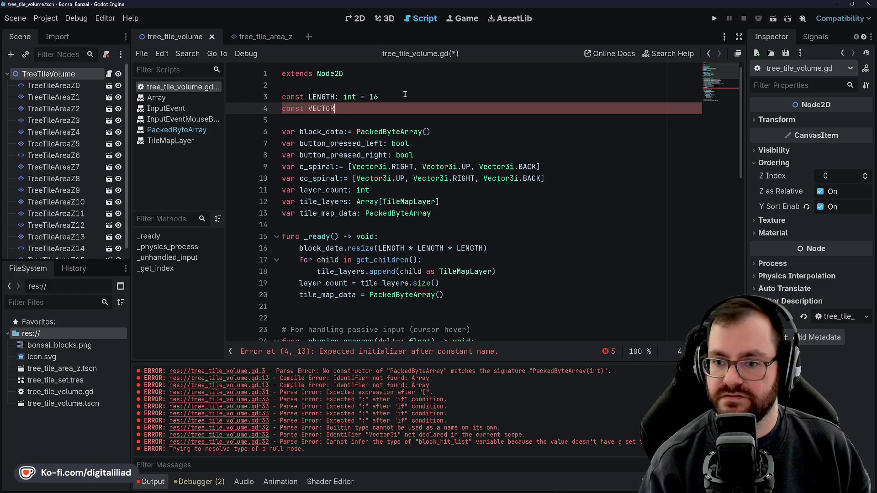
text(: )
text(Vector)
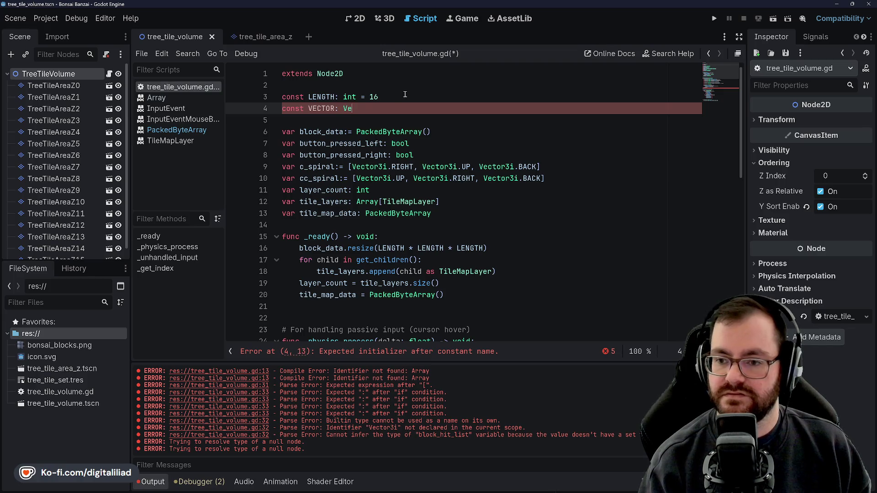
text(3i.ONE)
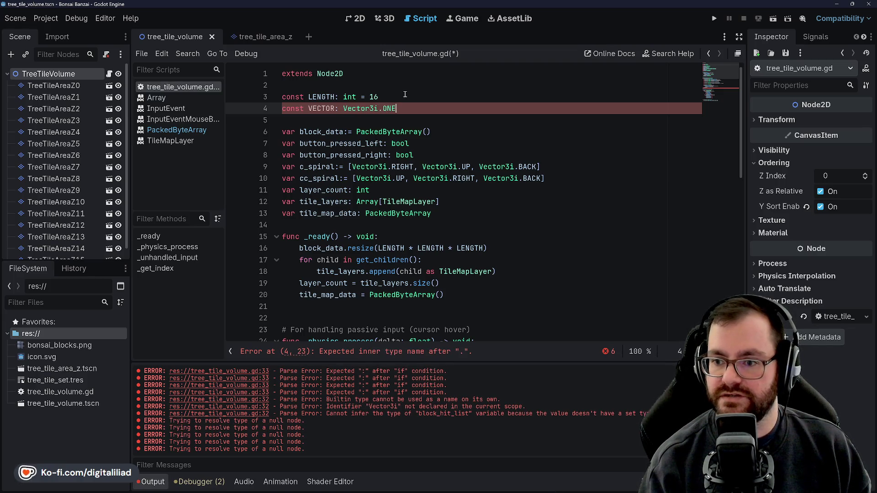
key(BackSpace)
text(ne *)
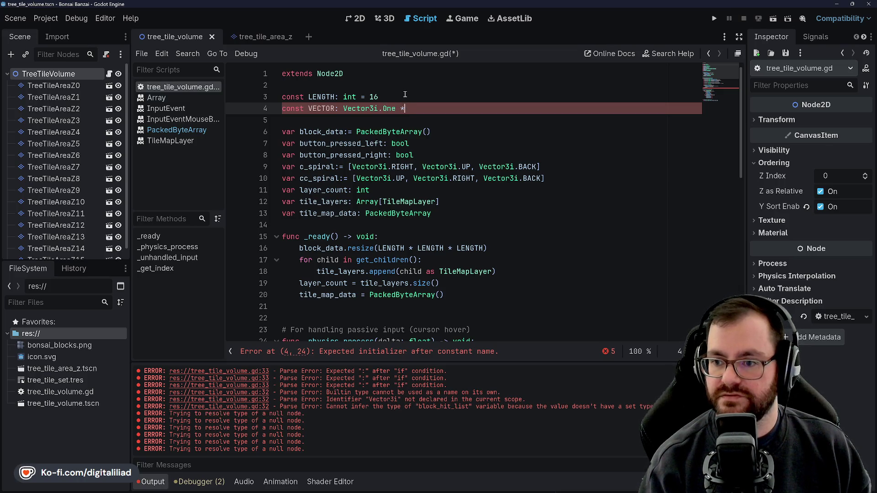
key(BackSpace)
key(BackSpace)
key(BackSpace)
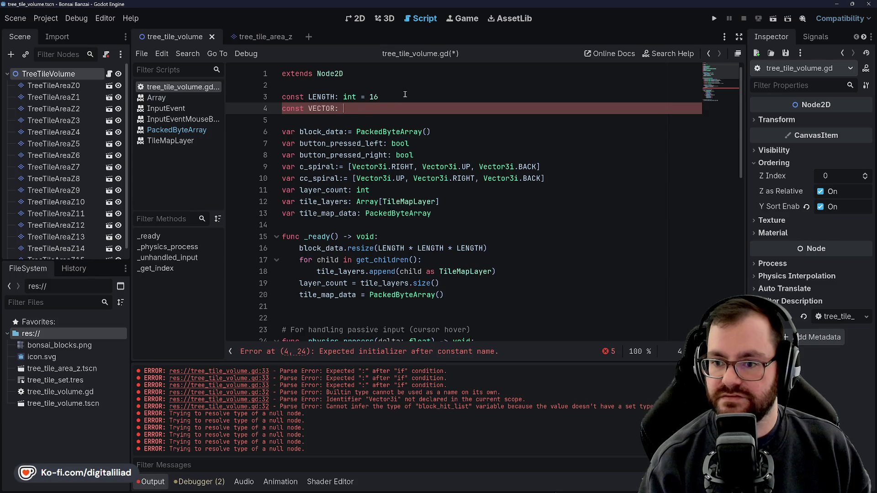
text(= Ve)
key(BackSpace)
text(= Vector3i)
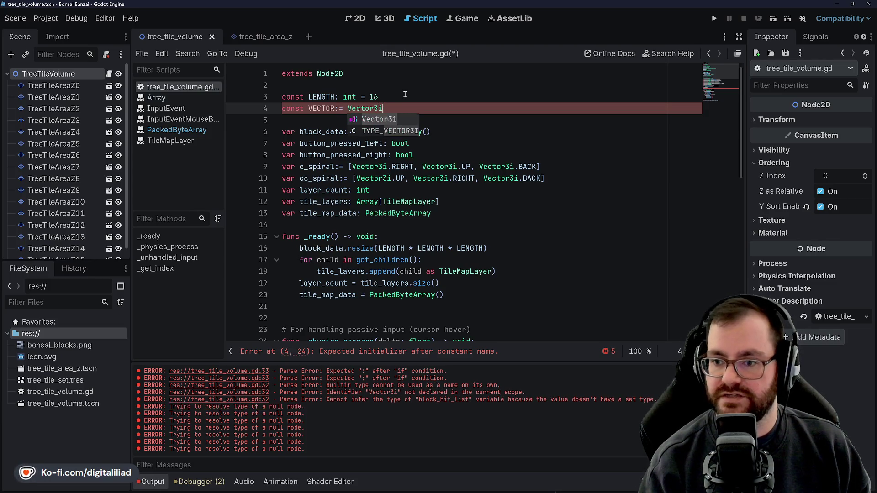
text((LENGTH)
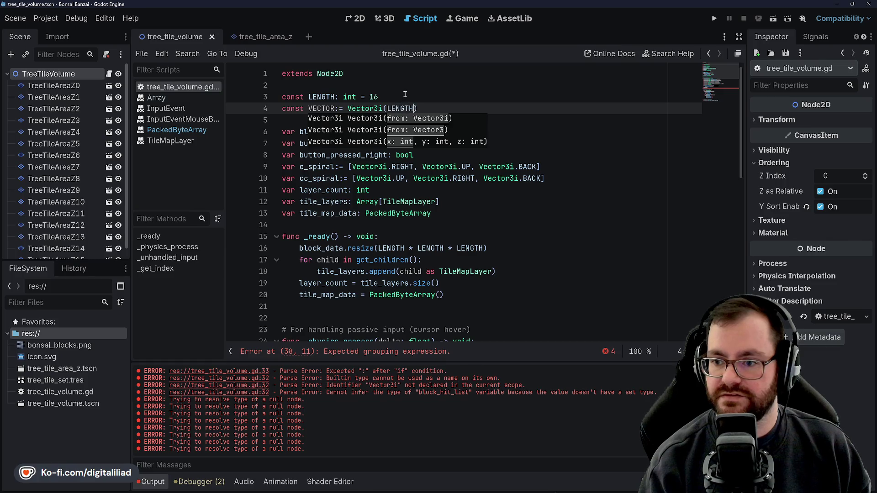
text(, LENG)
text(TH, LENGTH)
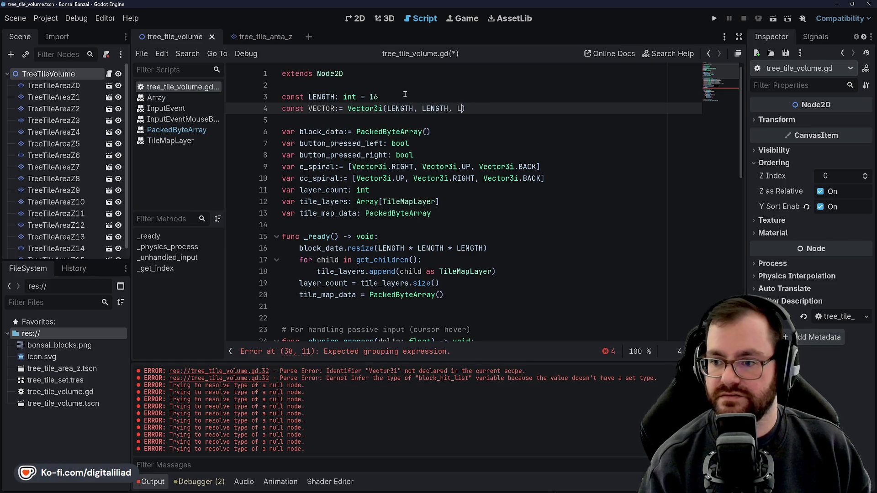
key(ctrl+s)
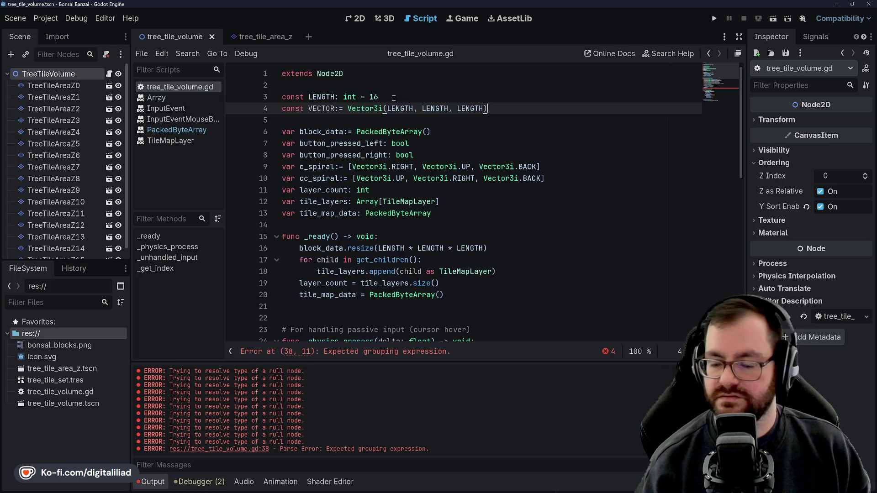
Step: Rename the new constant from VECTOR to MAX and save the script
click(451, 142)
click(437, 202)
click(443, 167)
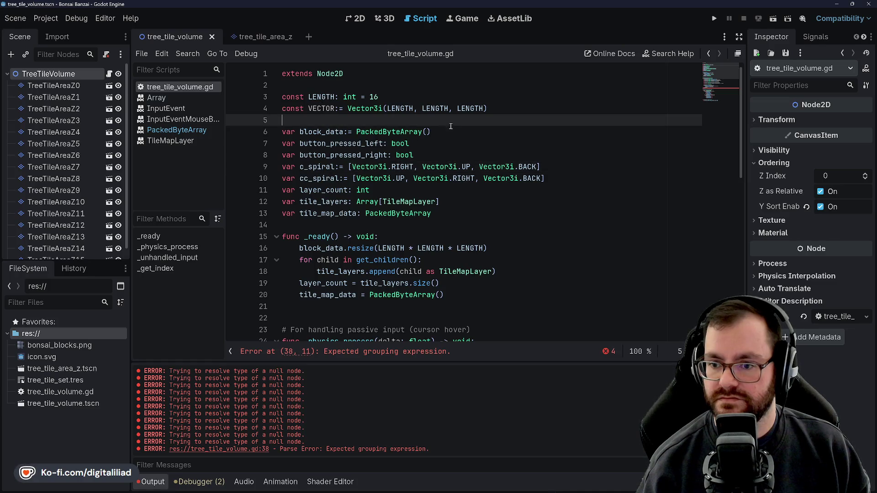
click(438, 155)
scroll(354, 122, down, 1)
scroll(338, 114, up, 1)
double_click(322, 109)
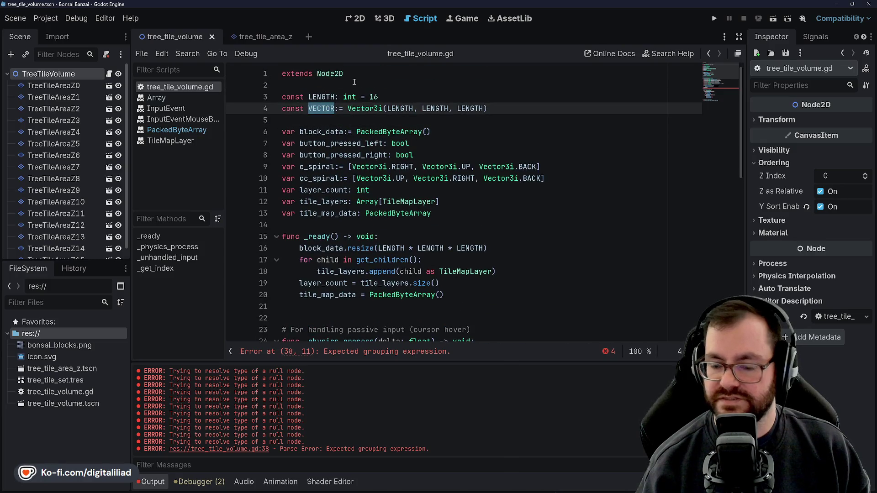
text(MAX)
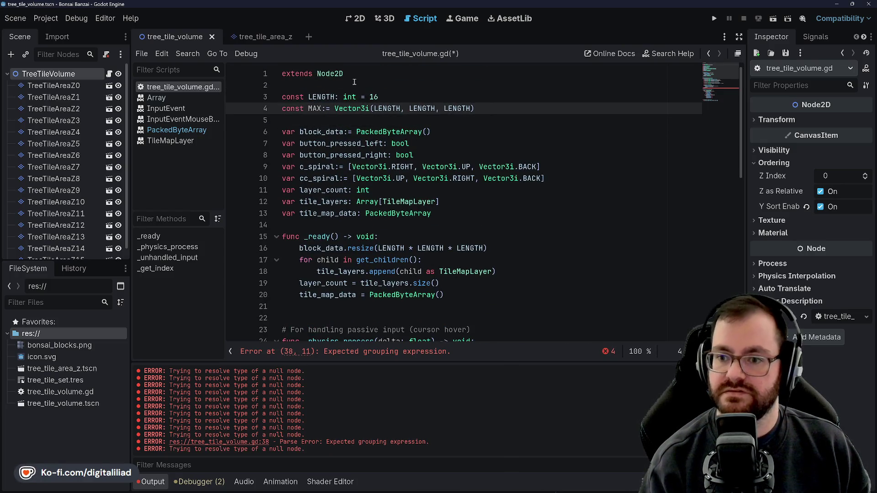
click(345, 97)
key(ctrl+s)
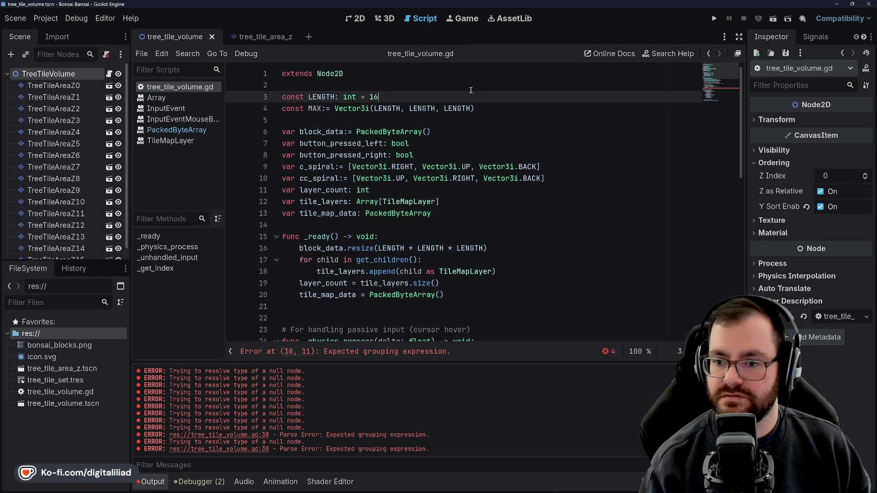
Step: Check the MAX constant on line 4 and dismiss the int documentation popup
click(442, 147)
key(Up)
key(Up)
click(324, 109)
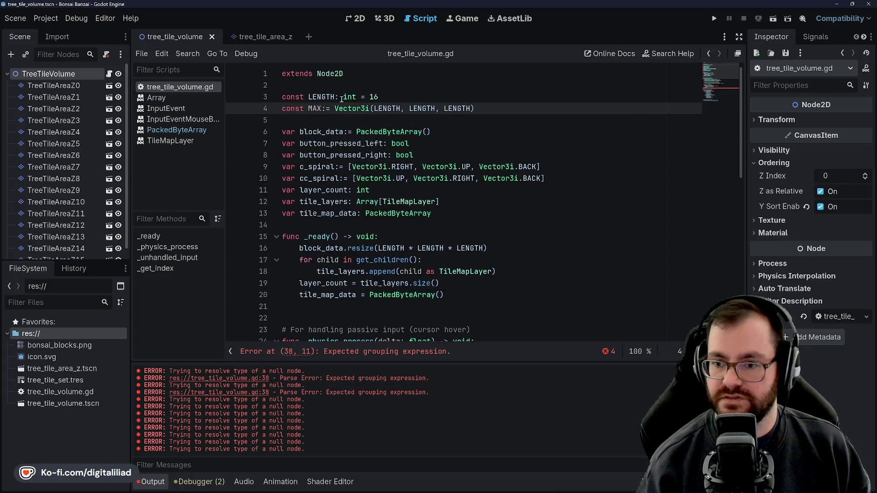
mouse_move(342, 99)
scroll(456, 235, down, 4)
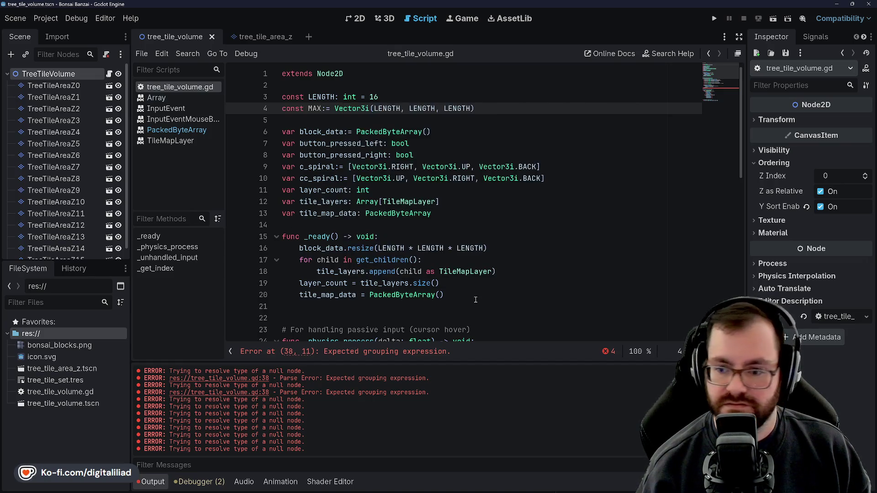
click(438, 260)
scroll(440, 243, down, 2)
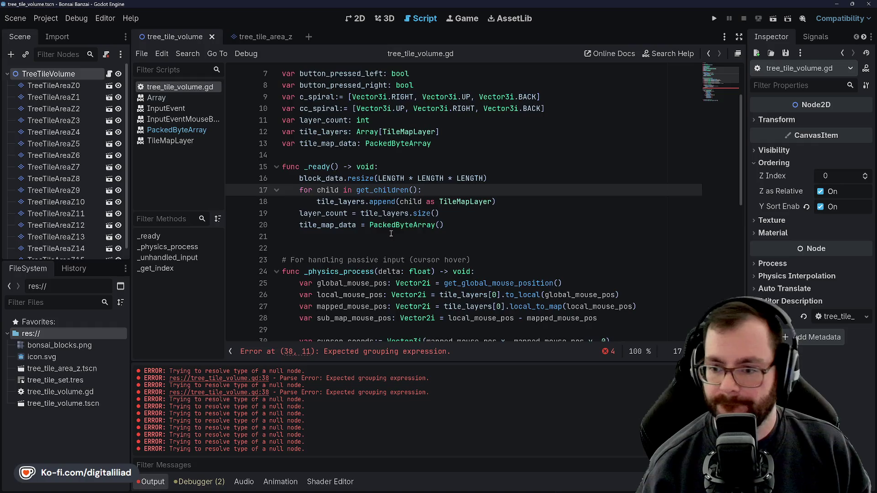
Step: Start line 38's while condition with 'cursor_coords + spiral_pattern[index] <' and bring back the C# file
scroll(389, 232, down, 6)
click(362, 225)
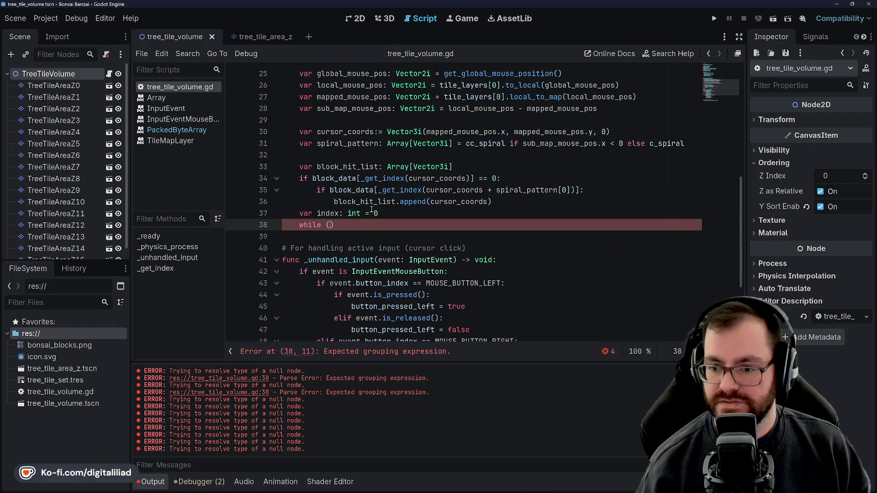
text(cursor_coords + )
text(spir)
text(al_pattern[)
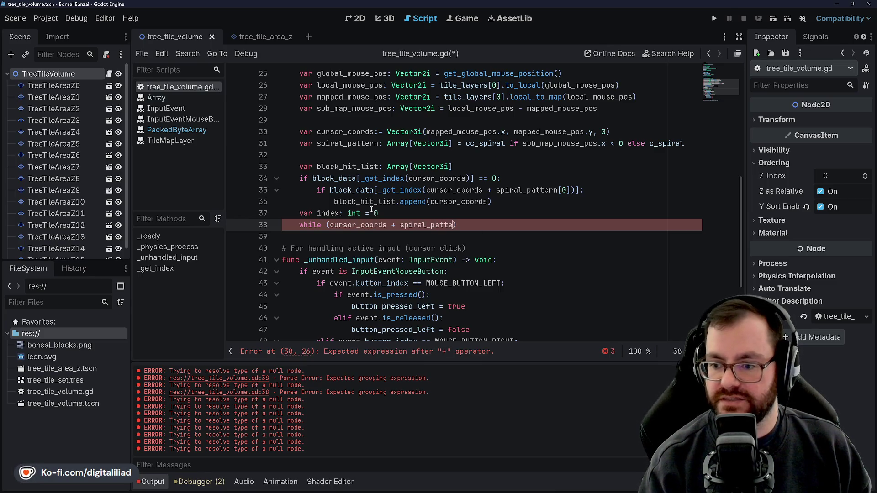
text(index] )
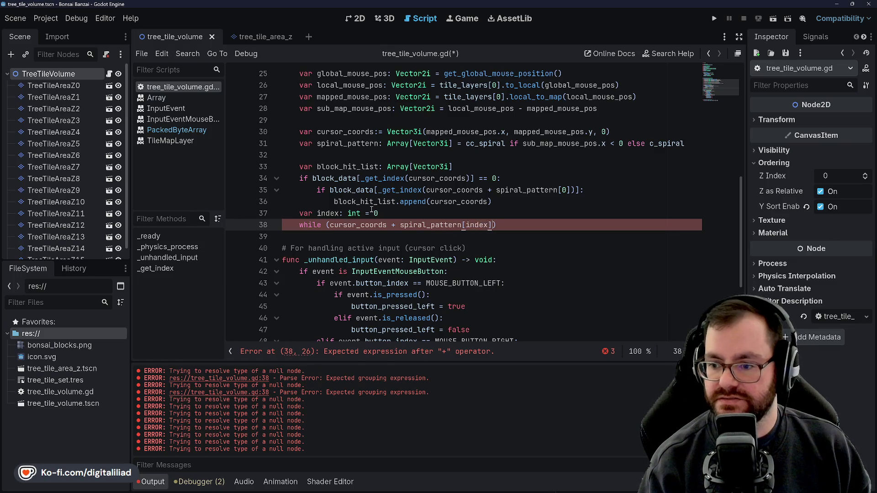
text(<)
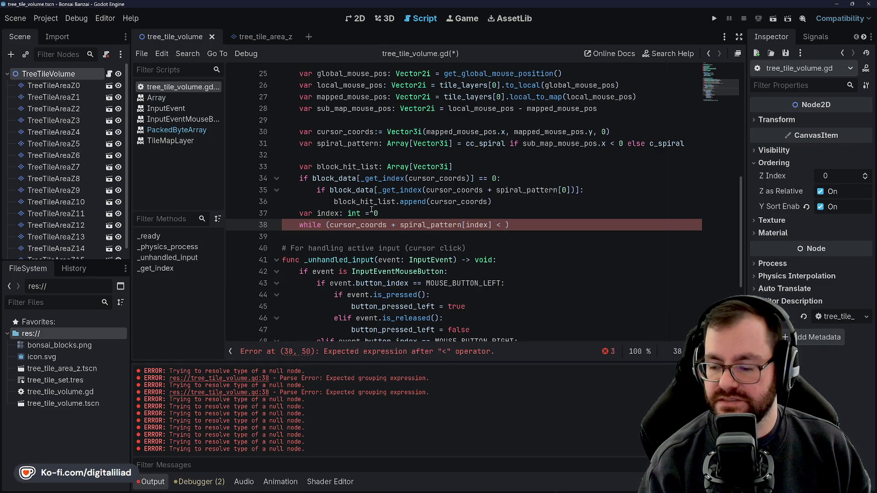
click(476, 490)
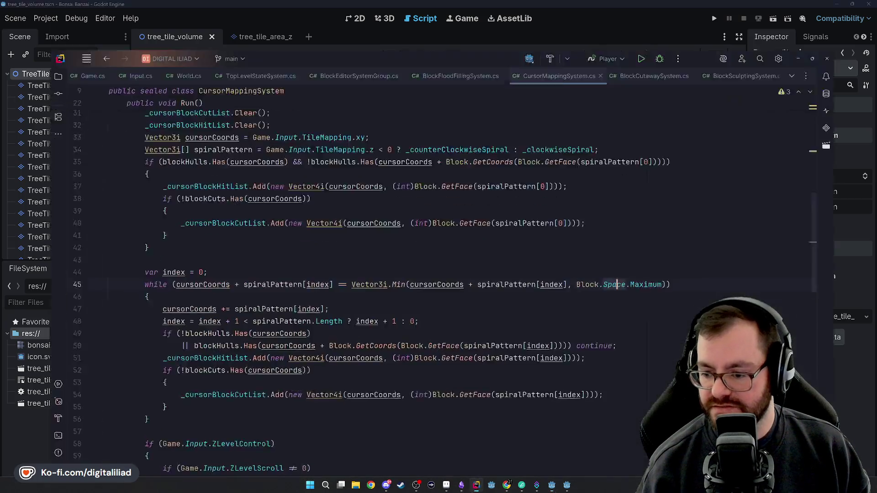
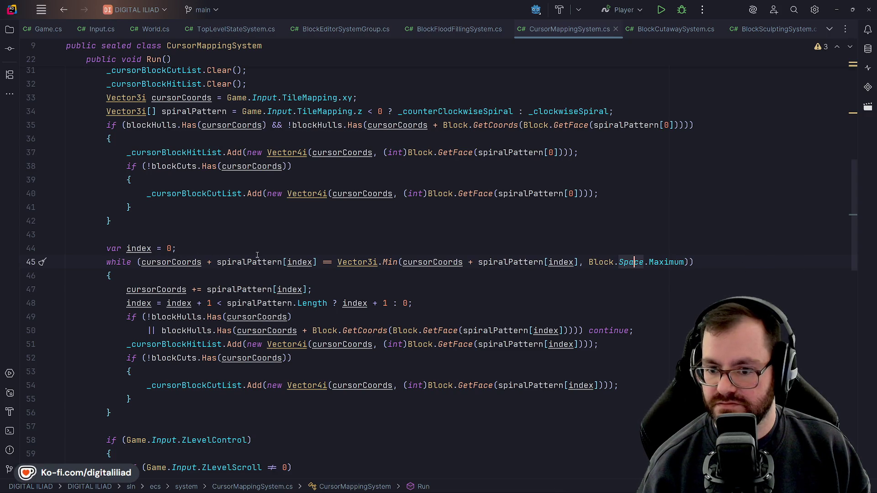
Step: Select and examine the Block.Space.Maximum bound in line 45's while condition in Rider
click(595, 263)
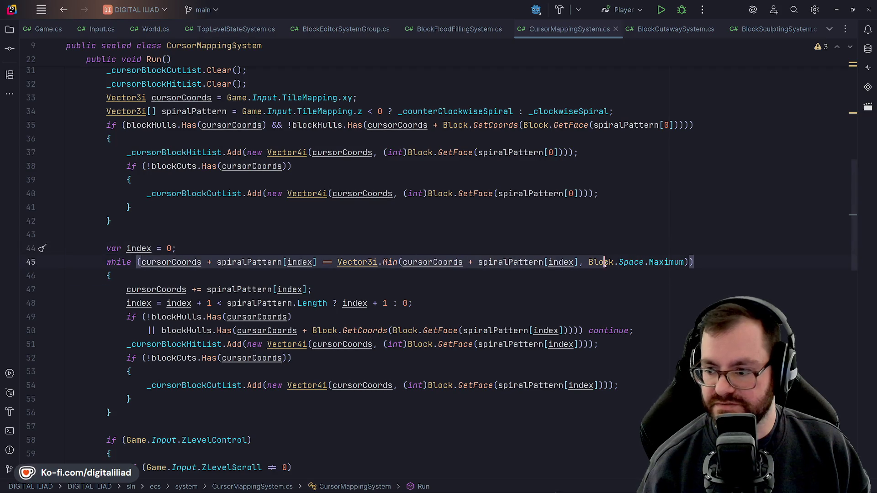
key(Up)
key(Up)
key(Up)
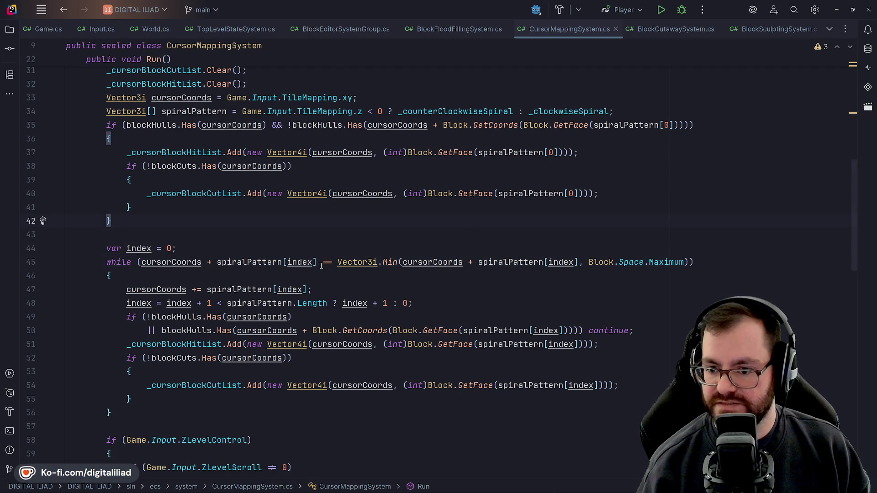
click(326, 263)
drag(589, 262, 685, 262)
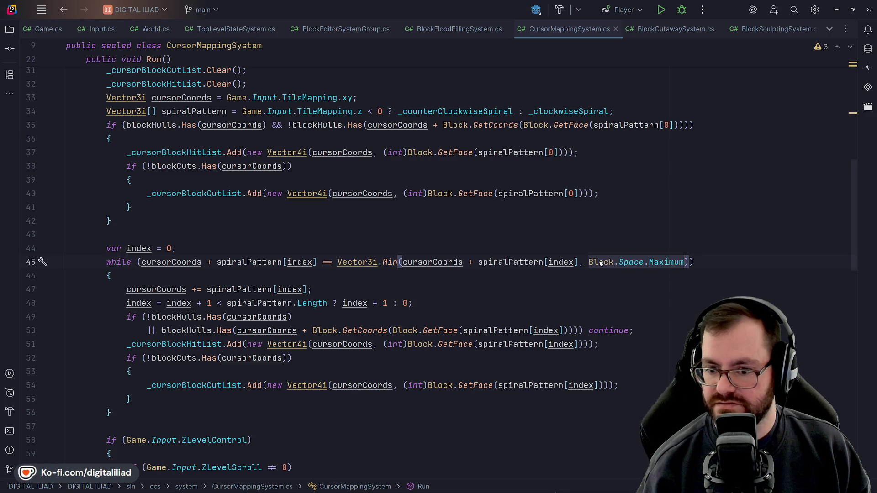
click(585, 262)
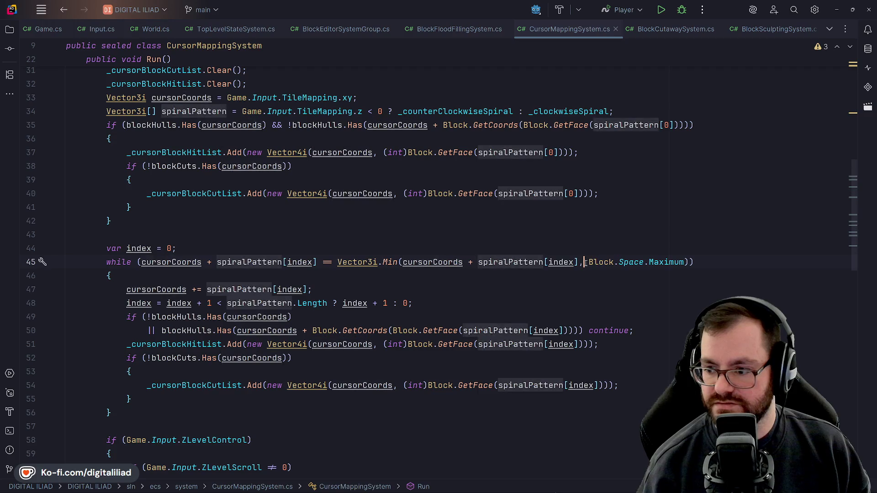
Step: Look up what Maximum refers to, then bring the Godot editor forward from the taskbar
click(626, 262)
click(659, 262)
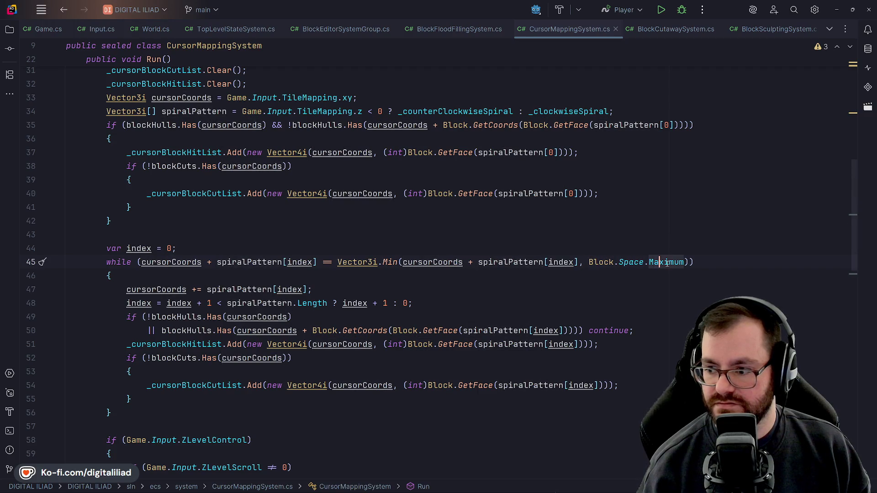
mouse_move(667, 264)
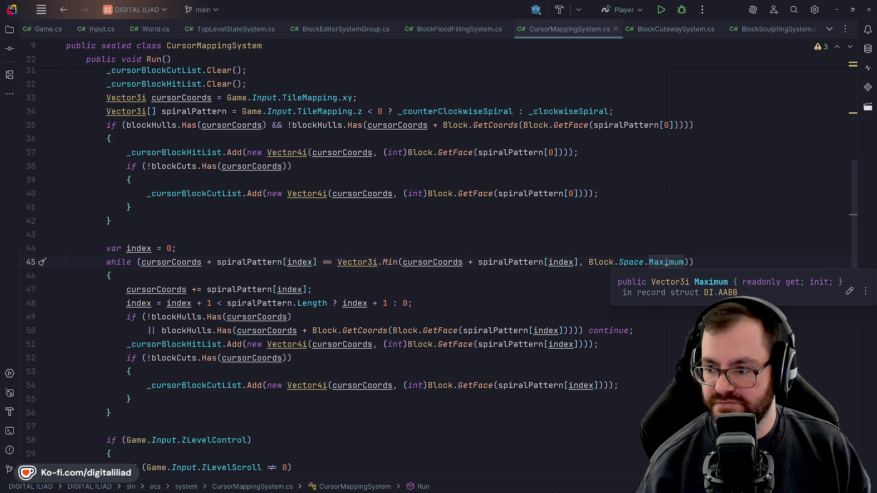
mouse_move(548, 487)
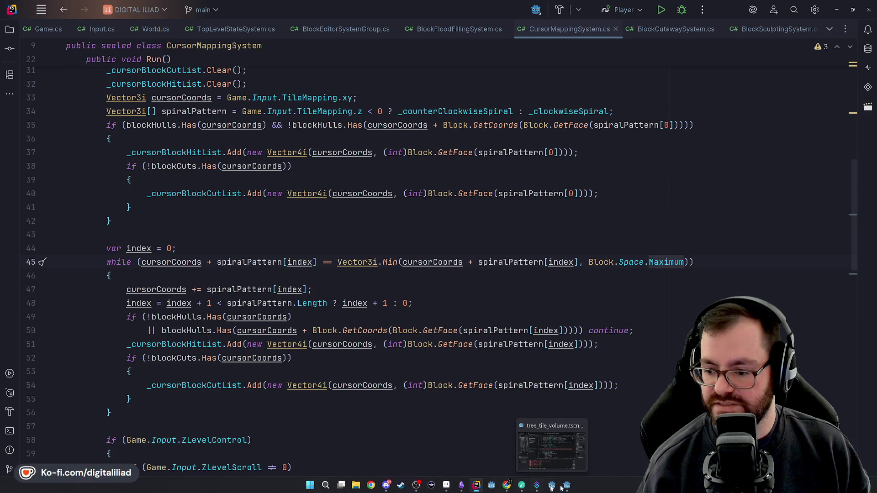
click(535, 486)
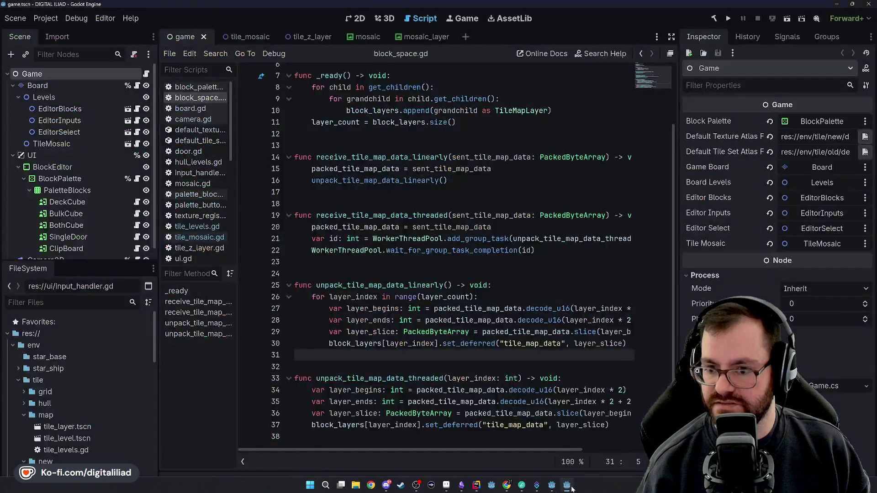
Step: Open tree_tile_volume.gd and change each Vector3i component on line 4 to LENGTH - 1
scroll(352, 142, up, 2)
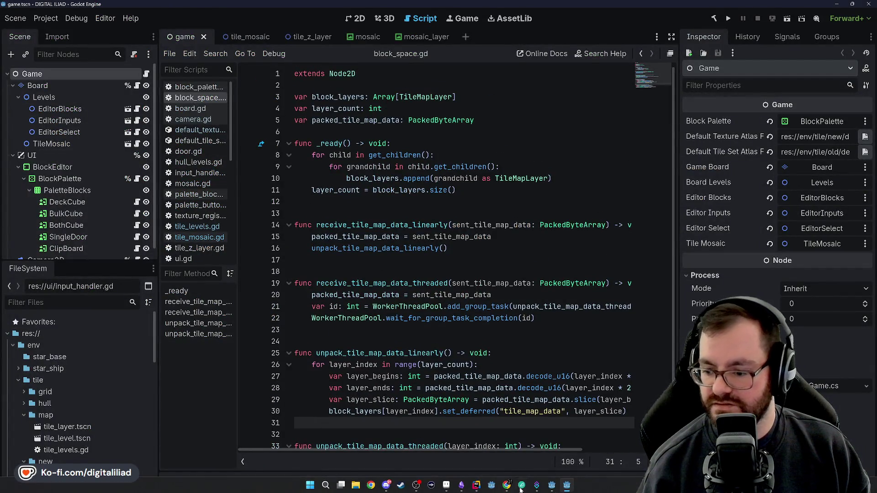
click(551, 485)
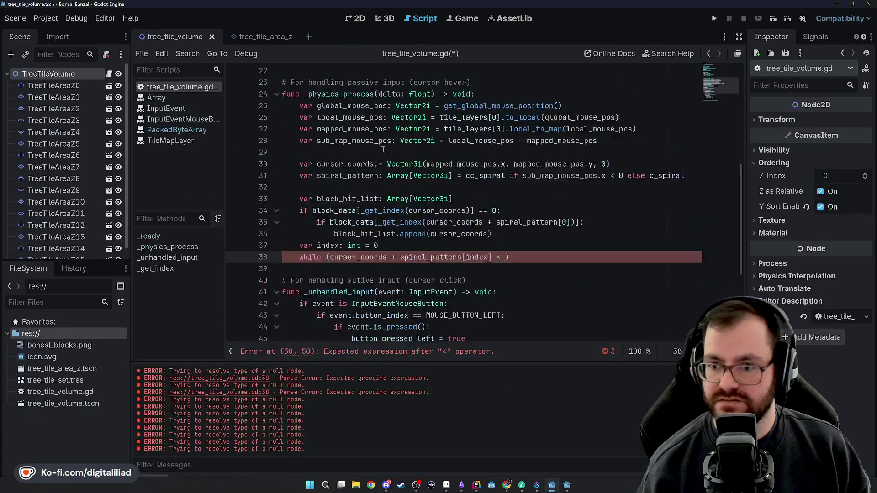
click(400, 108)
text(-1)
key(Right)
key(Right)
key(Left)
key(Left)
key(Left)
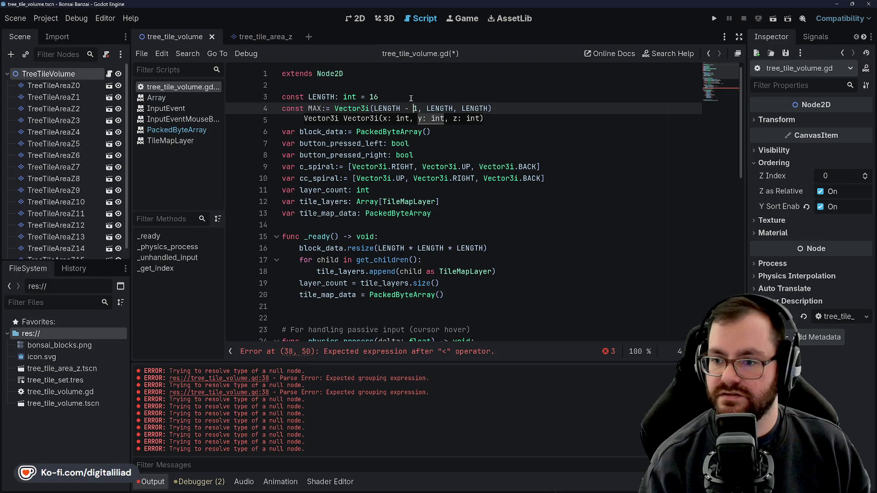
key(Right)
key(Right)
text(- 1)
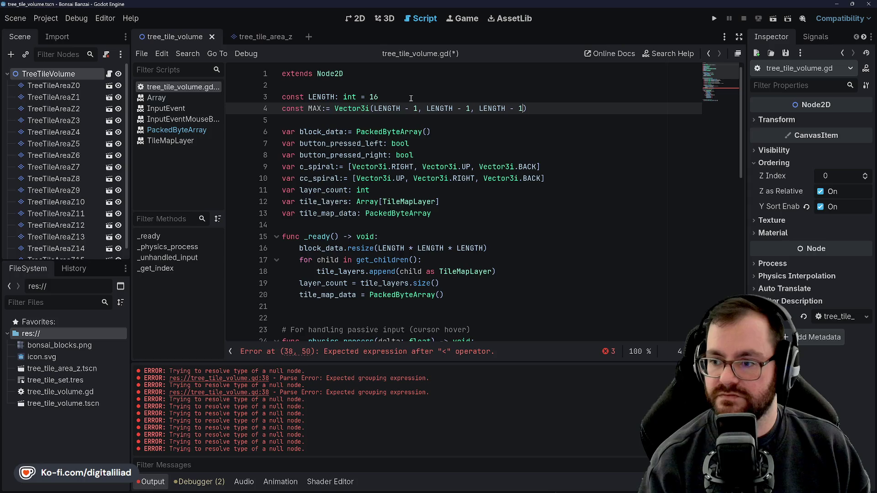
text( 1)
key(Up)
key(Down)
key(Home)
key(ctrl+Right)
key(ctrl+Right)
key(ctrl+Right)
key(Left)
key(Left)
Step: Start renaming the constant, trying a MAX_VI suffix before trimming it back
text(_V)
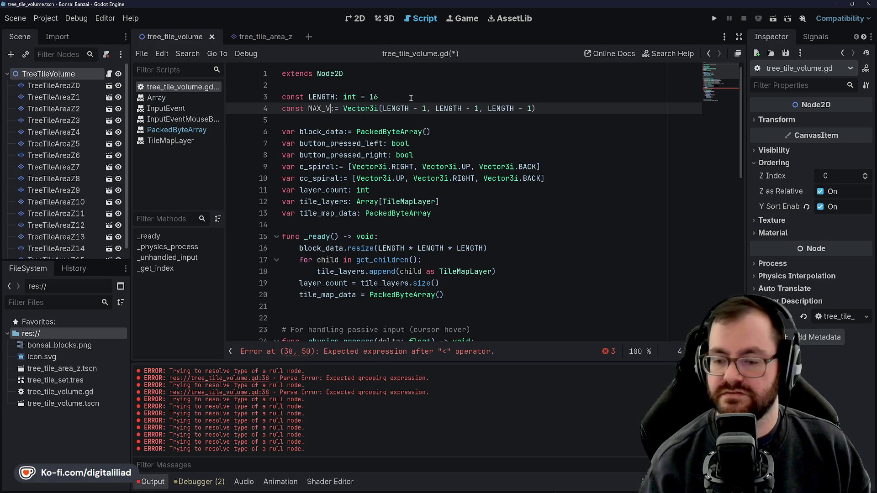
click(414, 95)
key(Down)
text(i)
key(Right)
key(Right)
key(Right)
click(337, 106)
key(BackSpace)
text(I)
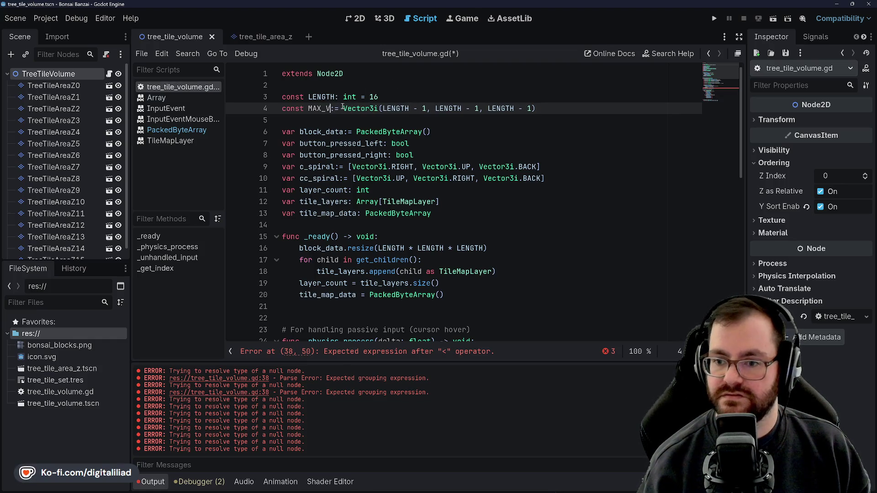
key(Up)
key(Up)
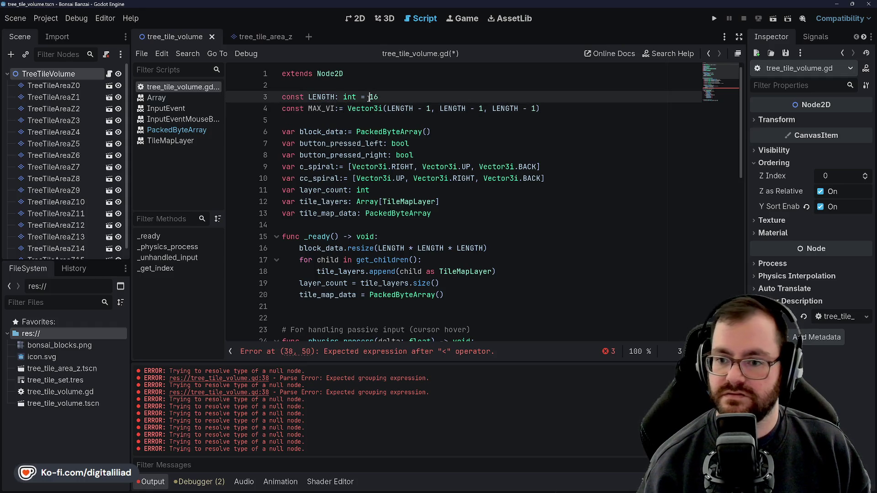
key(Down)
key(Down)
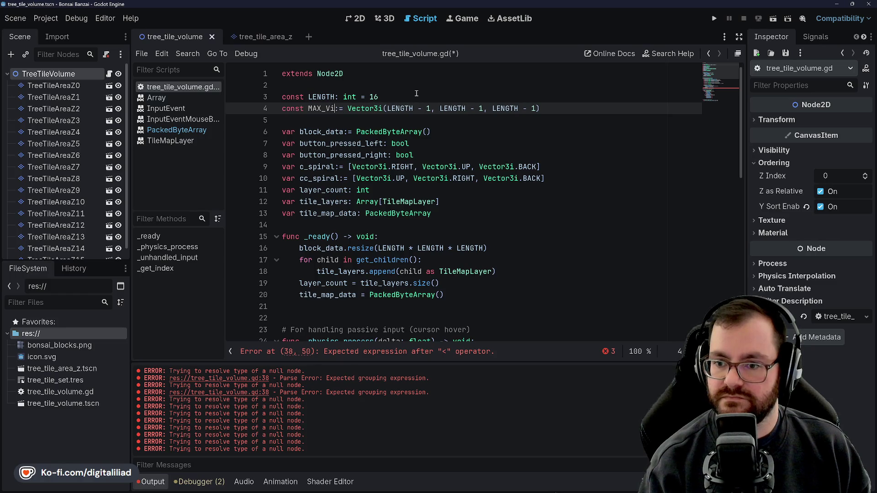
key(Left)
key(BackSpace)
Step: Finish the constant's name as MAX_VEC and save the script
click(395, 96)
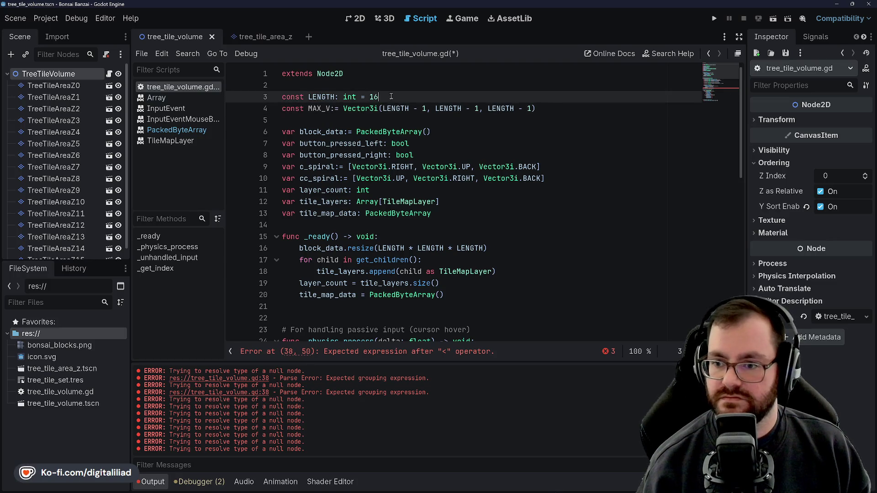
click(332, 105)
text(EC)
click(356, 97)
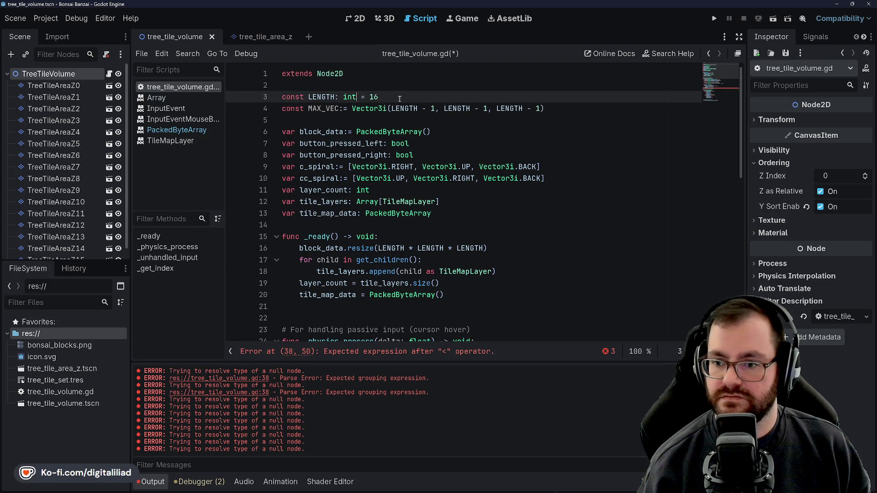
click(341, 98)
drag(339, 108, 329, 108)
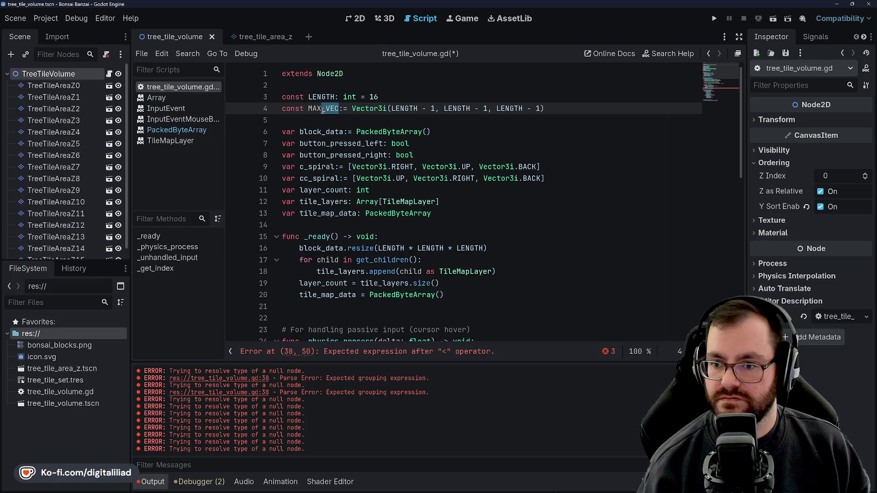
click(349, 98)
key(ctrl+s)
Step: Drop the Vector3i wrapper and extra components, leaving const MAX: int = LENGTH - 1
click(340, 107)
click(326, 108)
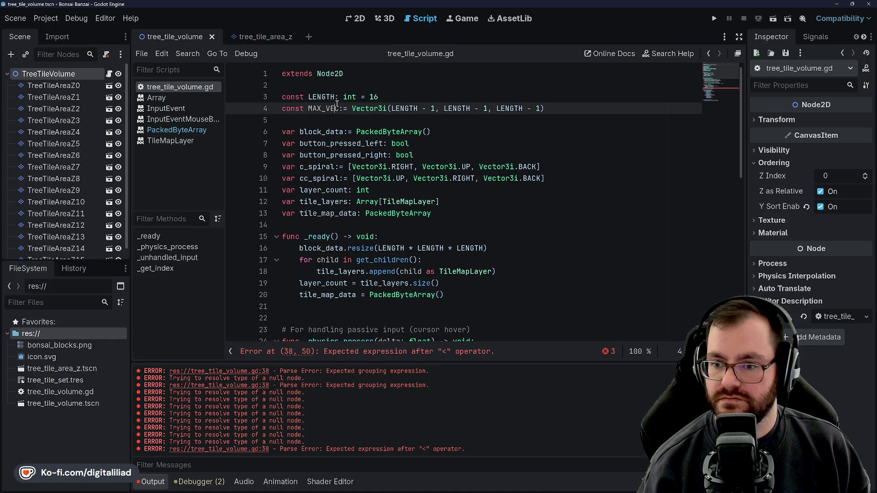
click(340, 97)
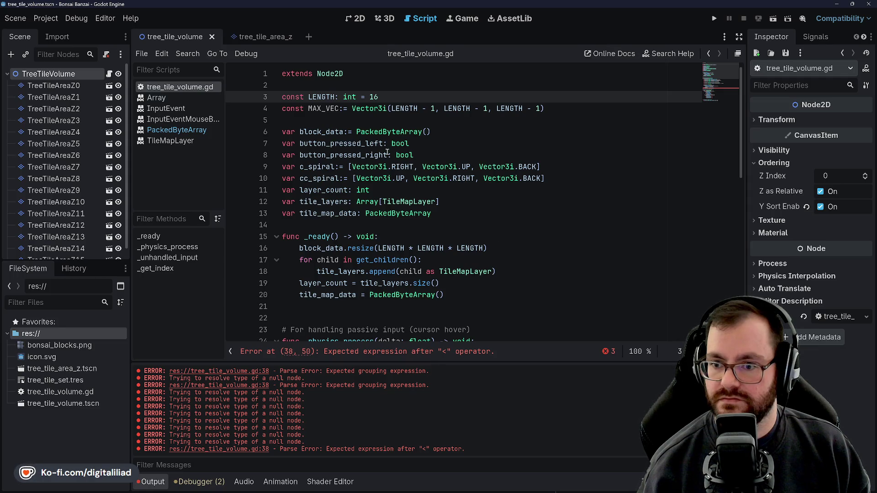
double_click(354, 109)
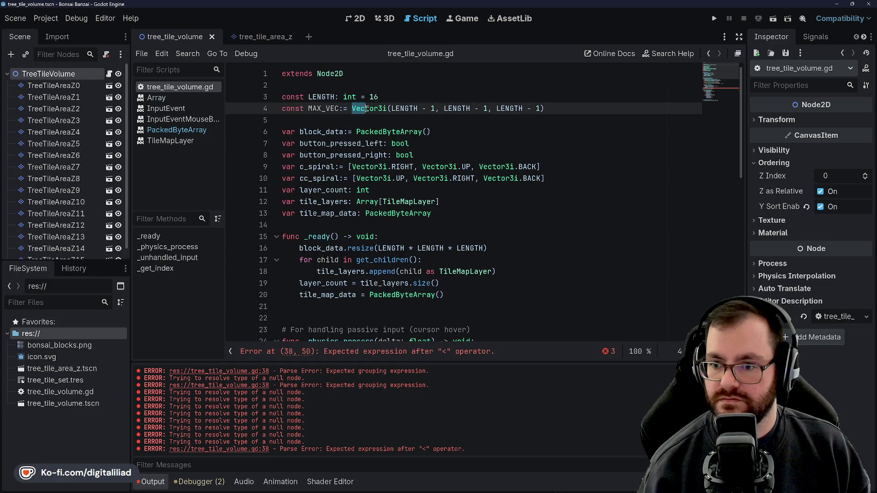
key(Delete)
key(Delete)
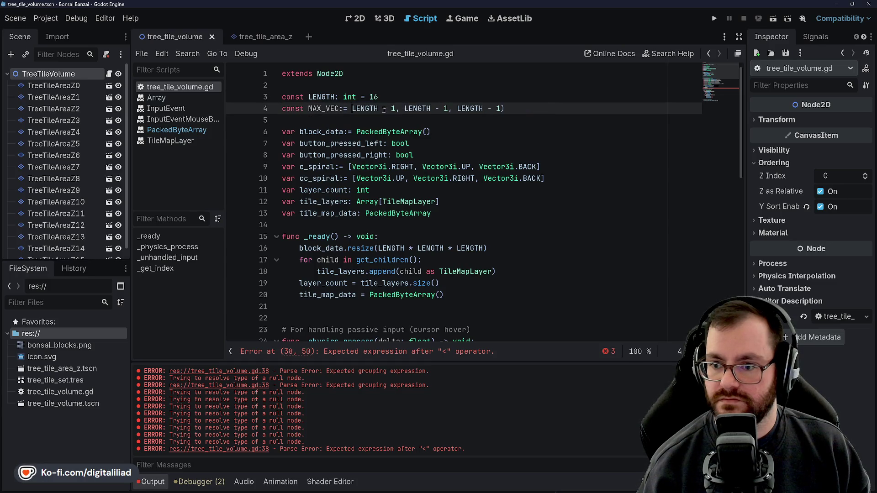
drag(396, 109, 505, 108)
key(Delete)
drag(343, 108, 331, 108)
key(BackSpace)
key(BackSpace)
key(BackSpace)
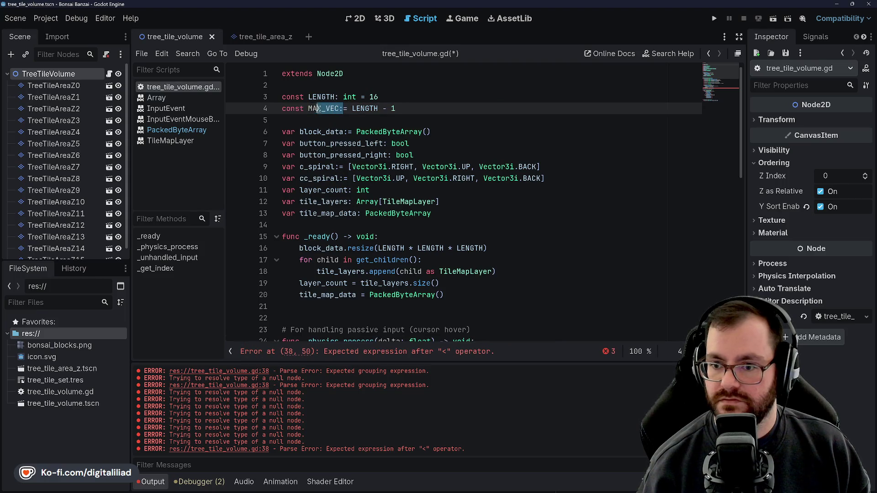
text(: int)
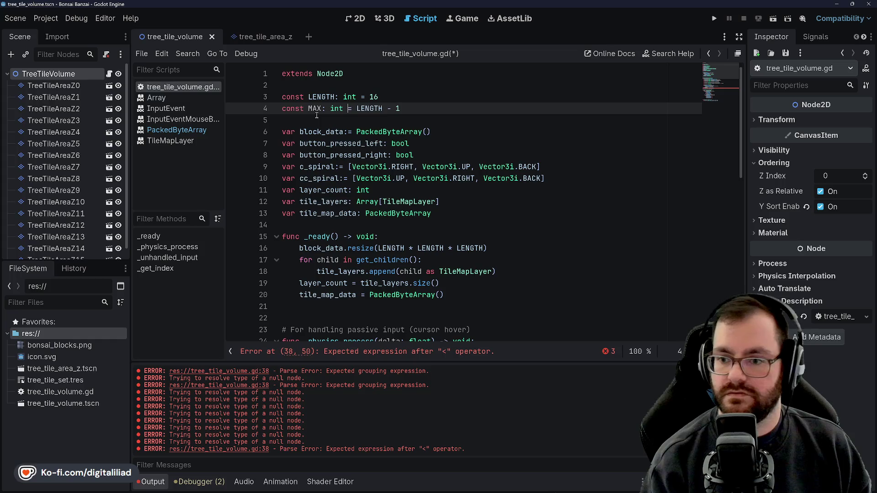
click(463, 260)
Step: Save, then return to the unfinished while condition on line 38 below the index declaration
key(ctrl+s)
scroll(463, 205, down, 10)
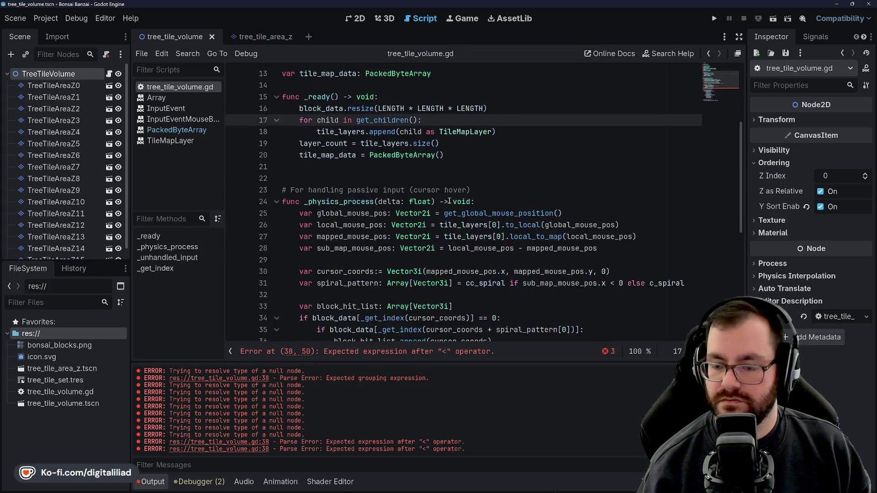
scroll(458, 186, down, 1)
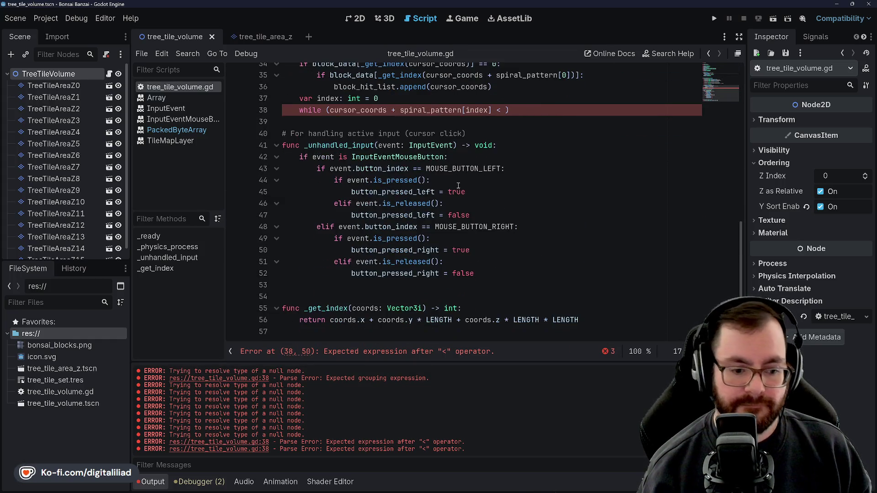
click(450, 215)
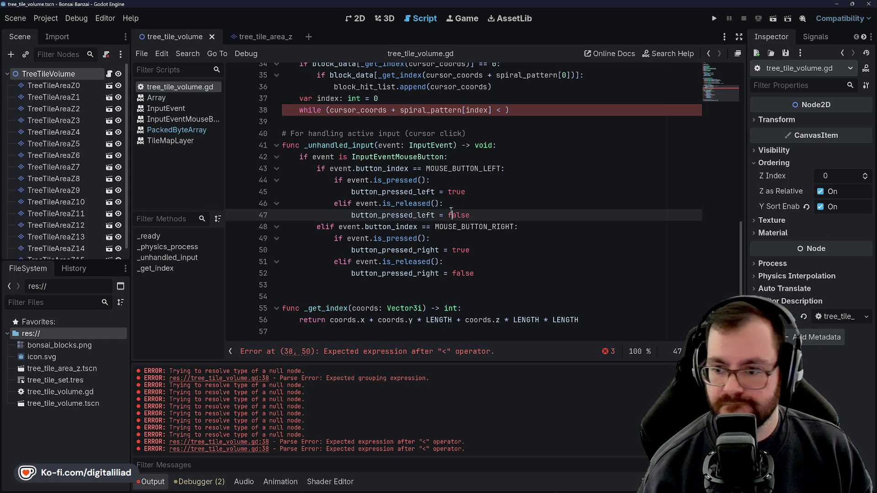
scroll(444, 186, up, 2)
click(475, 172)
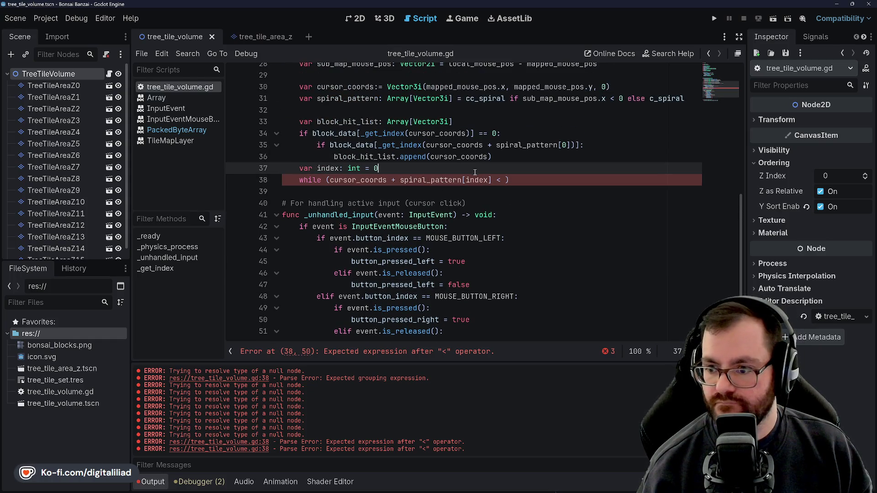
click(504, 181)
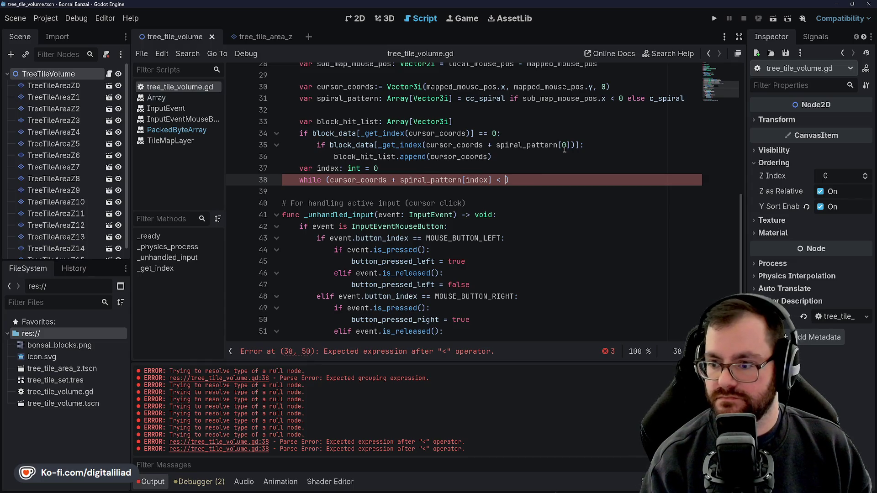
Step: Try comparing against min, mini and Vector3i.MIN, then remove that comparison again
text(= MI)
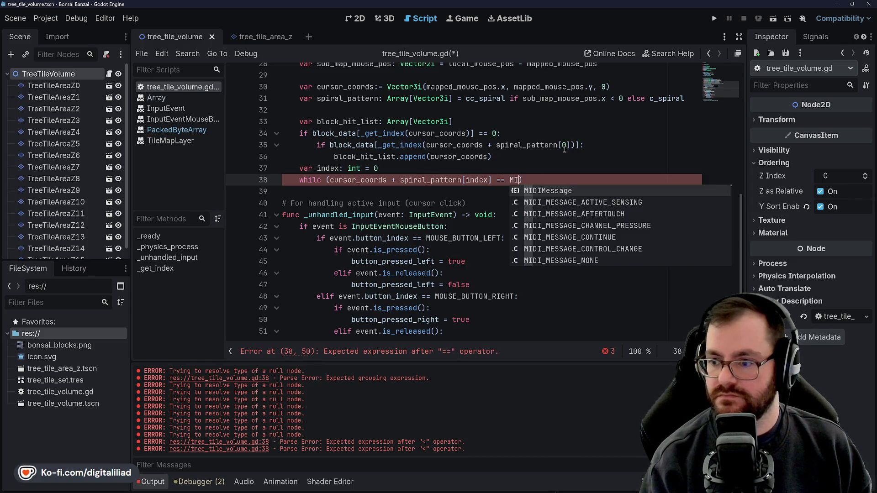
key(BackSpace)
key(BackSpace)
text(min)
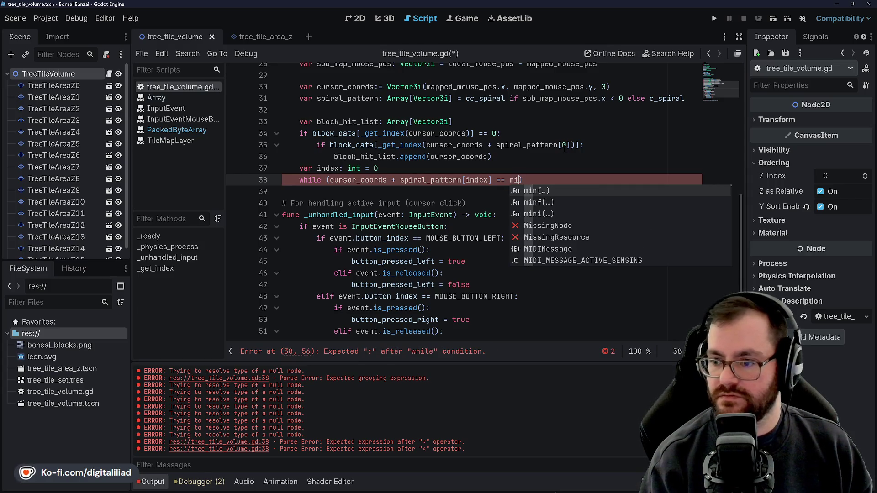
key(Return)
text(i)
key(Return)
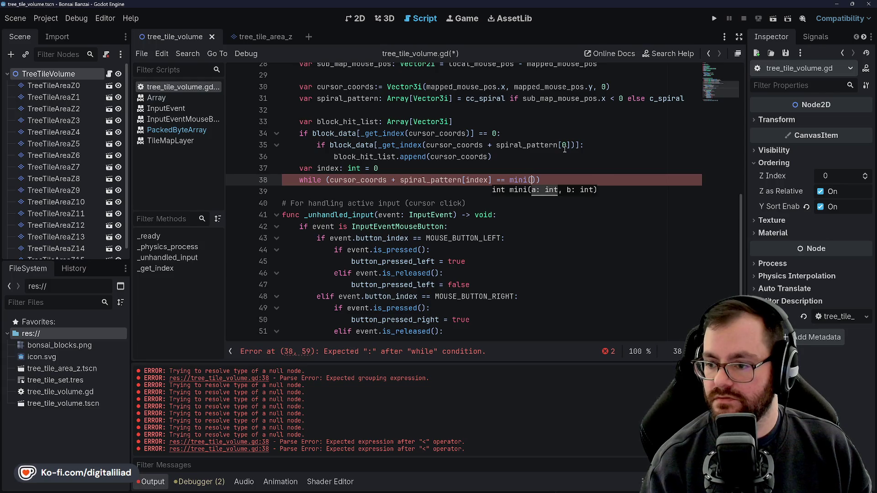
key(BackSpace)
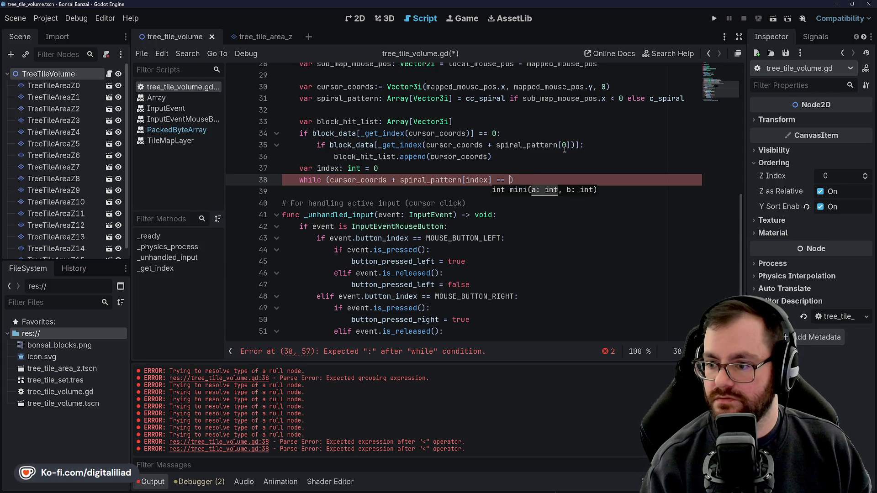
text(min)
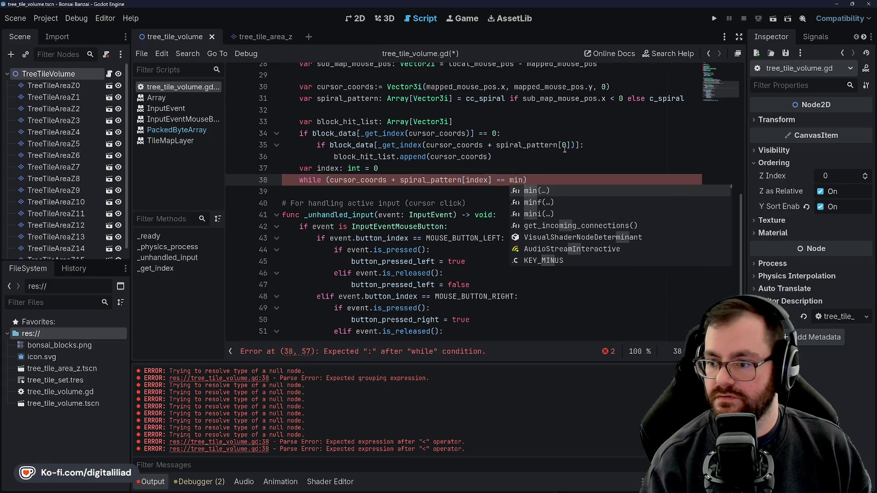
key(BackSpace)
key(BackSpace)
key(BackSpace)
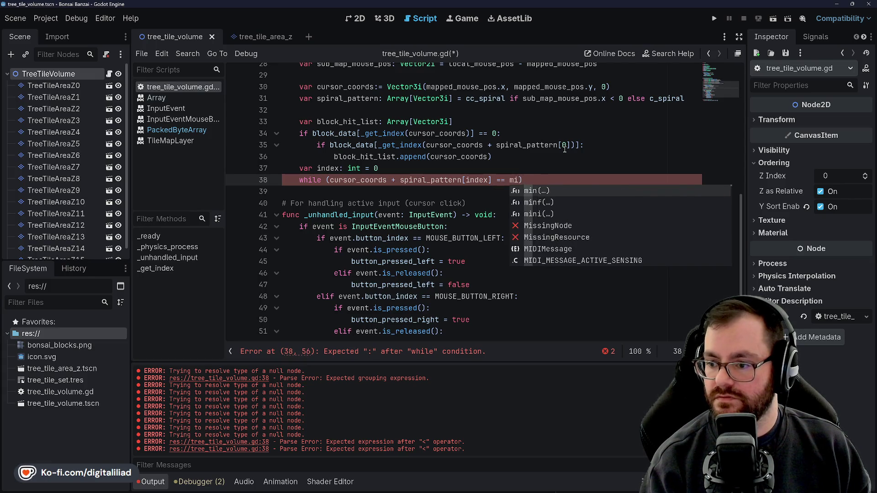
text(Vector3i.min)
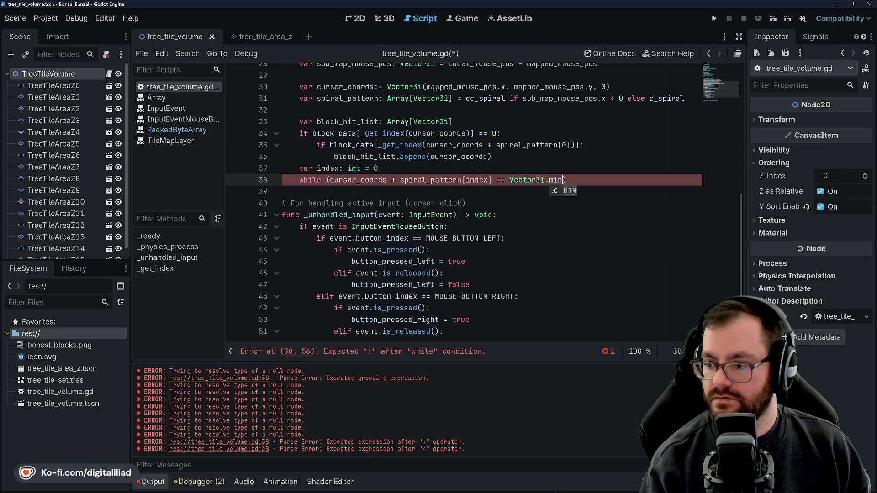
key(Return)
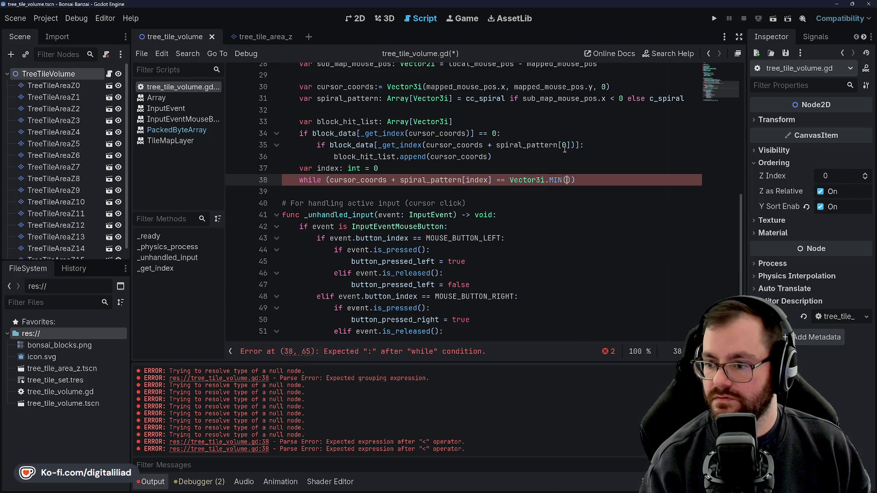
key(BackSpace)
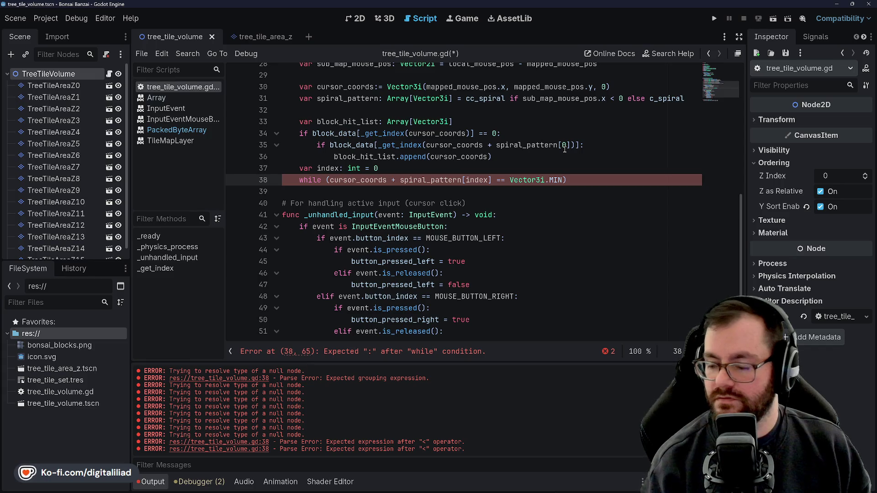
key(BackSpace)
key(BackSpace)
key(BackSpace)
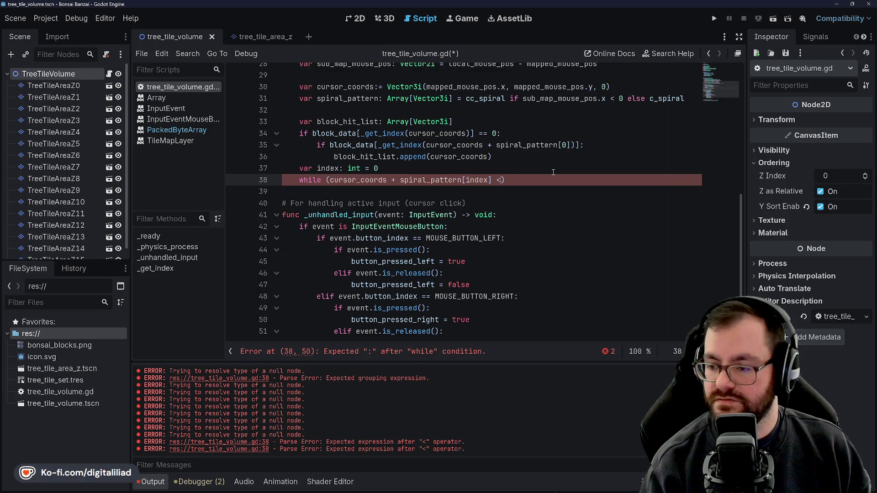
Step: Compare the position against Vector3i(MAX) with <=, end line 38 with a colon, and save
text(=)
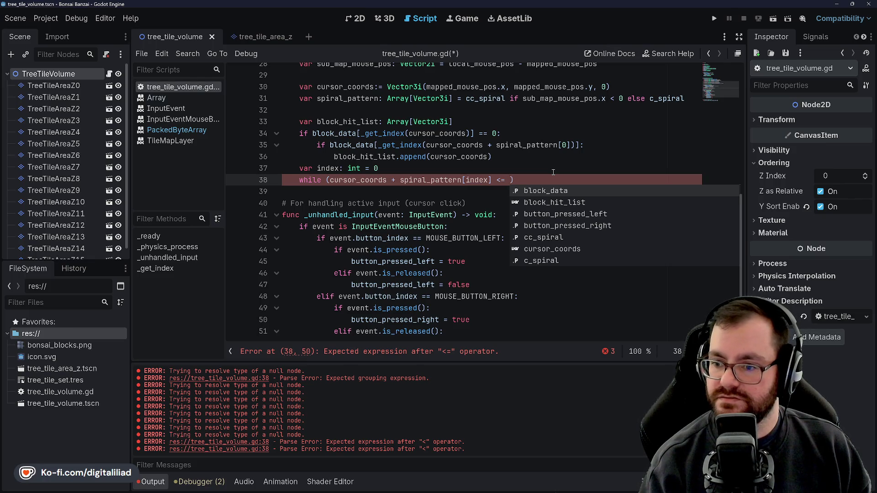
text(Vector3i()
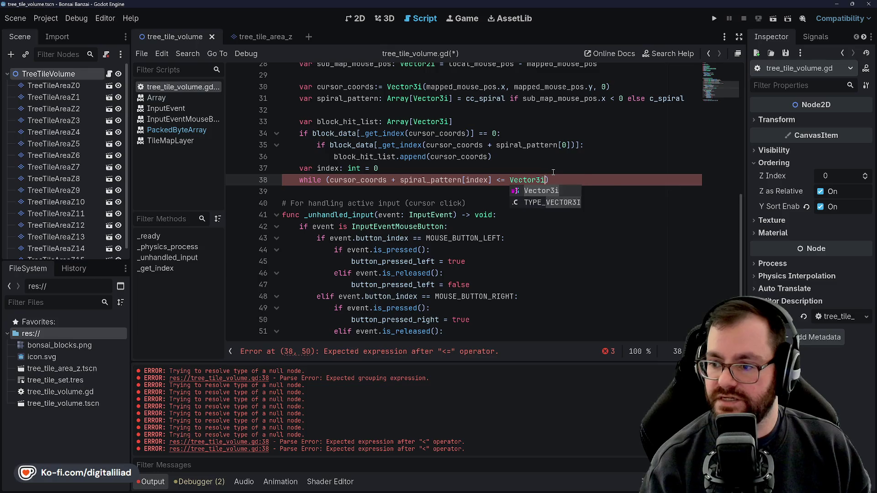
text(Ma)
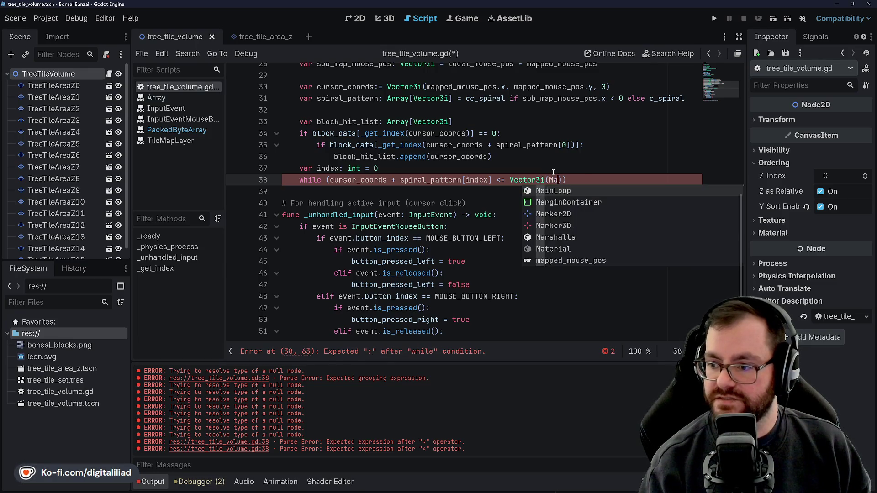
text(x)
key(Return)
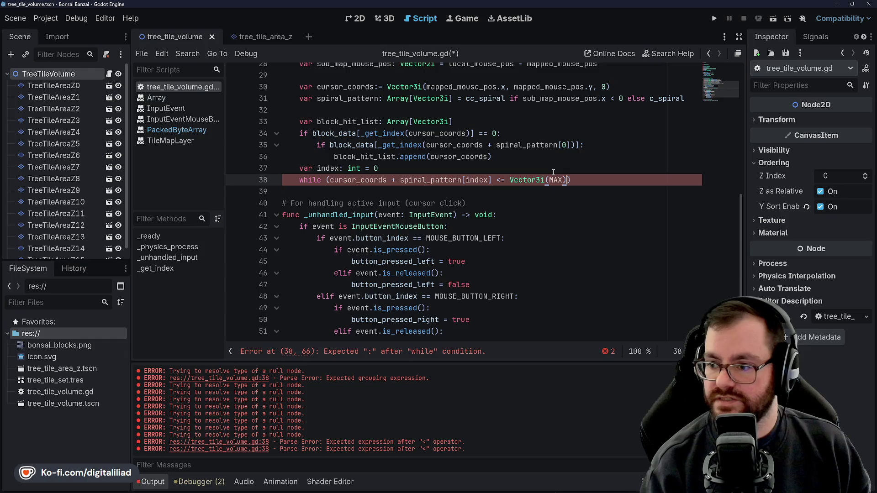
key(ctrl+s)
click(594, 168)
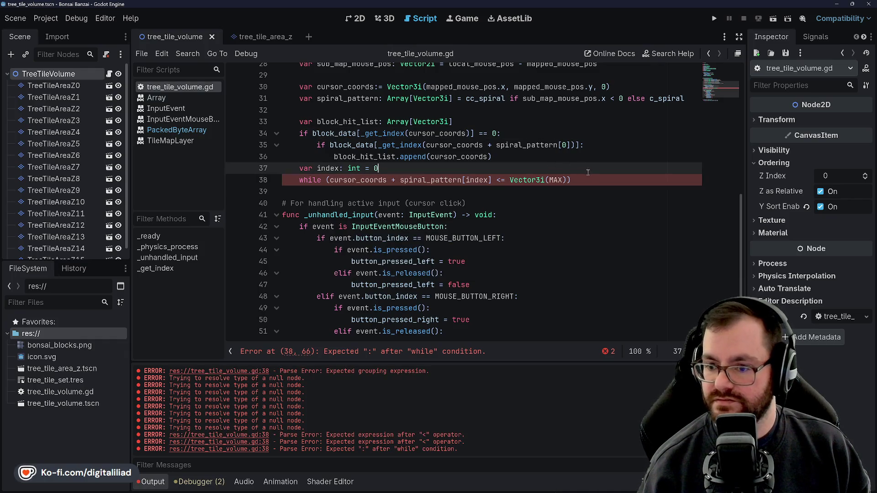
click(582, 180)
text(:)
key(ctrl+s)
click(553, 164)
scroll(525, 140, up, 10)
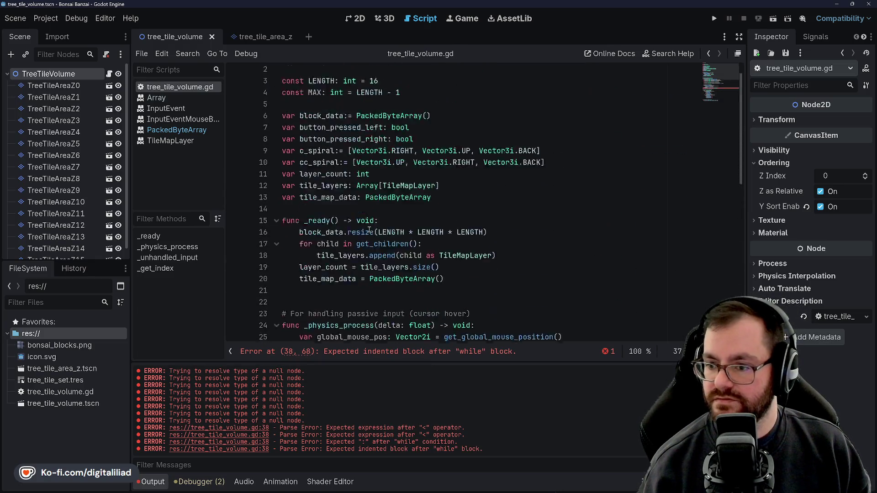
Step: Append _VOL to MAX on line 4, making it MAX_VOL, and select the new name
click(335, 120)
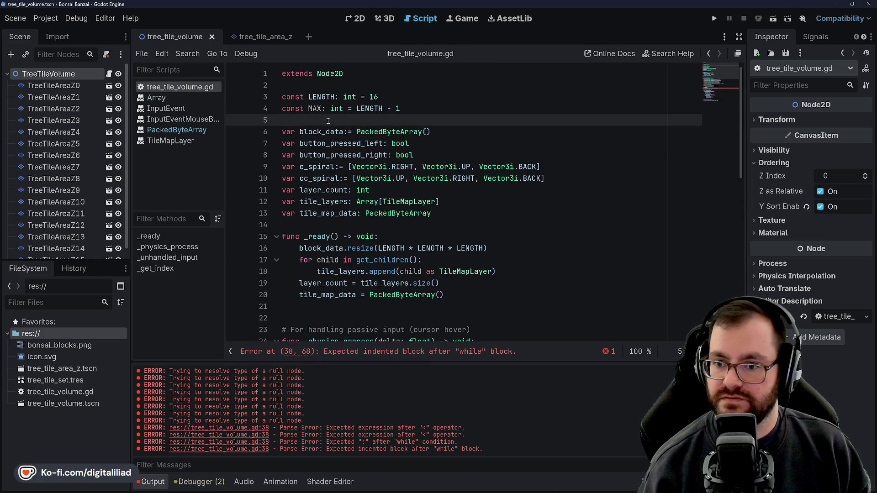
click(319, 108)
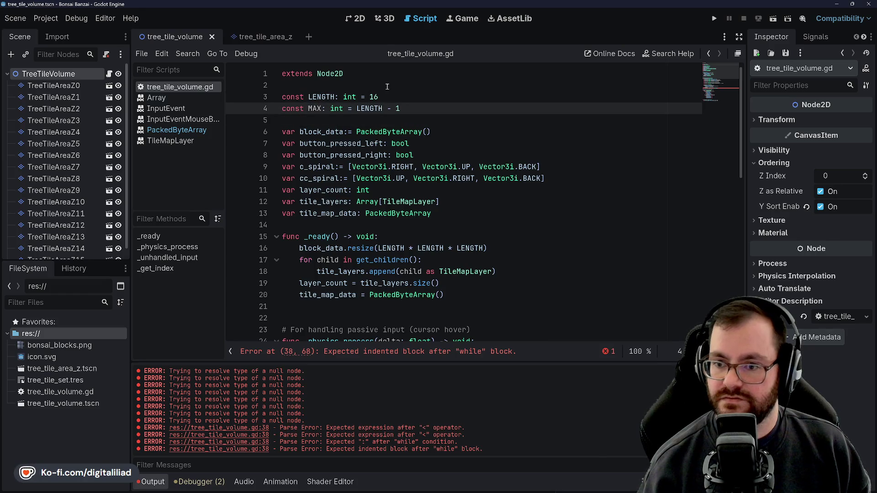
text(_VOL)
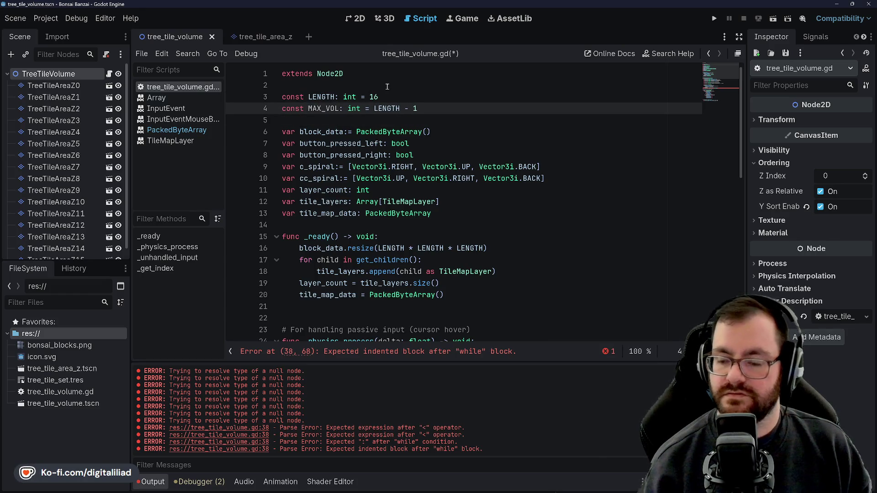
click(338, 97)
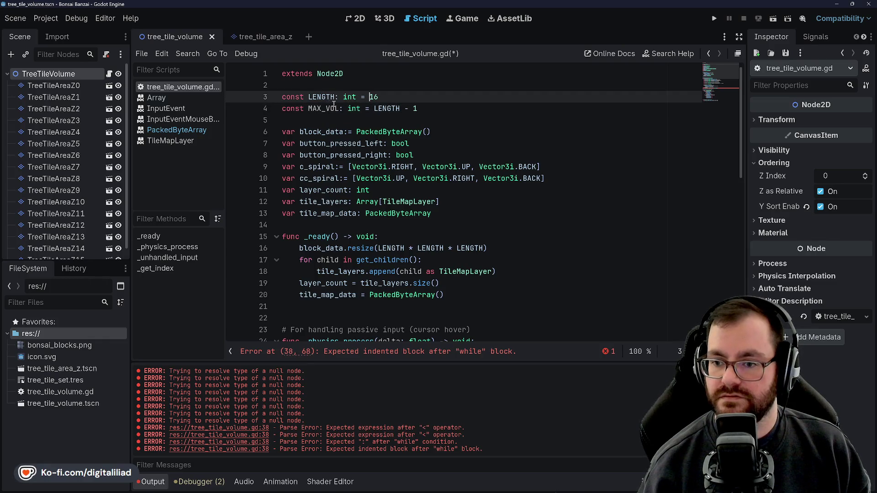
drag(339, 110, 314, 111)
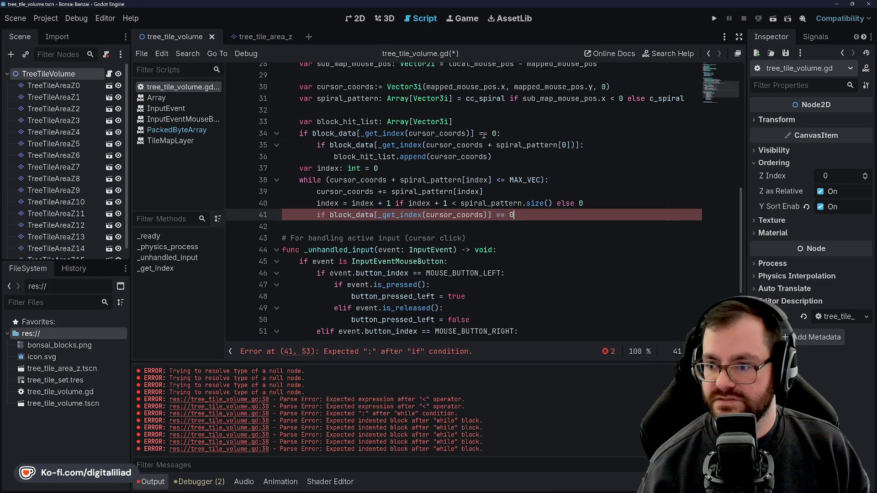
Step: Change line 34's block_data check to >=, extend line 35's condition, and save
click(484, 134)
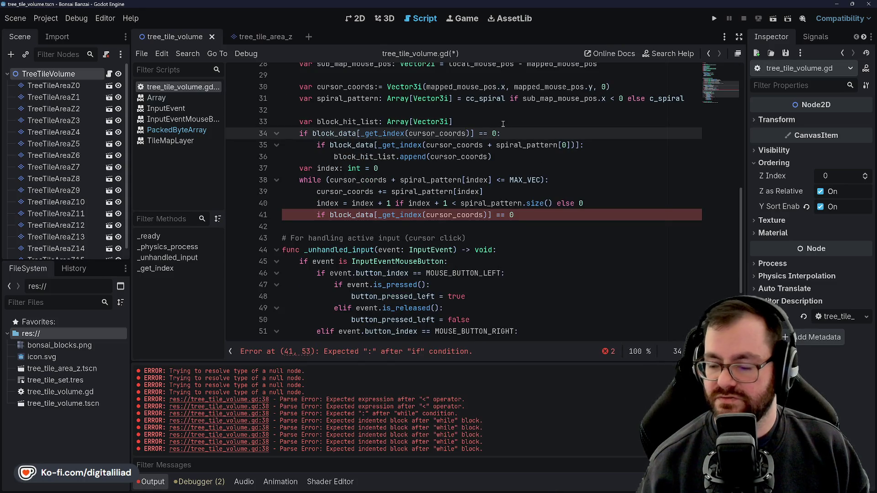
key(BackSpace)
text(>)
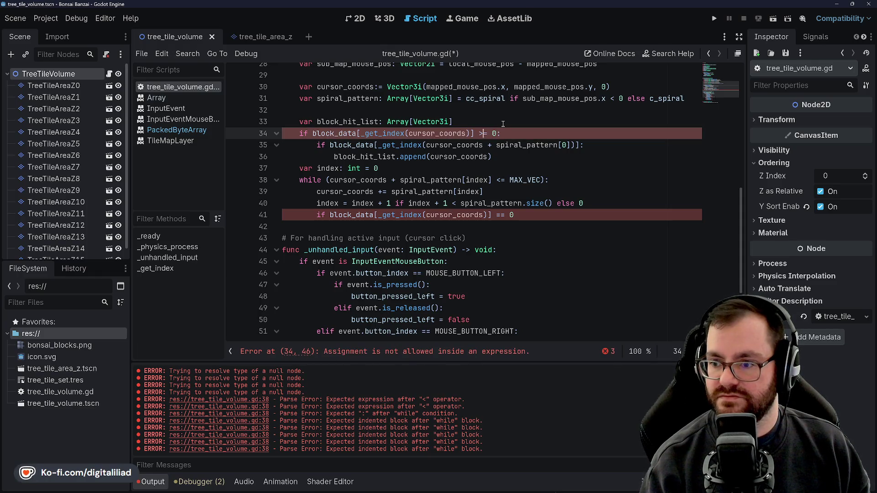
text(=)
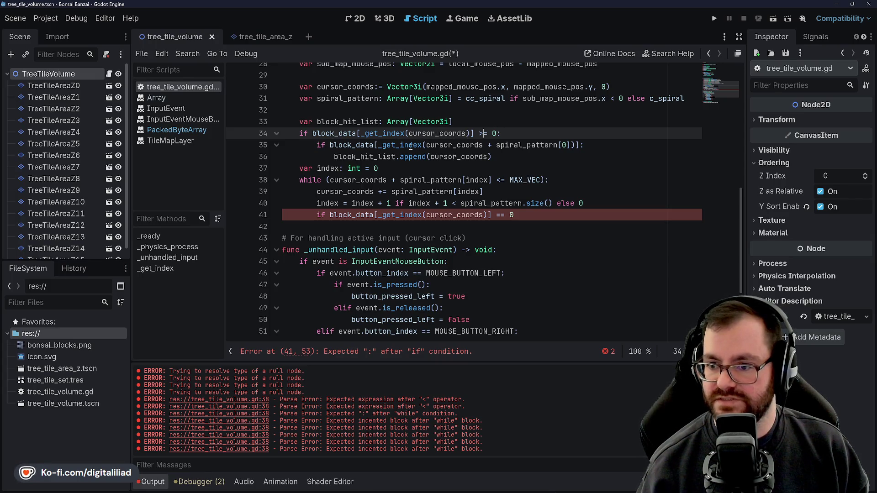
click(583, 145)
text(:)
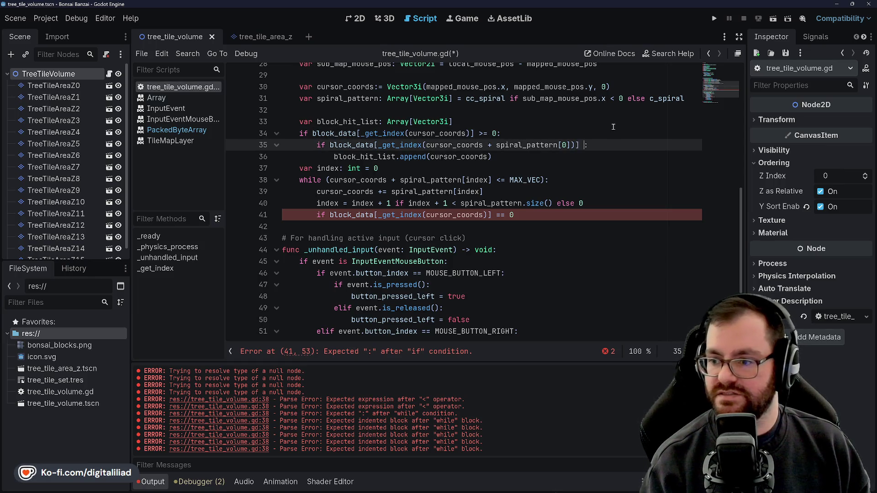
text(== 0)
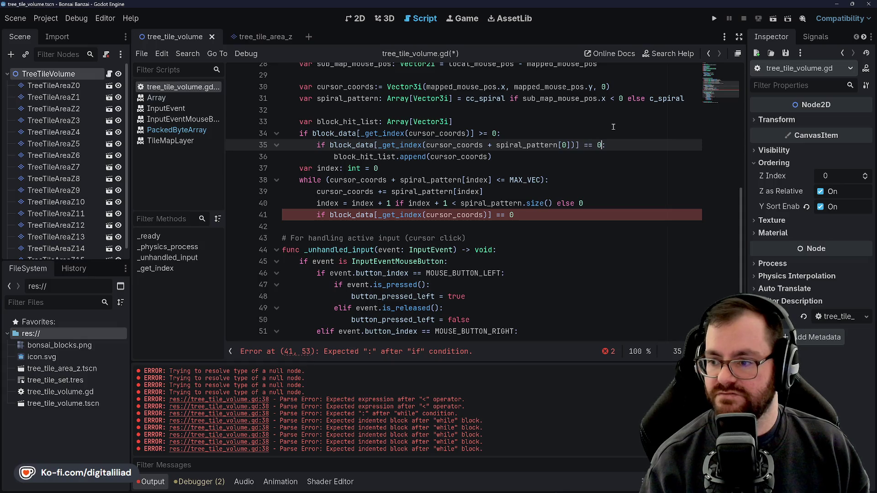
key(ctrl+s)
key(Up)
key(Up)
Step: Change line 41's comparison to >= and begin a nested if block_data[_get_index(cursor_coords + spiral_pattern[index]) check
click(343, 144)
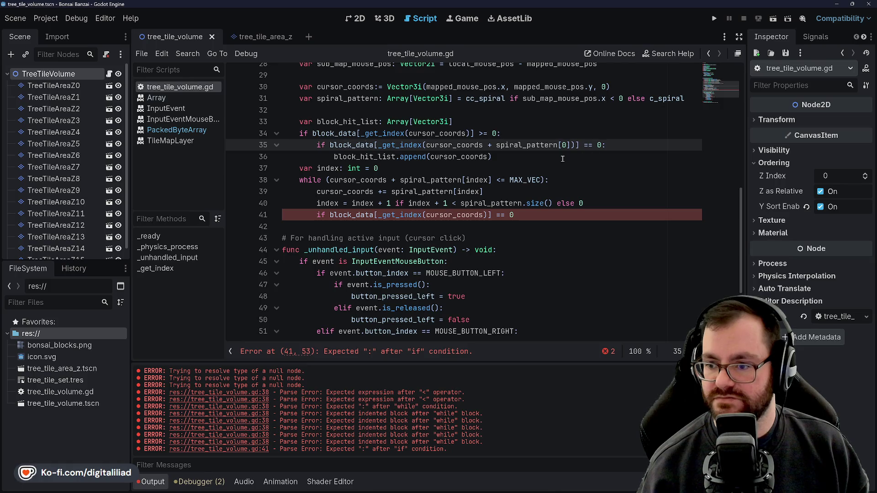
key(Down)
key(Down)
key(Up)
key(Down)
click(476, 205)
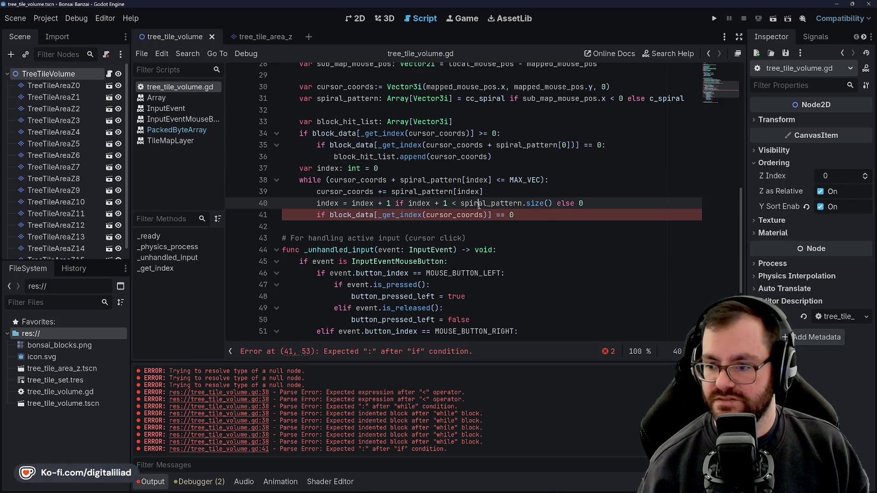
click(504, 215)
key(BackSpace)
key(BackSpace)
text(>=)
key(End)
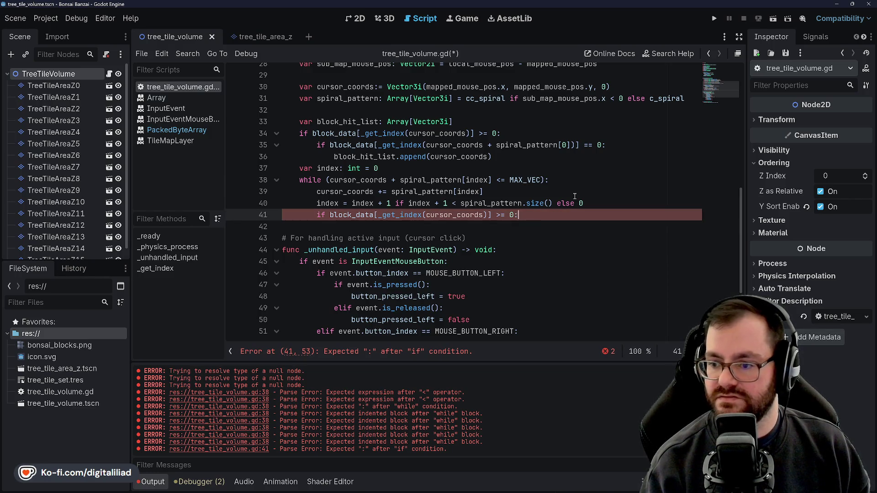
key(Return)
text(if bl)
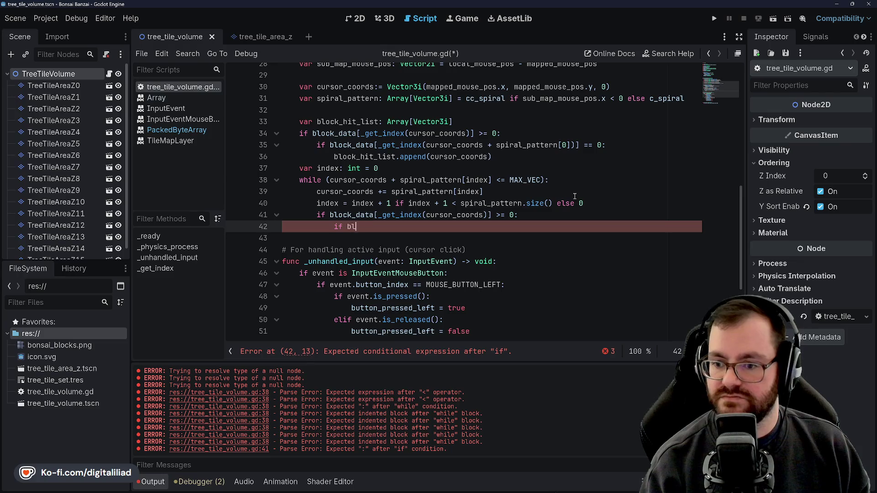
text(ock_data)
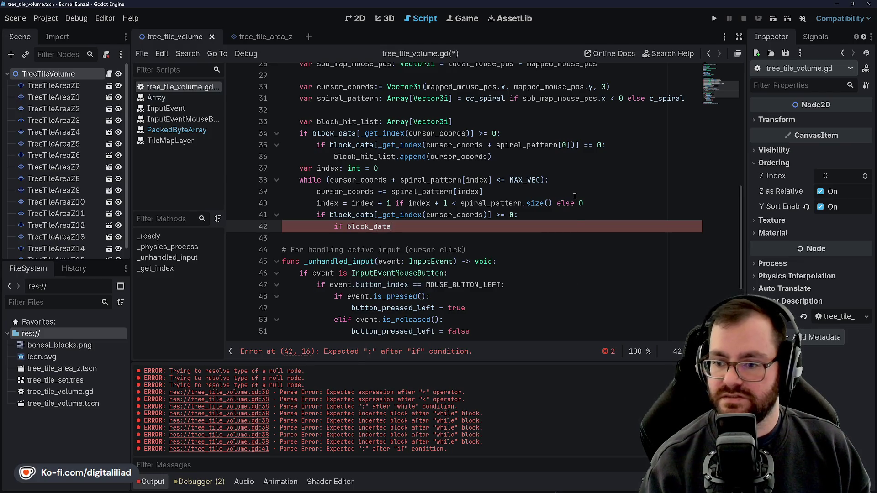
text([_get_ind)
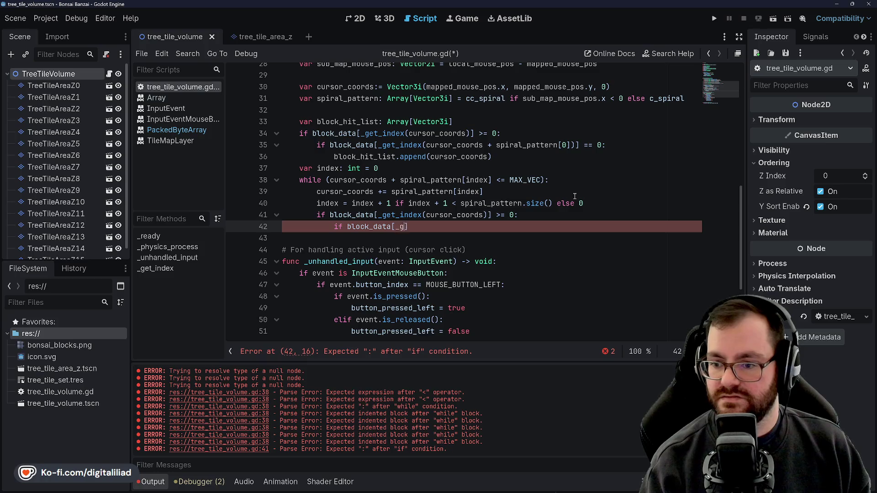
text(ex(cursor_coords)
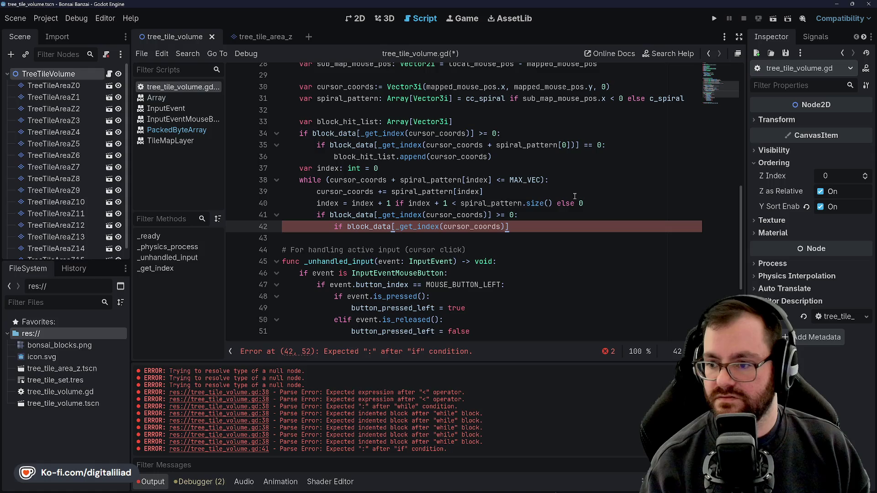
text( + spiral_pa)
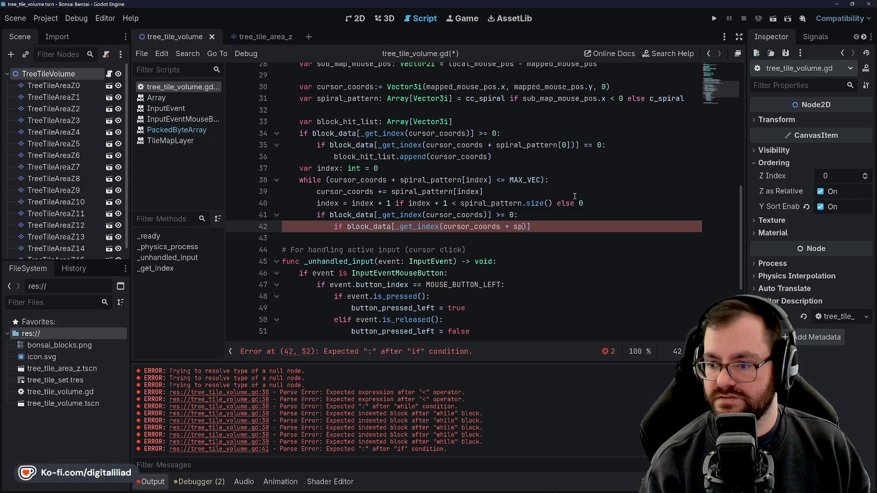
text(ttern[)
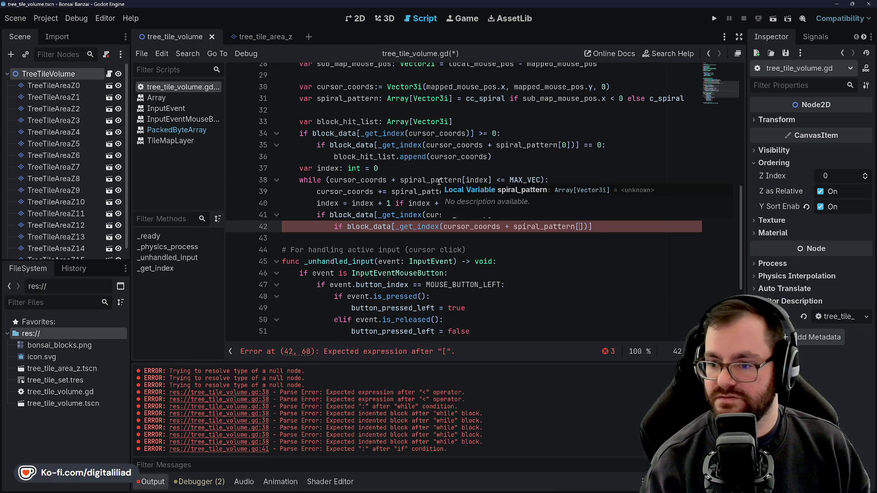
text(index])
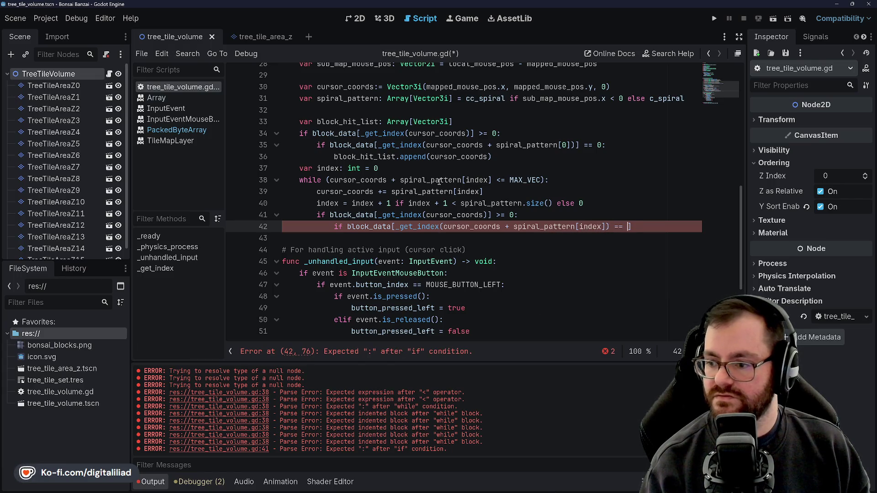
Step: Add block_hit_list.append(cursor_coords) inside the nested check and save
key(Return)
text(b)
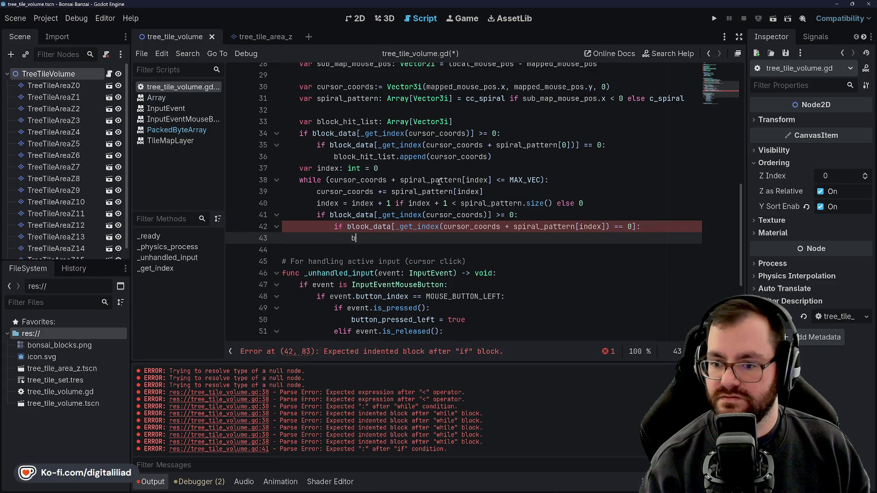
text(lock_hit_)
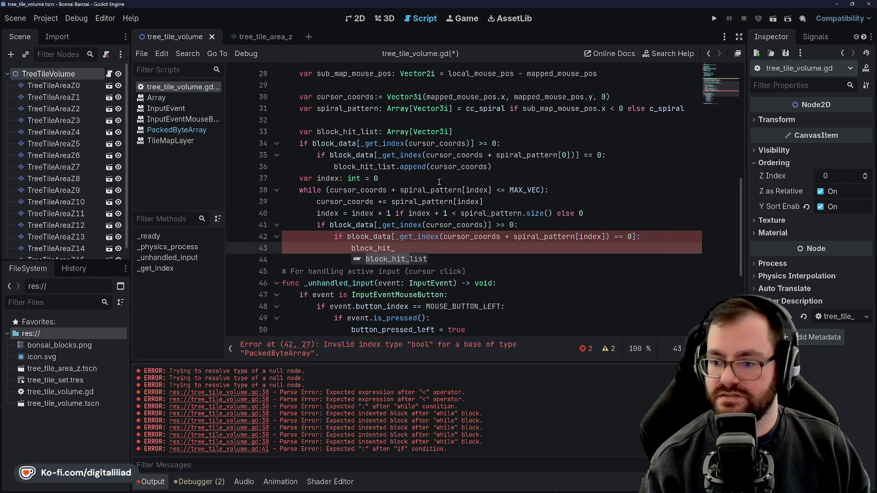
text(list.append(cursor_coords)
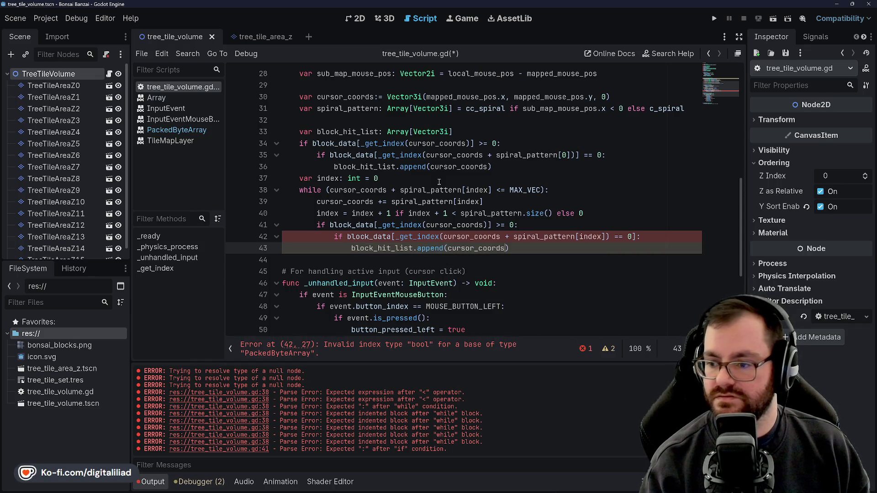
key(ctrl+s)
Step: Review the checks on lines 34 and 38, then add a closing ] to line 42
click(453, 144)
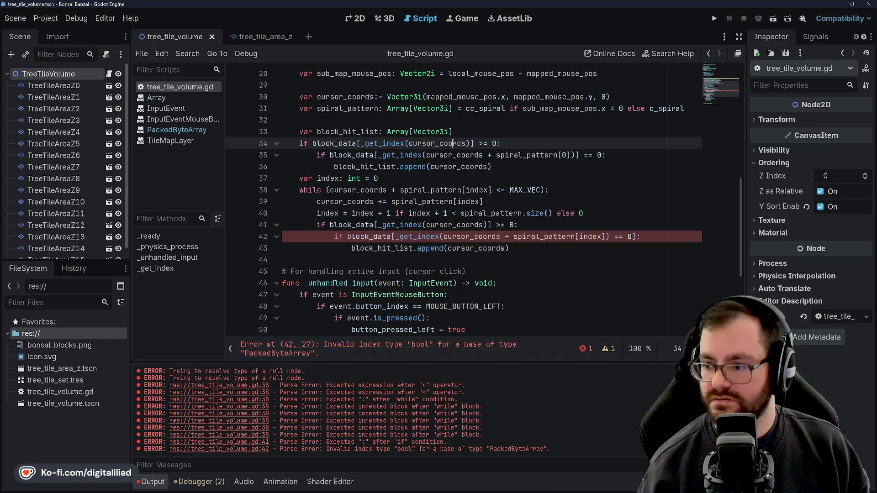
click(468, 192)
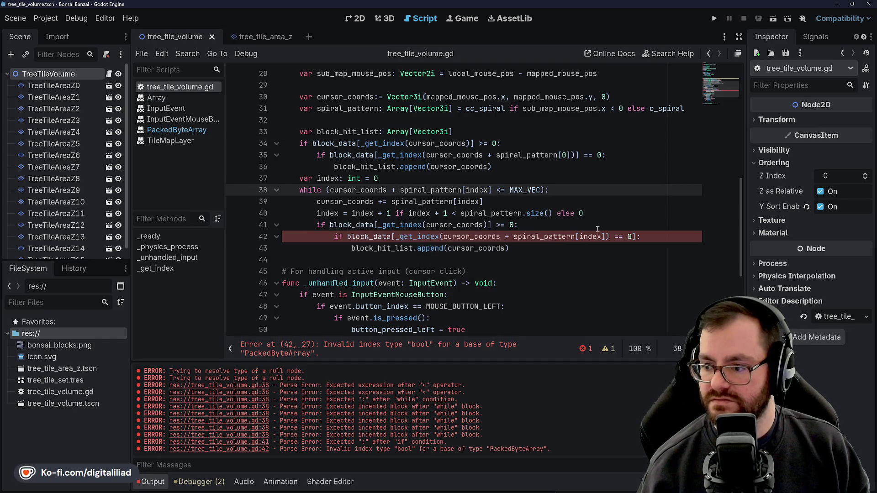
click(613, 239)
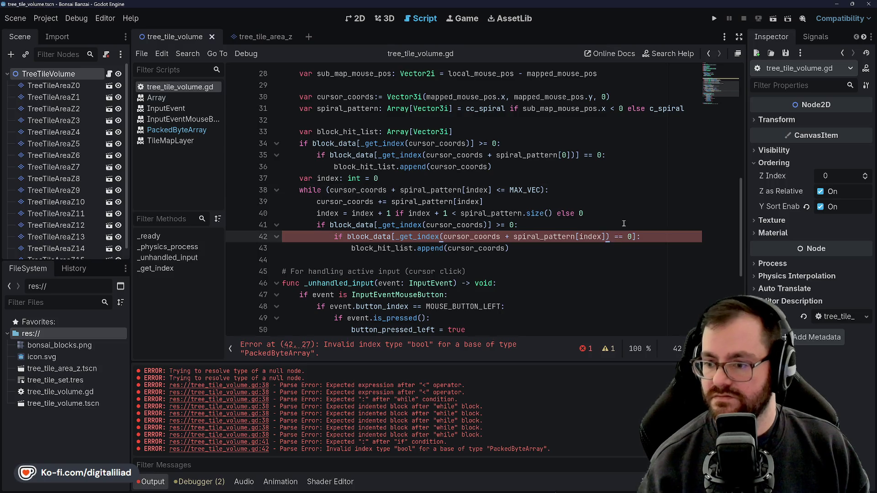
text(])
click(485, 202)
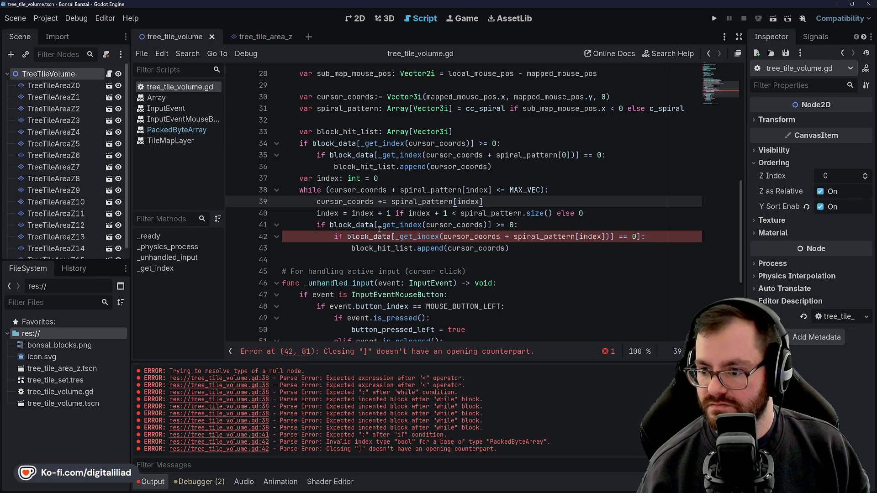
Step: Replace the stray bracket ending line 42 with a colon, add a blank line after the loop, and save
click(444, 213)
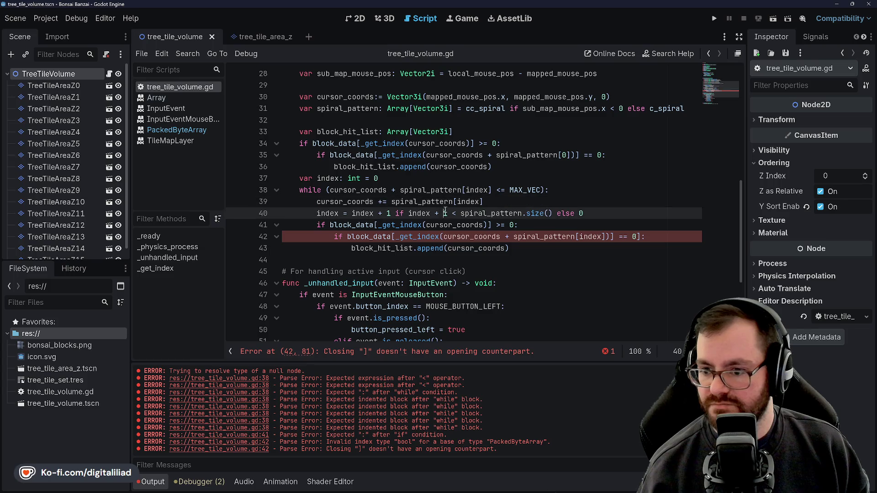
click(395, 236)
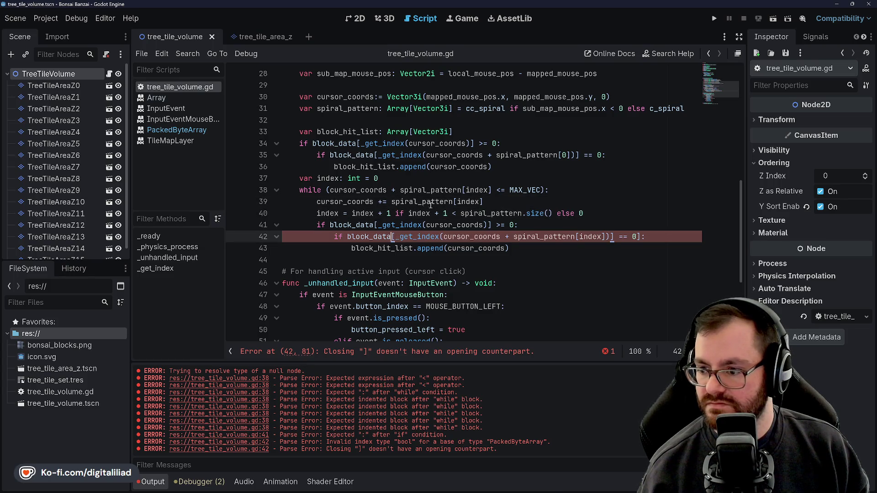
click(644, 237)
key(BackSpace)
text(:)
click(518, 261)
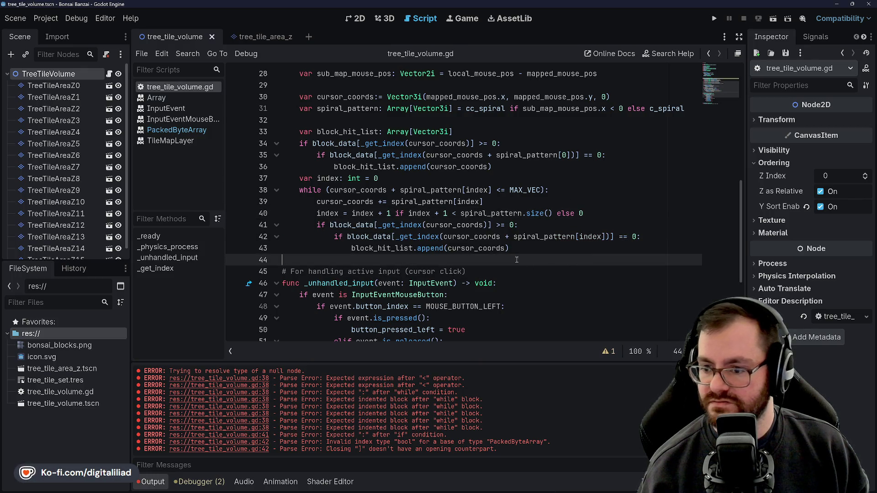
key(Return)
key(ctrl+s)
Step: Switch back to CursorMappingSystem.cs in Rider
scroll(411, 151, up, 3)
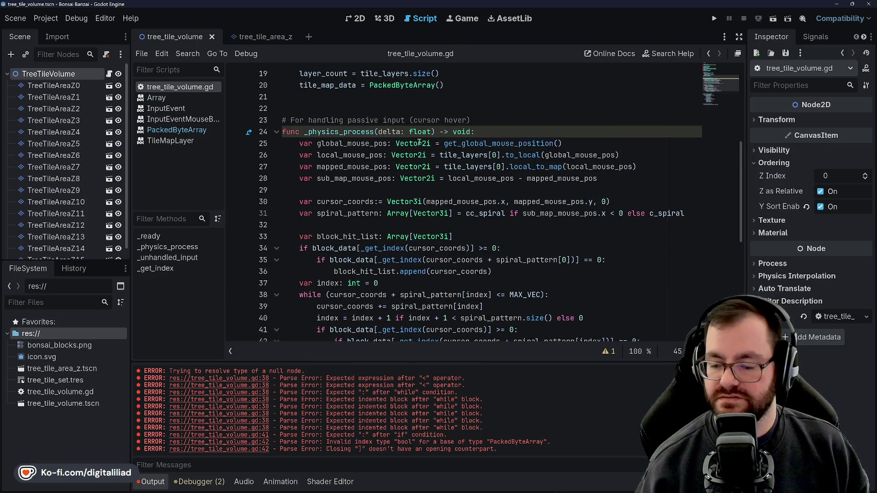
scroll(409, 142, down, 3)
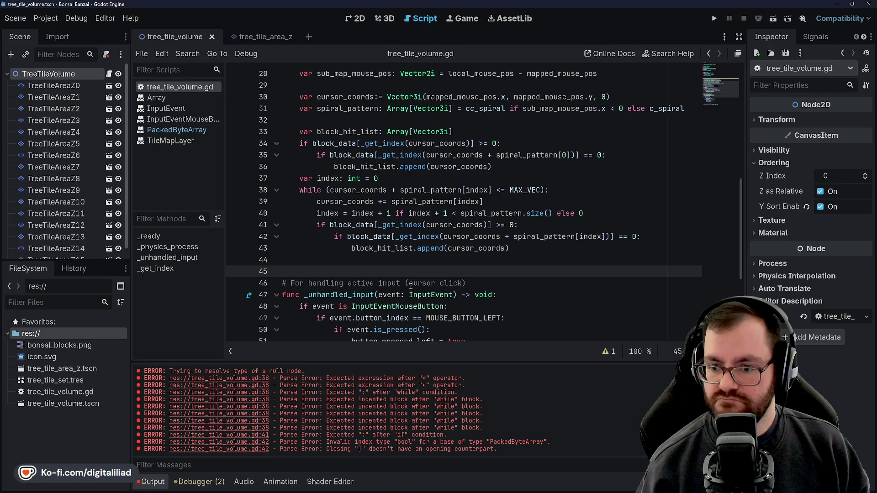
click(507, 485)
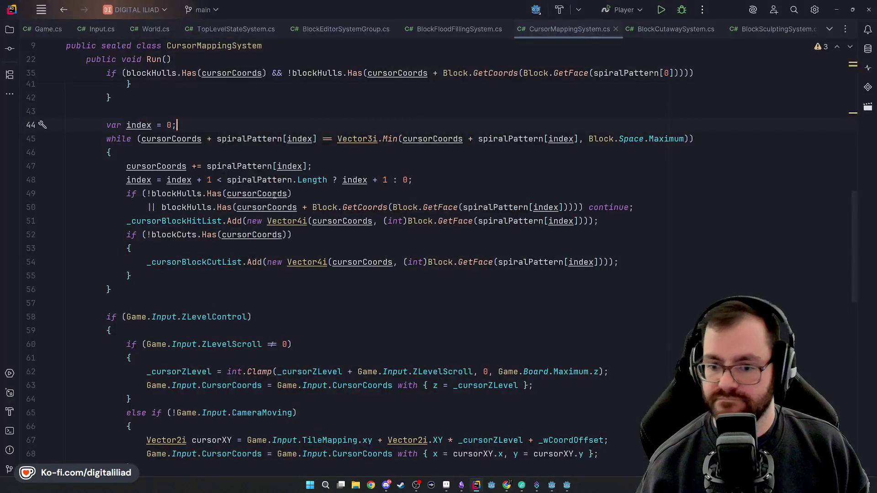
scroll(132, 163, down, 7)
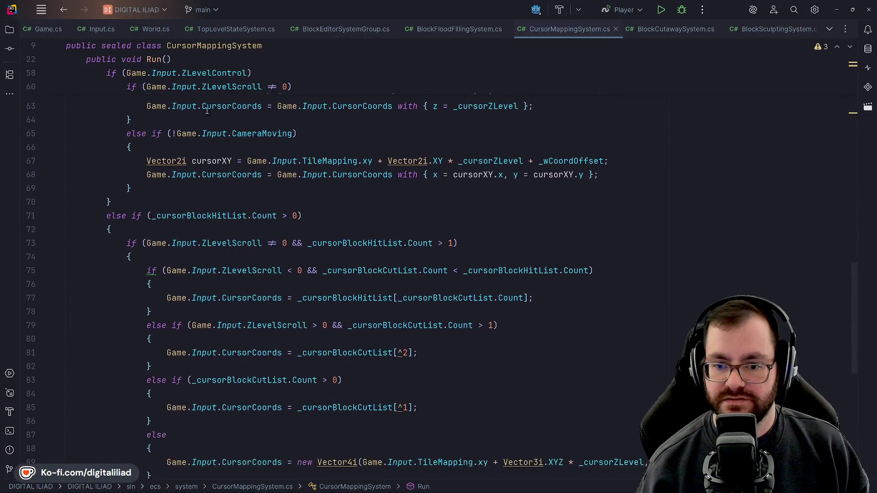
click(144, 226)
scroll(144, 226, down, 3)
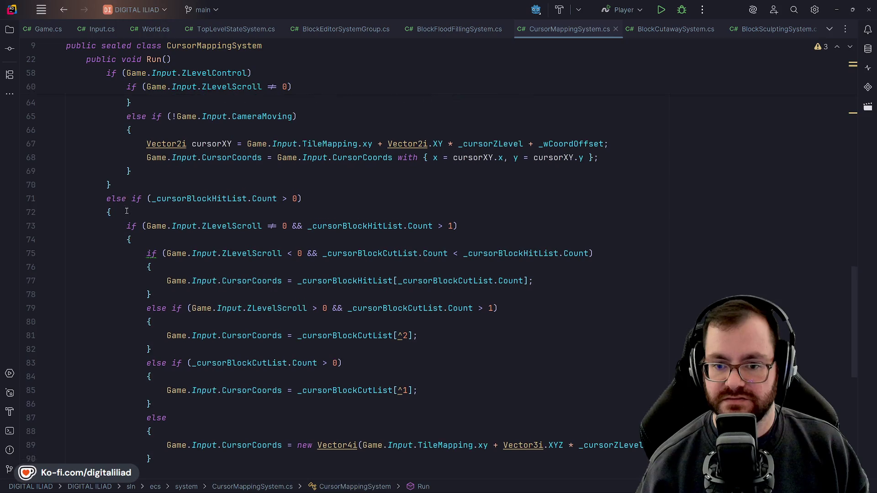
scroll(137, 108, up, 2)
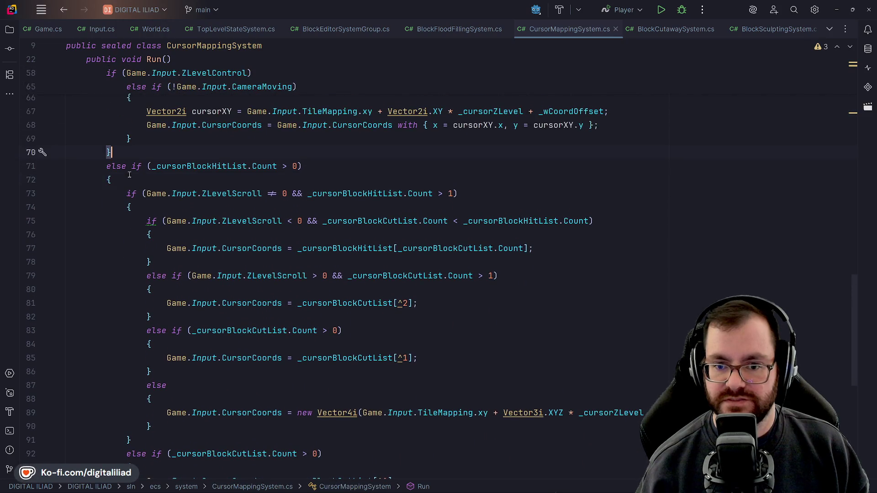
key(Up)
key(Up)
key(Down)
key(Down)
scroll(283, 206, down, 9)
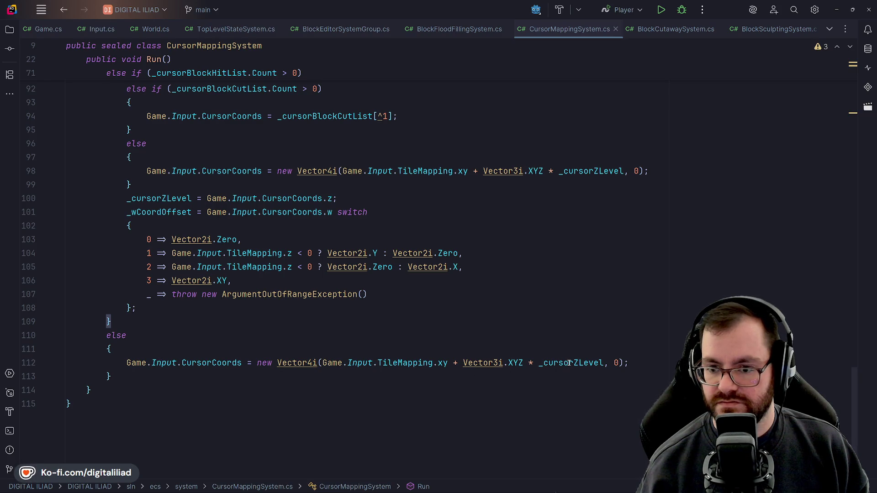
mouse_move(567, 365)
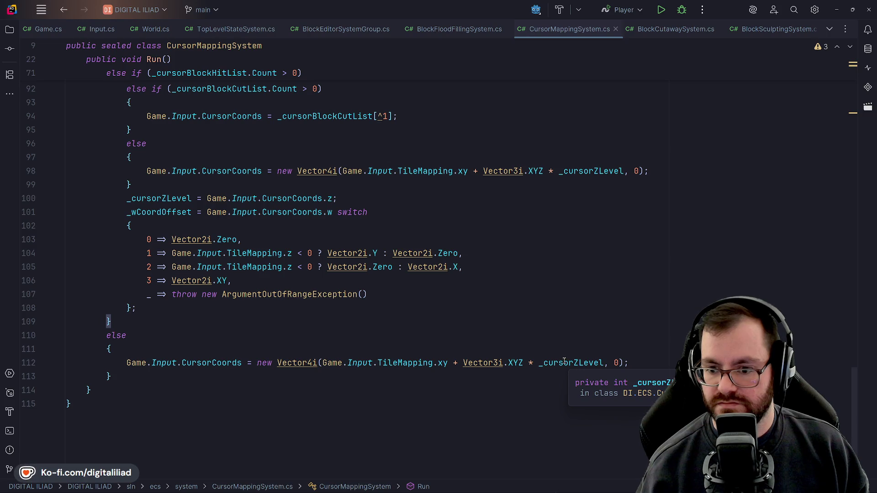
key(ctrl+bracketright)
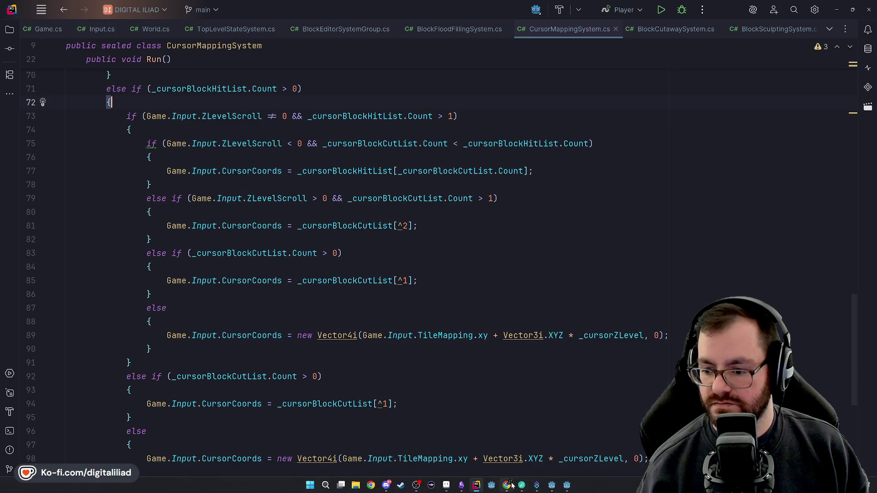
mouse_move(477, 489)
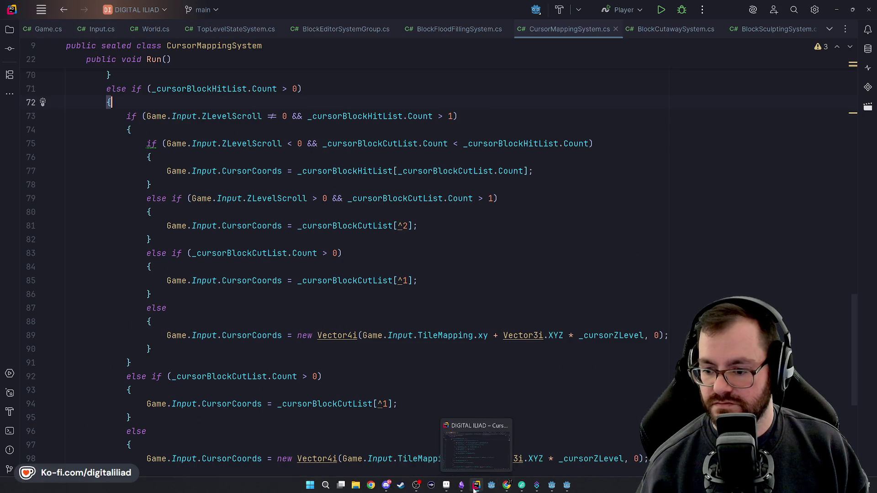
click(569, 490)
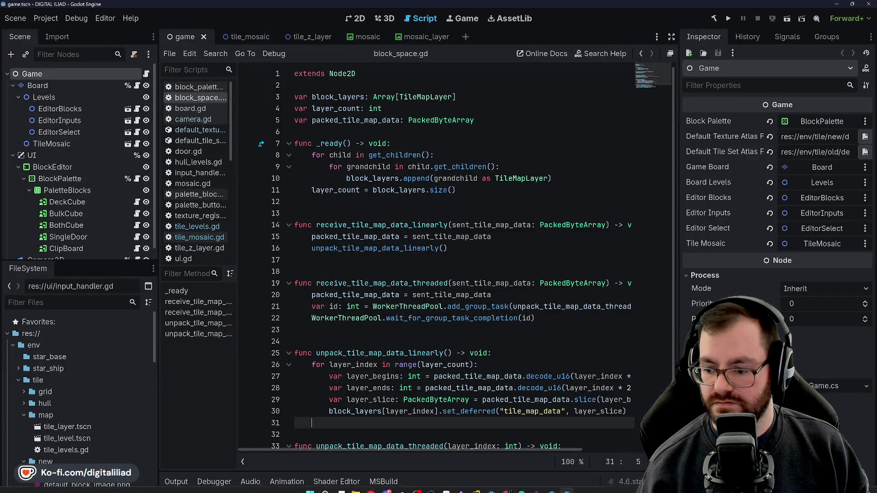
Step: Return to tree_tile_volume.gd and review the cc_spiral definition on line 10
click(550, 487)
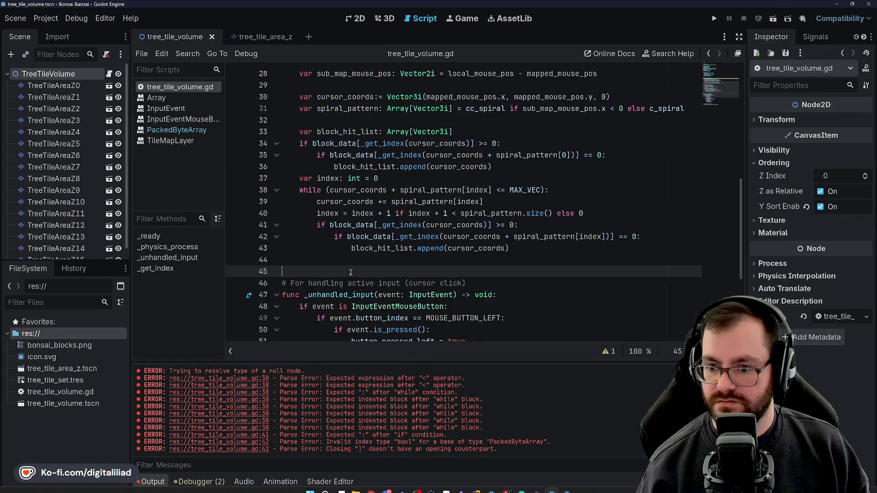
click(353, 257)
scroll(353, 257, up, 9)
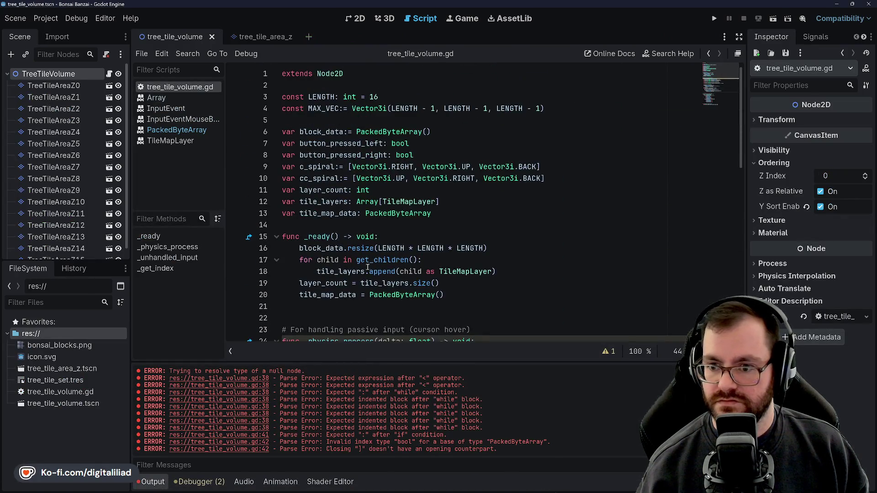
click(546, 178)
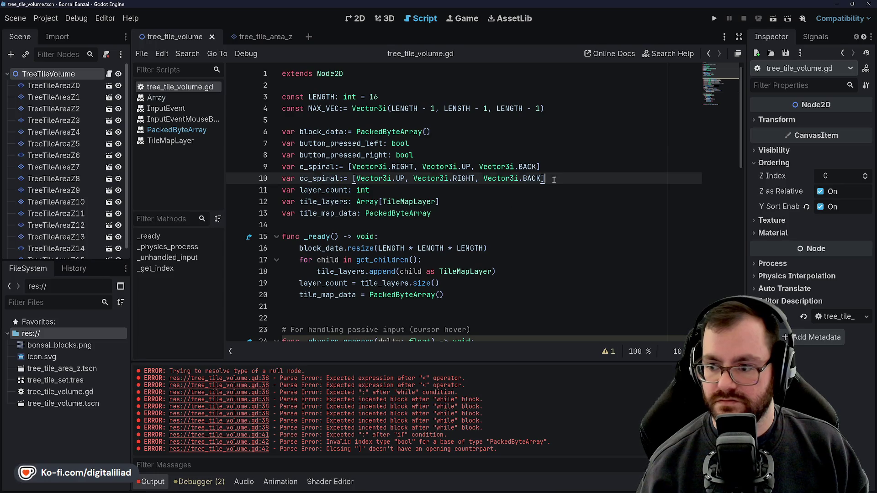
scroll(318, 157, down, 10)
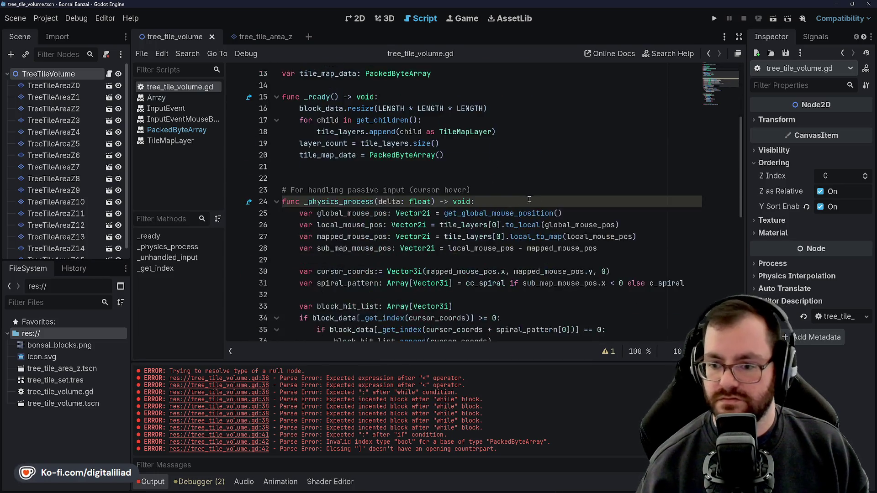
scroll(331, 213, up, 2)
scroll(331, 213, down, 2)
Step: Add 'if block_hit_list.size() > 0:' below the spiral loop with a pass body, and save
click(375, 225)
key(Return)
key(Return)
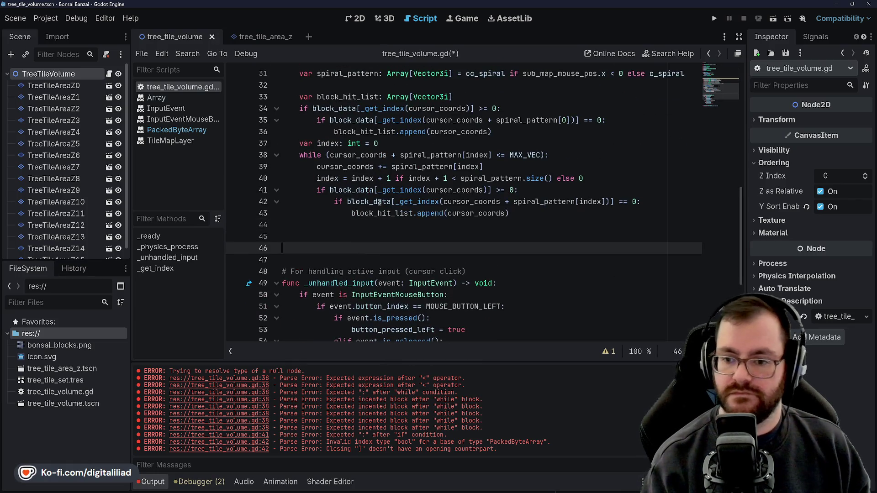
key(Up)
text(if )
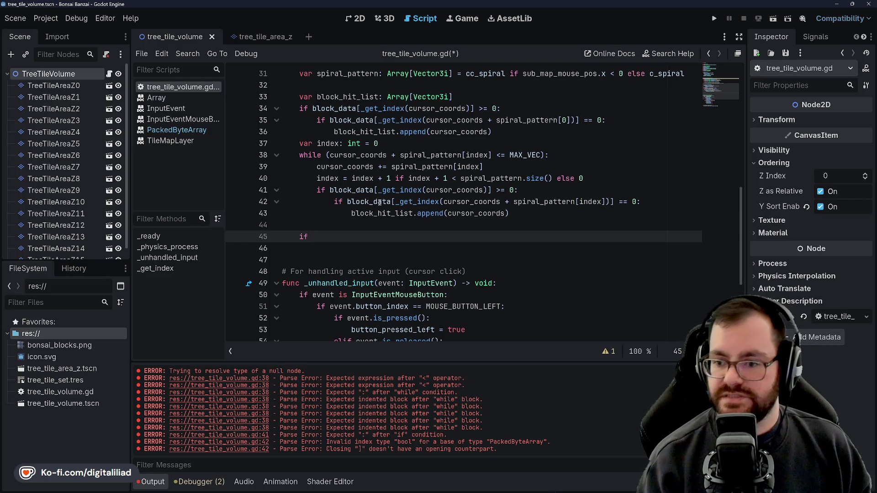
text(block_hit_)
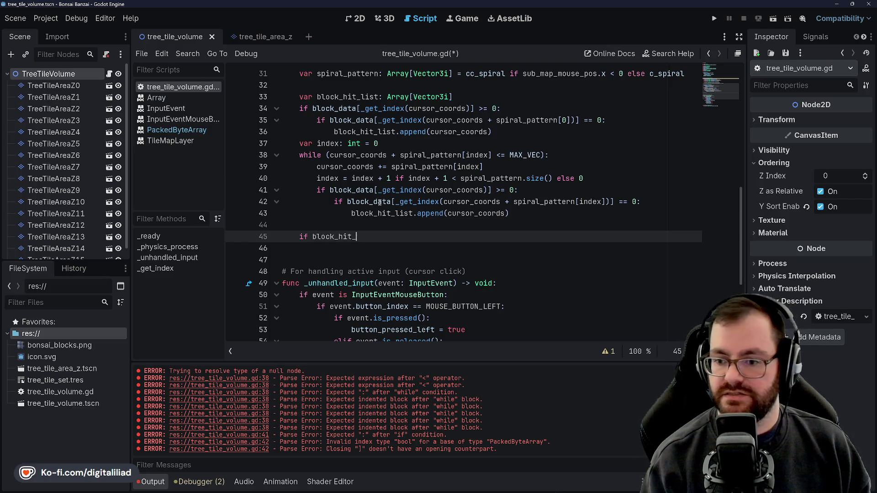
text(list.size() )
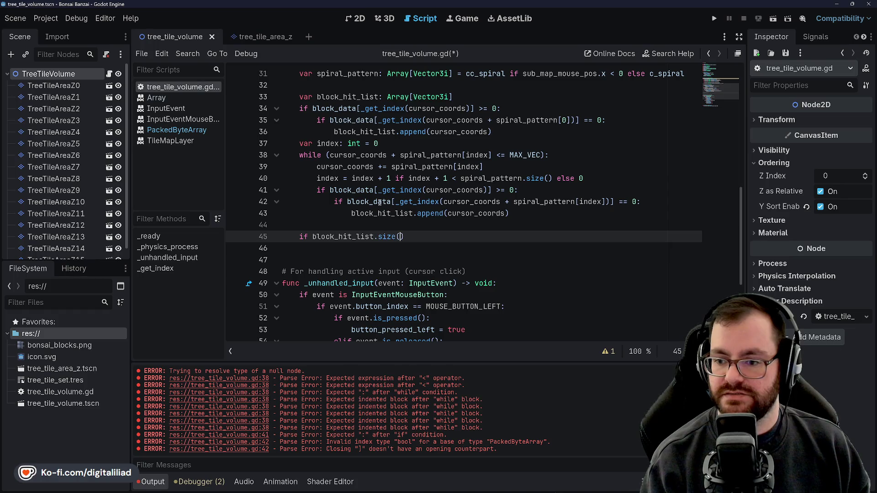
text(> 0)
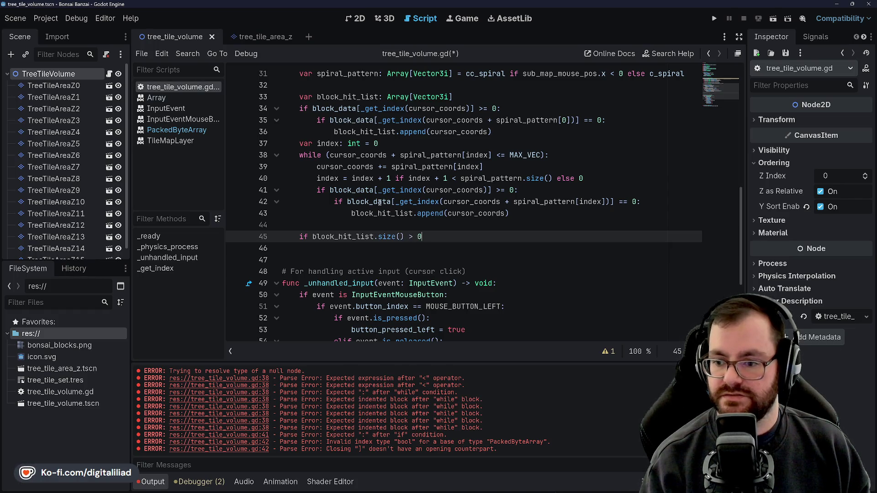
key(Return)
key(ctrl+s)
key(Return)
key(Return)
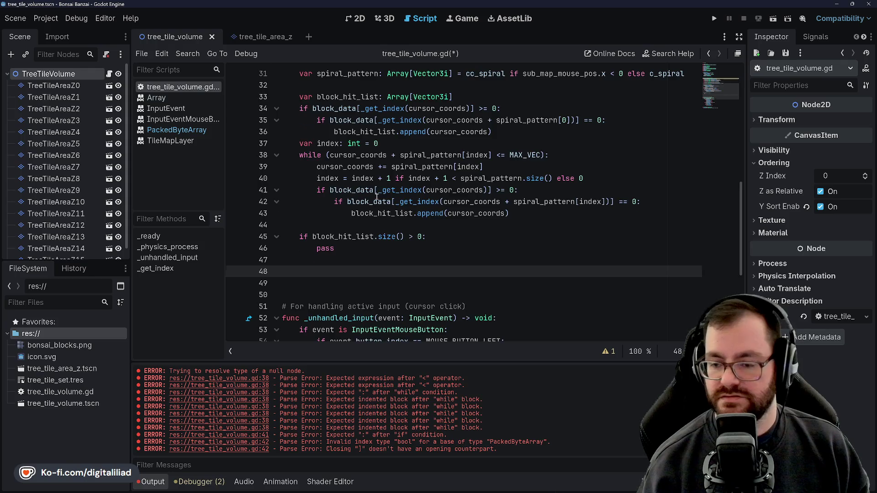
scroll(376, 196, up, 4)
double_click(374, 202)
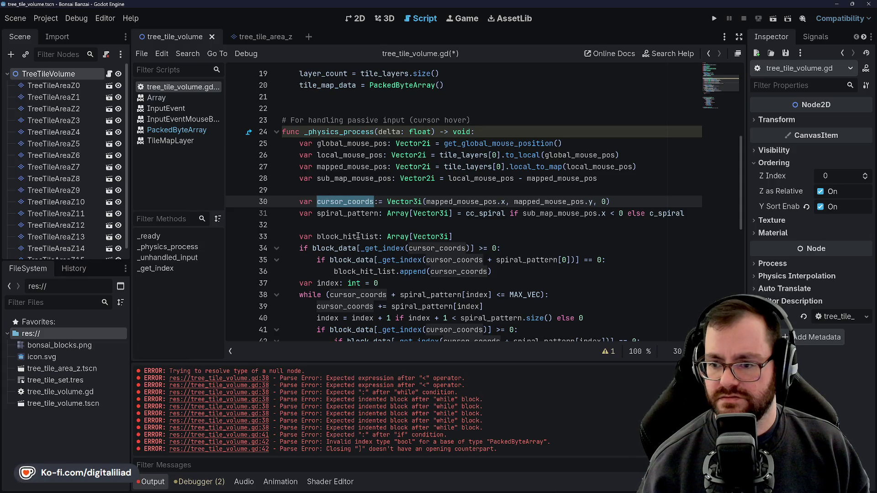
scroll(354, 236, down, 5)
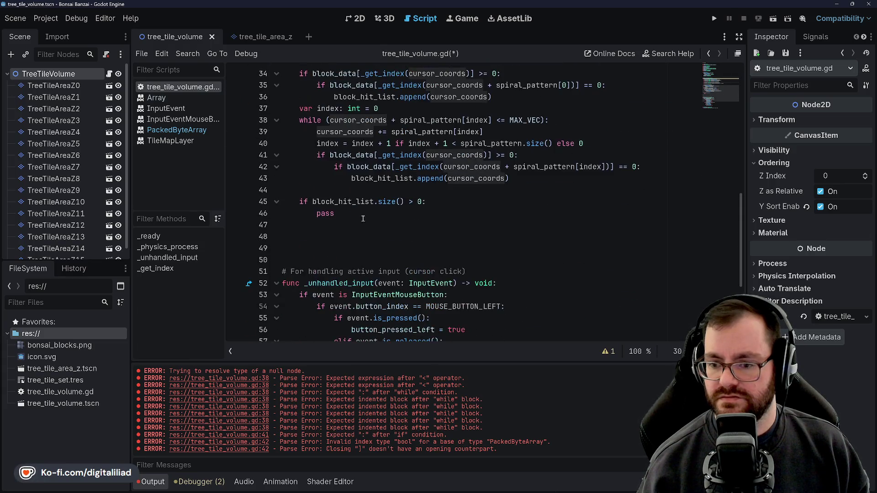
Step: Add an empty else: branch on the line after pass
click(350, 221)
text(else:)
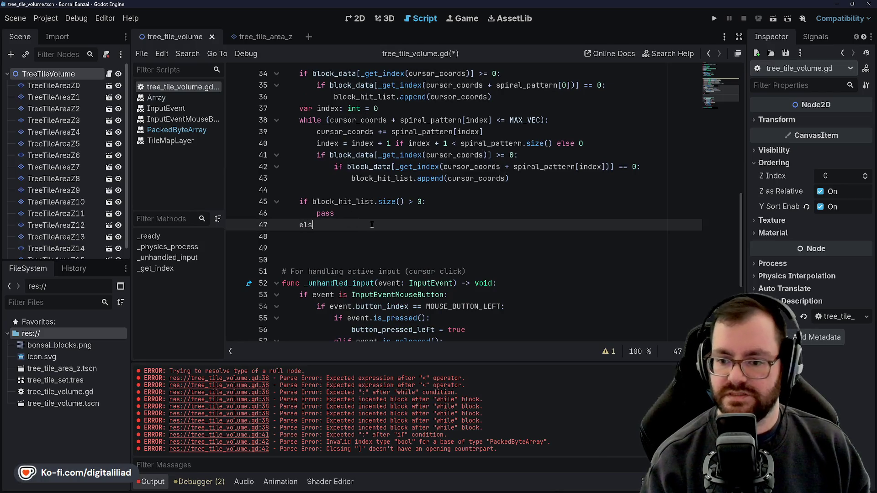
key(Return)
scroll(372, 225, up, 5)
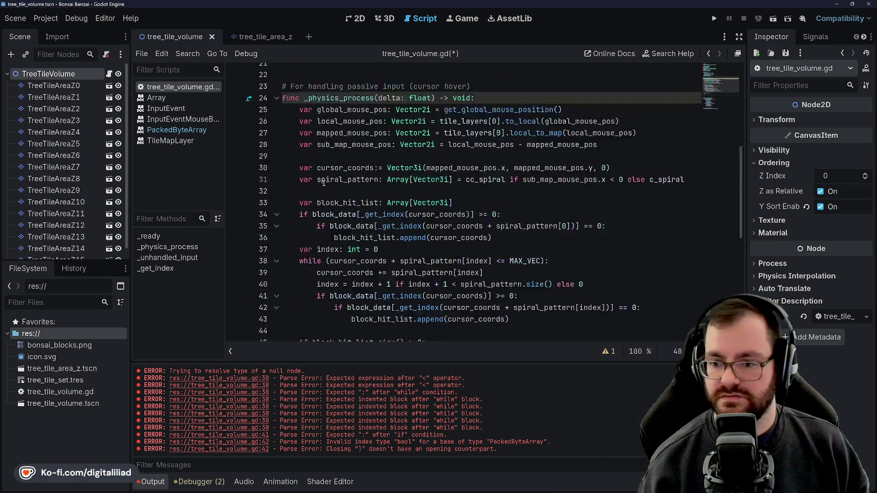
scroll(403, 186, down, 2)
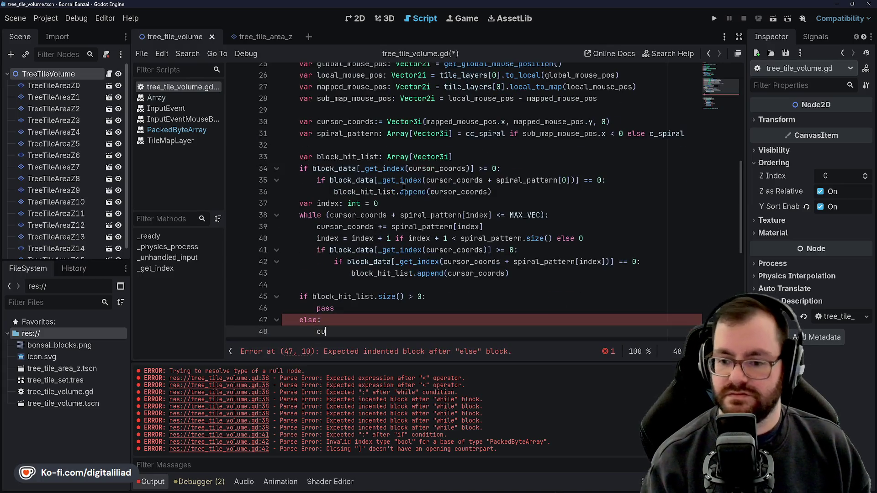
scroll(404, 187, up, 8)
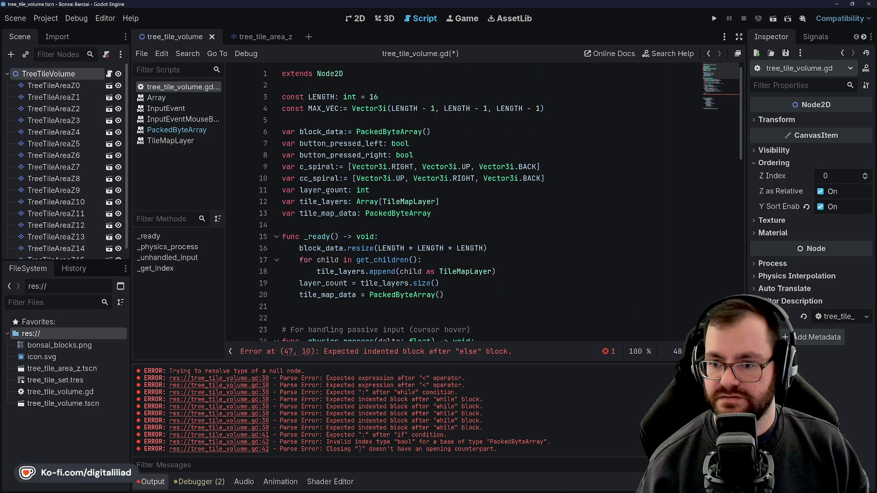
scroll(307, 213, down, 6)
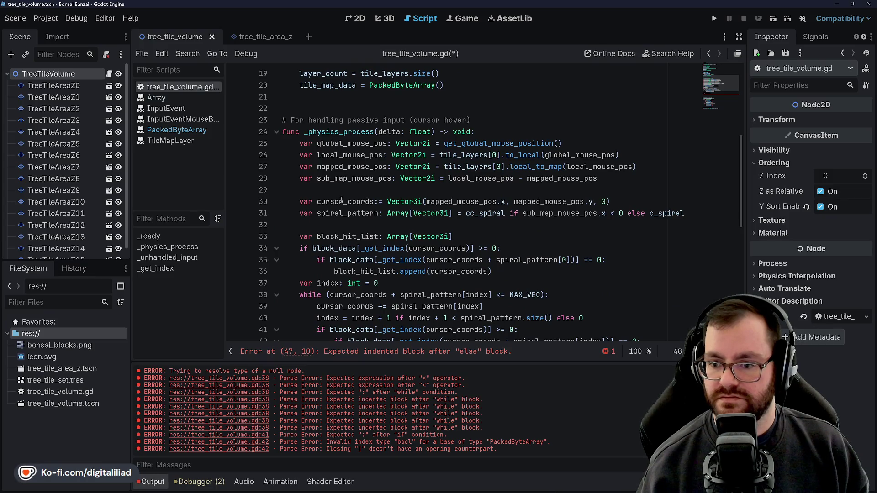
Step: Select cursor_coords on line 30 to review where it is used
double_click(342, 201)
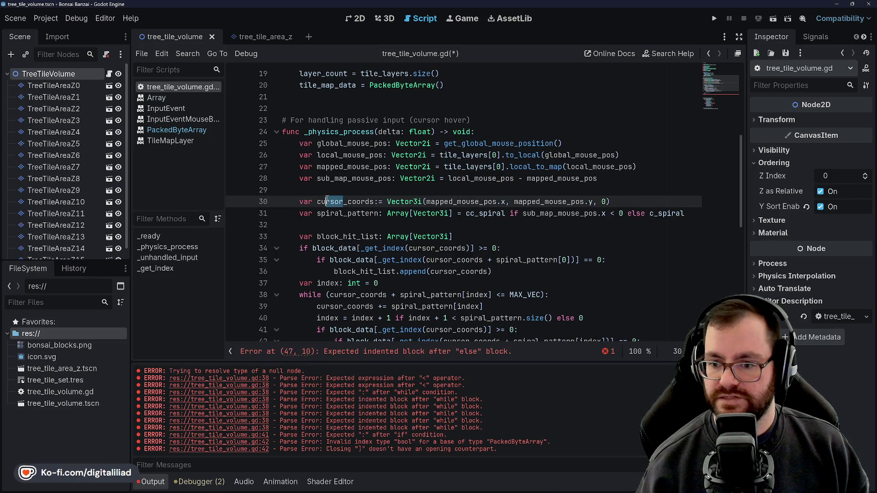
click(342, 161)
double_click(343, 202)
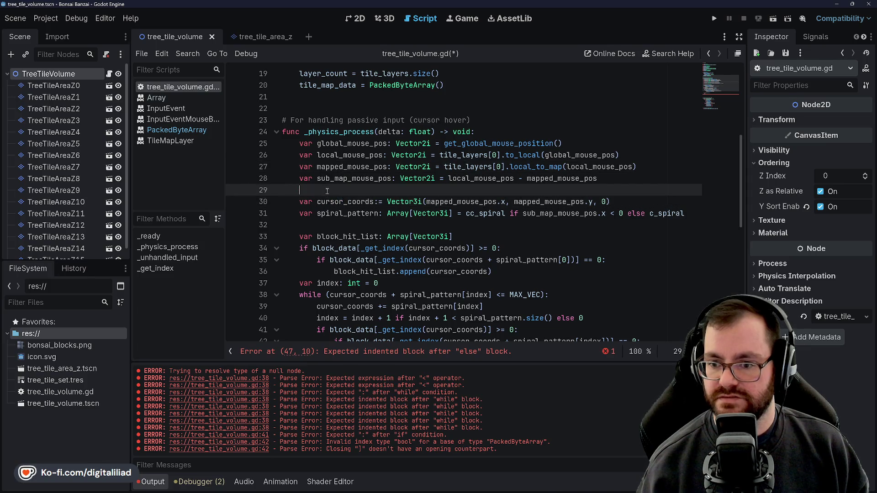
double_click(338, 201)
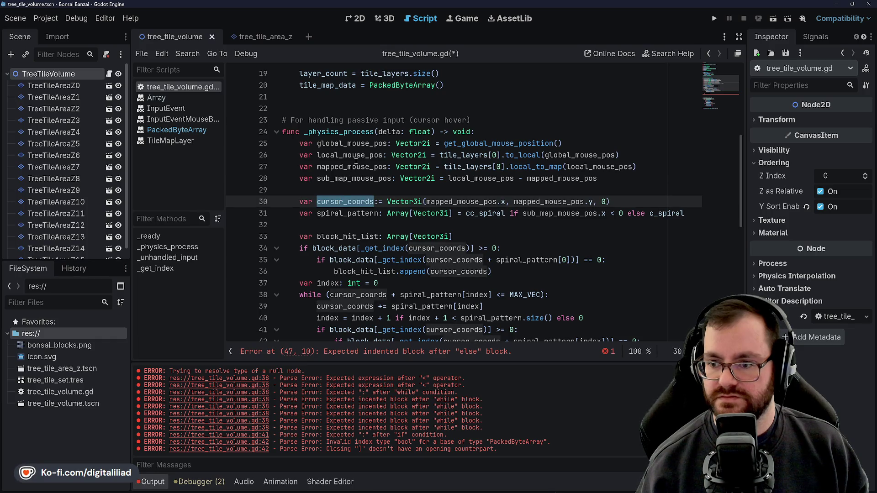
scroll(364, 187, down, 3)
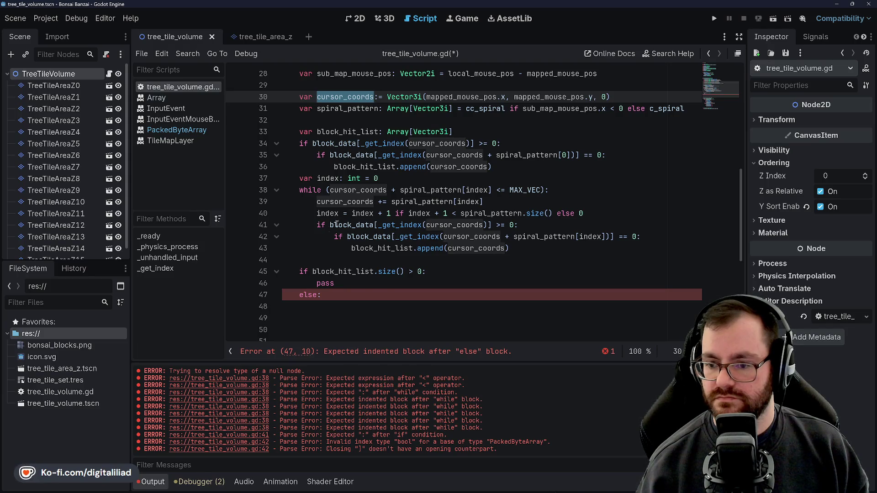
scroll(339, 223, up, 6)
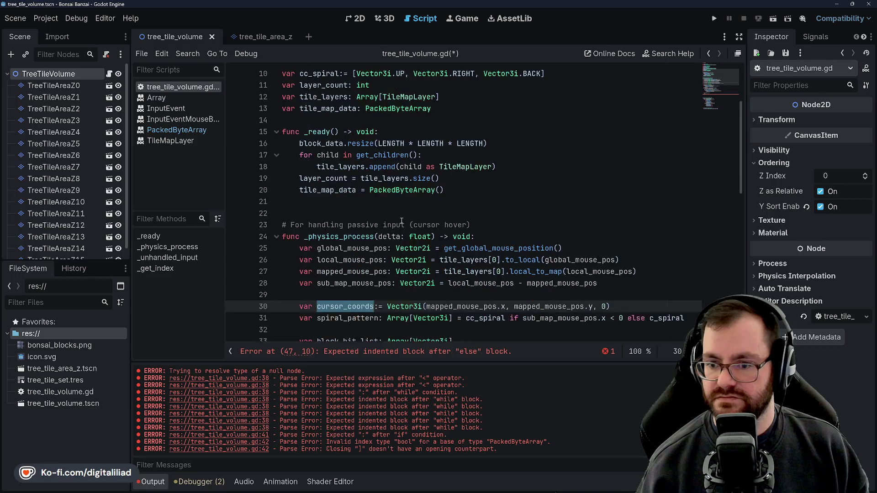
scroll(356, 214, up, 3)
click(336, 185)
Step: Declare 'var select_coords: Vector3i' below layer_count and save the script
key(Up)
key(Up)
click(335, 178)
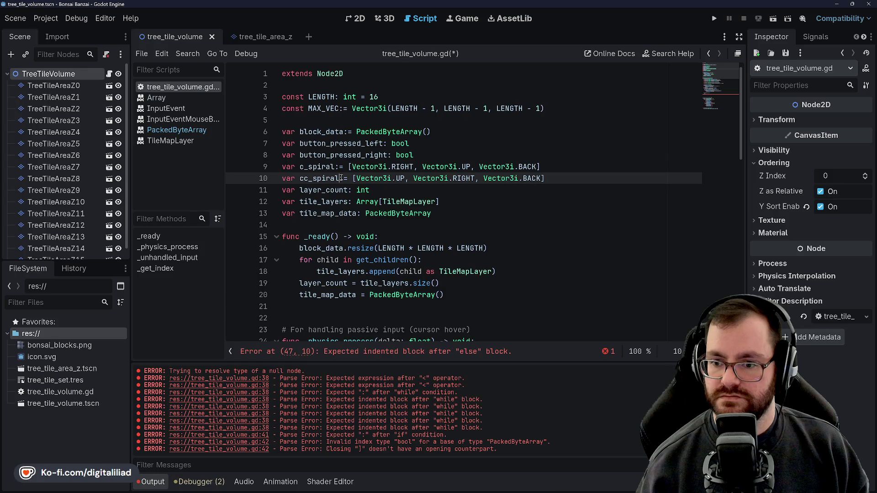
click(327, 154)
click(327, 132)
click(325, 155)
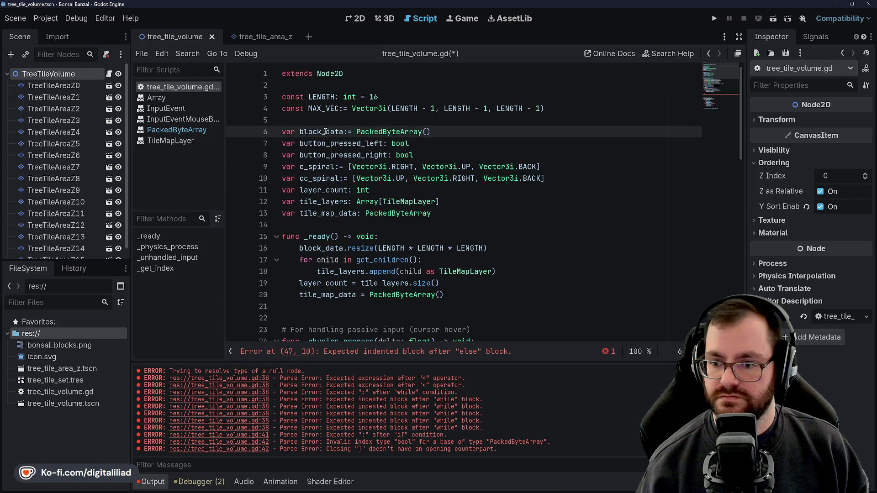
click(397, 191)
click(499, 215)
click(507, 201)
click(511, 188)
key(Return)
text(var select_coro)
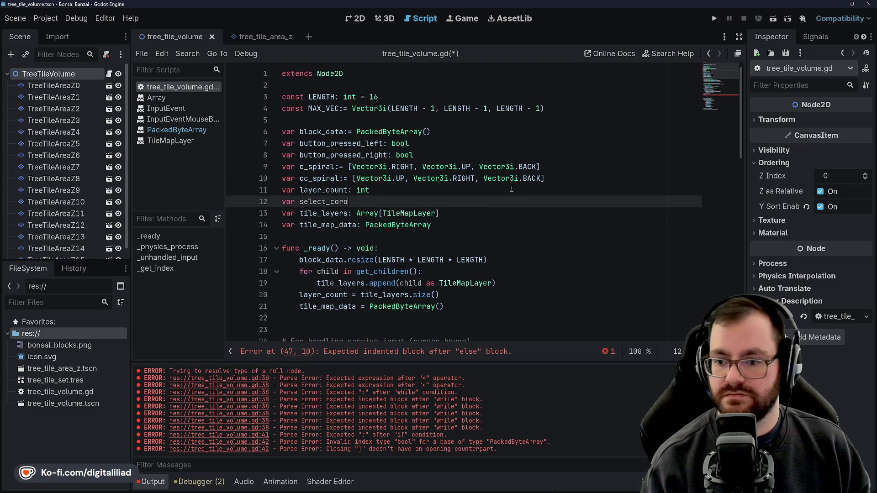
text(r)
text(rds:)
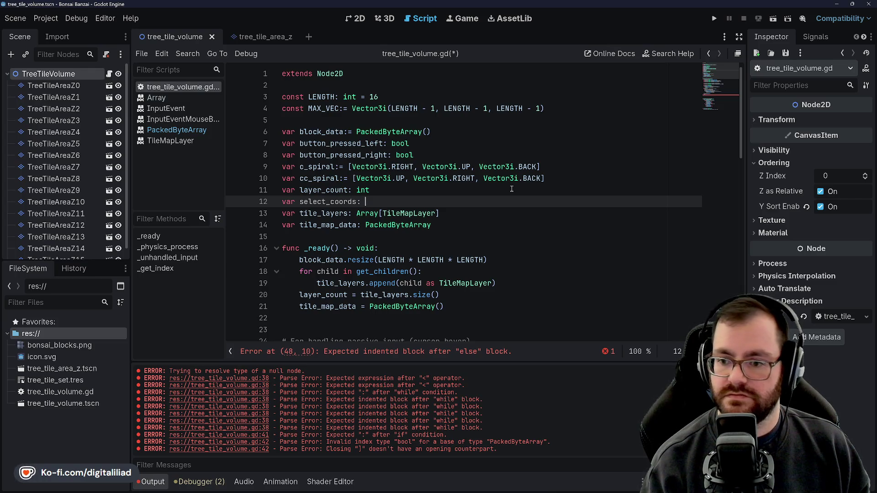
text(r3)
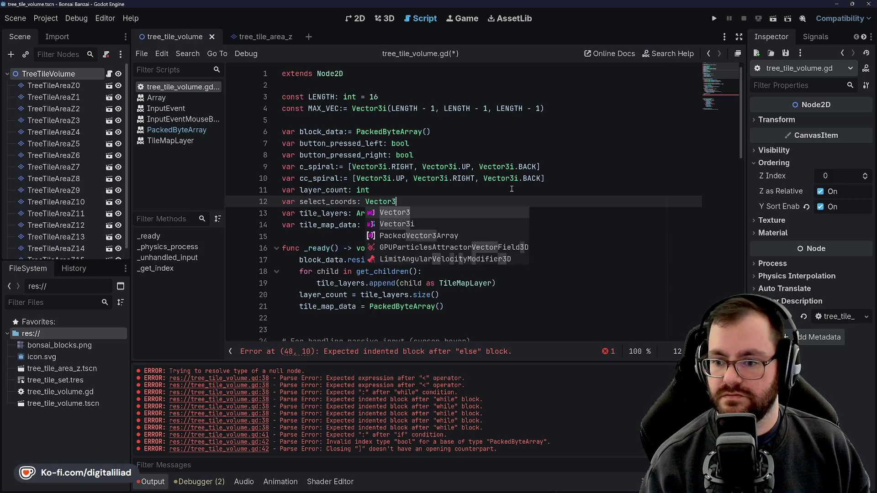
key(Return)
key(ctrl+s)
Step: Begin the else branch body with 'select_coords ='
scroll(394, 247, down, 3)
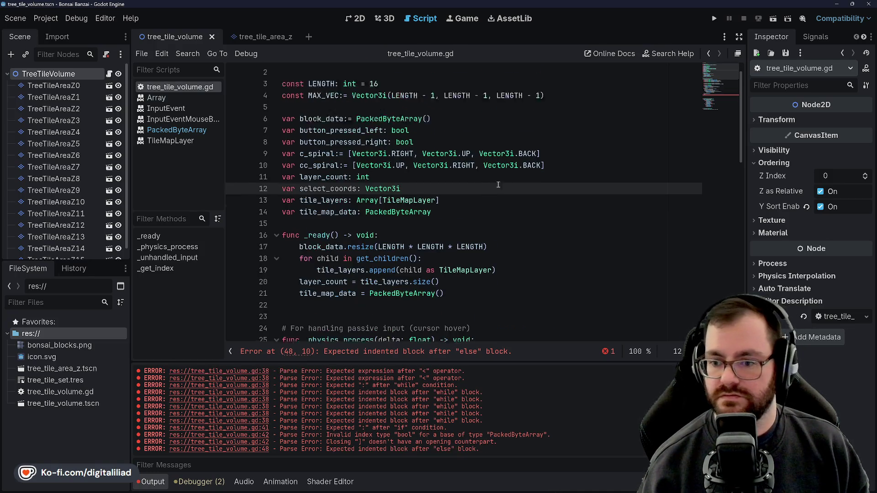
scroll(394, 247, down, 7)
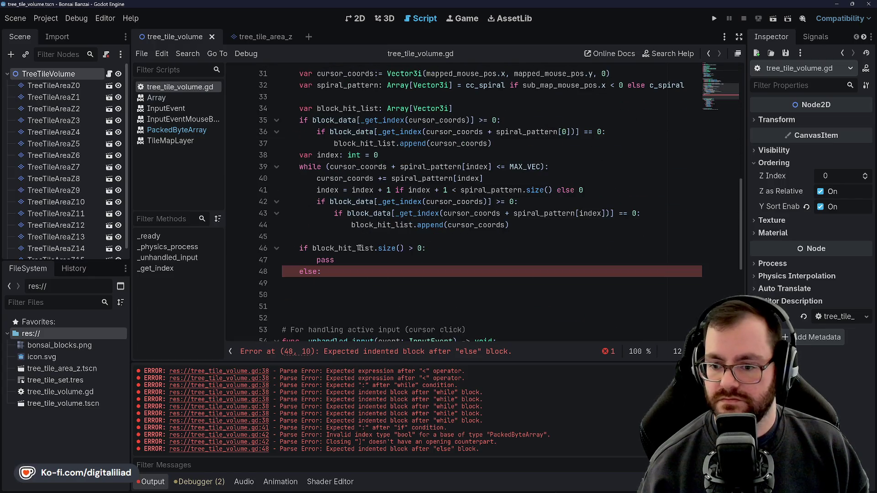
click(331, 276)
key(Return)
text(sel)
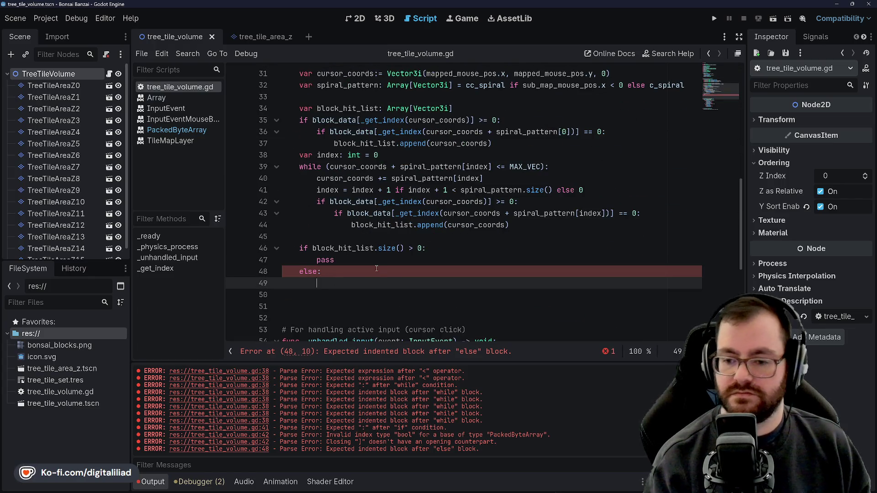
text(ect_coords)
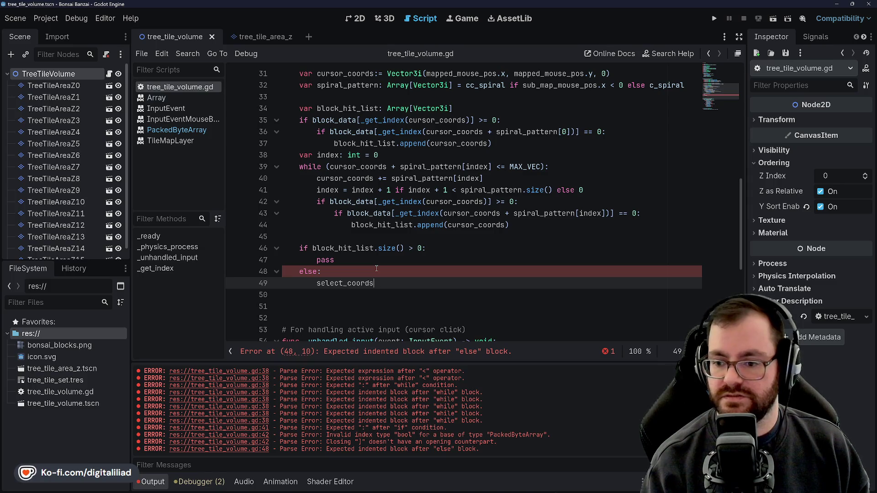
text( =)
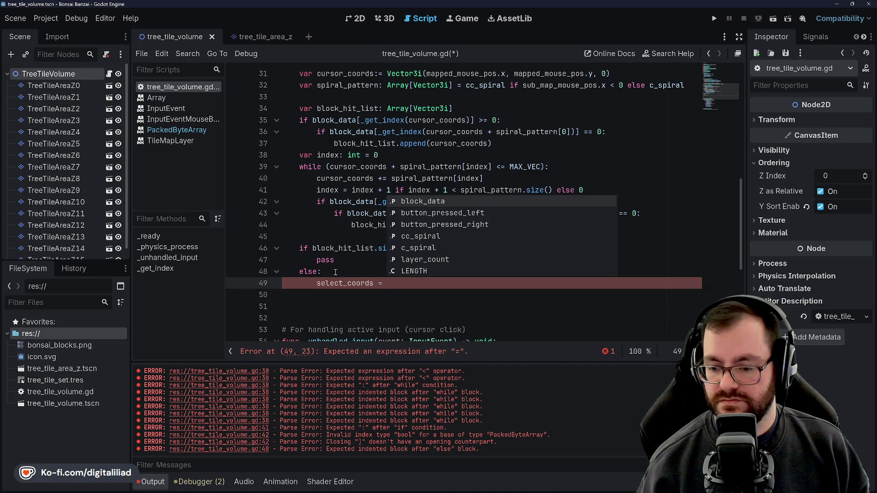
Step: Complete the else assignment as select_coords = Vector3i(mapped_mouse_pos.x, mapped_mouse_pos.y, 0) and save
key(Escape)
scroll(369, 215, up, 4)
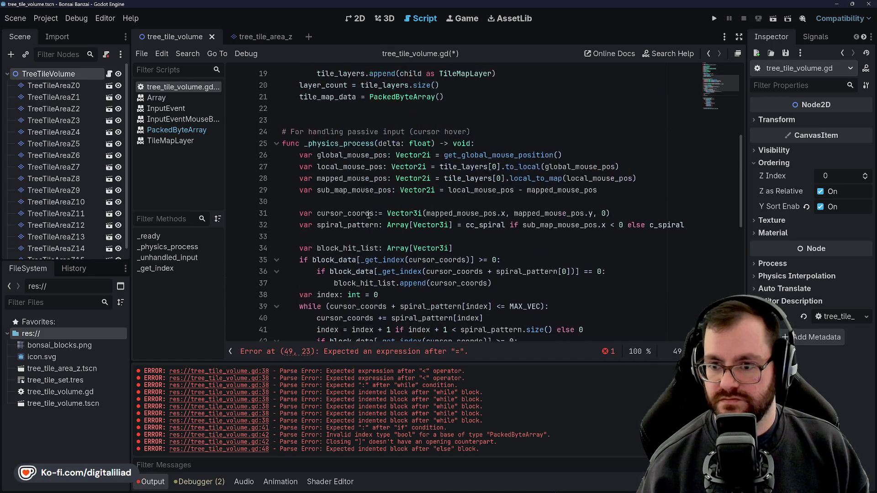
scroll(343, 182, down, 2)
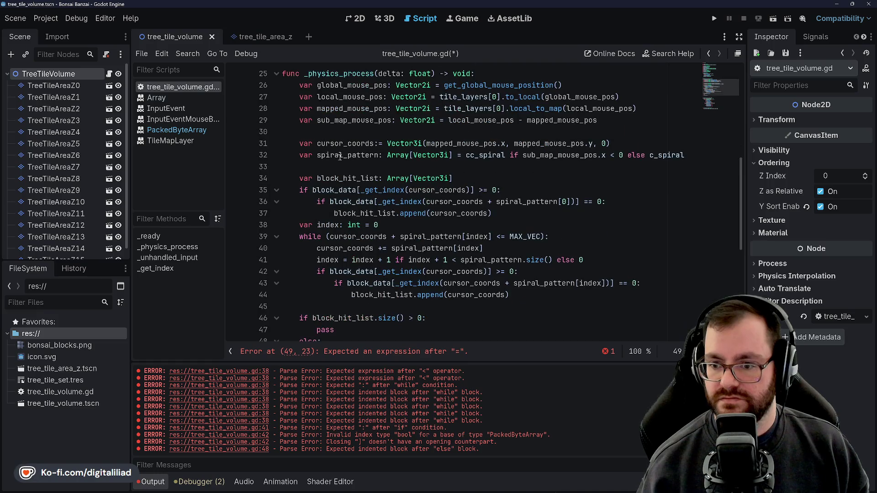
scroll(345, 199, down, 2)
scroll(392, 211, up, 1)
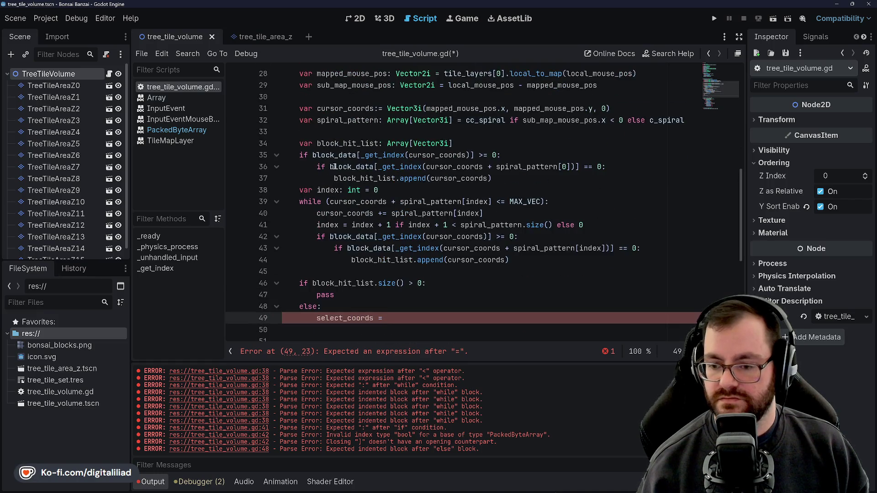
scroll(353, 243, up, 1)
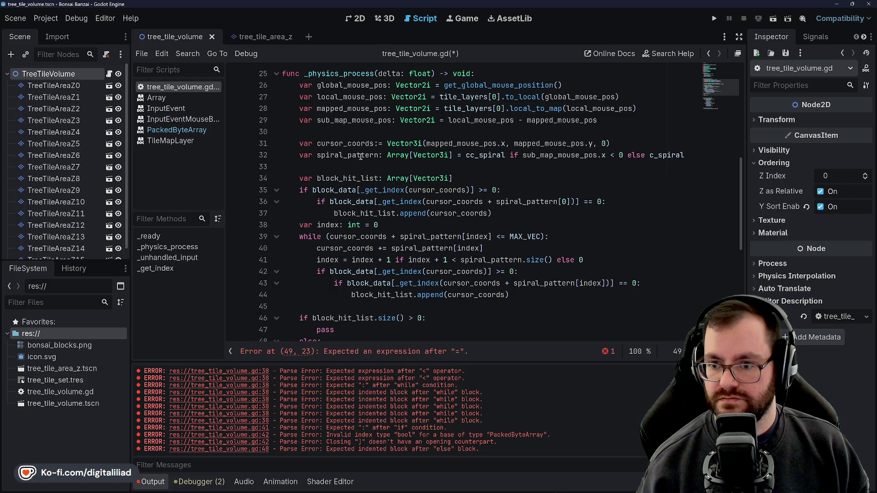
scroll(406, 182, down, 1)
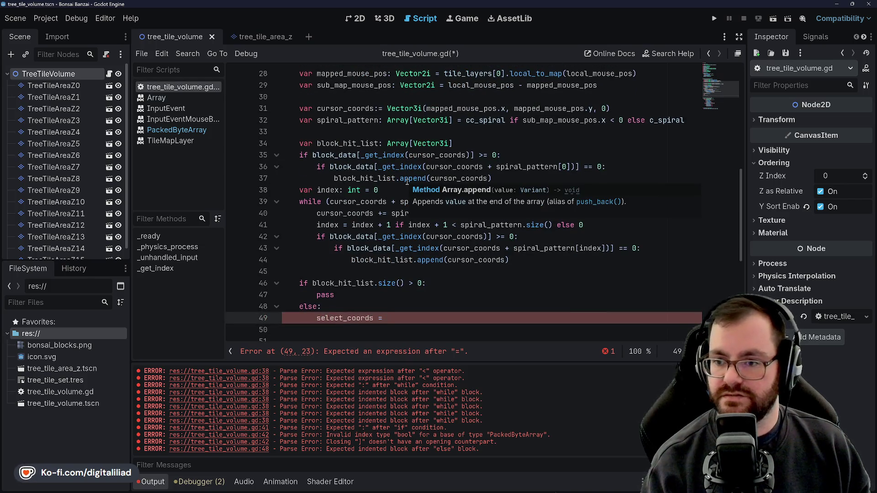
text(mapped)
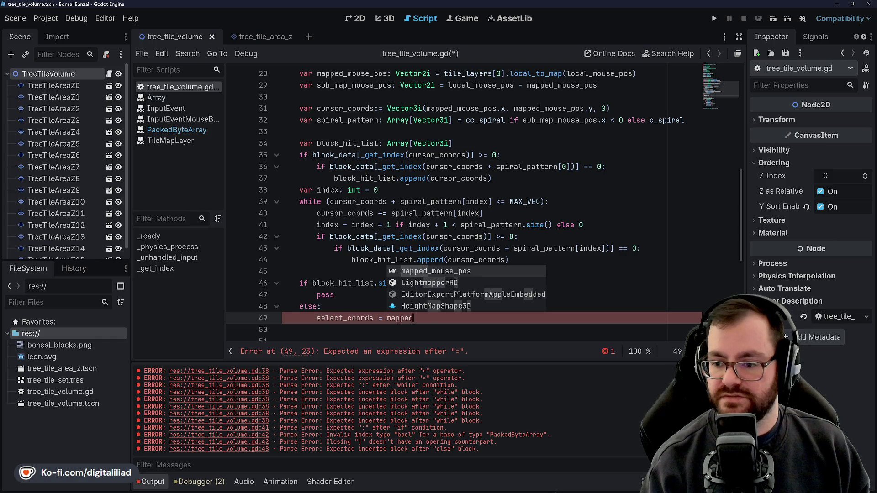
key(Return)
text(.)
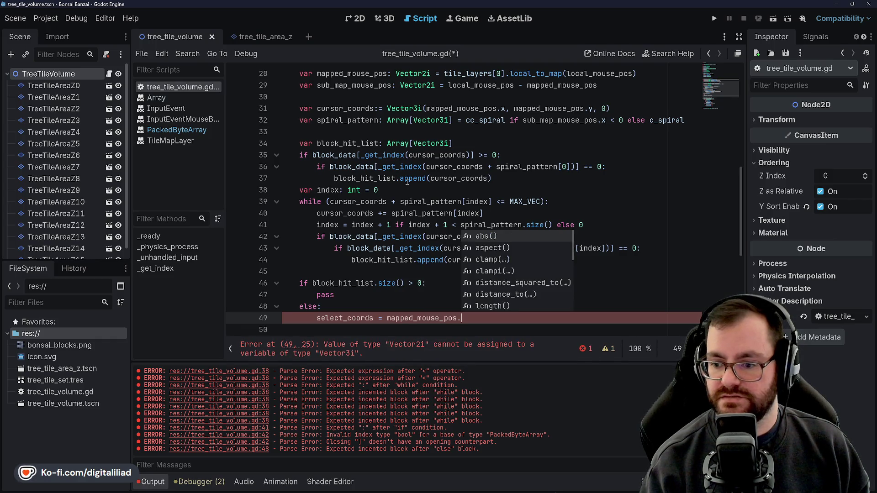
key(BackSpace)
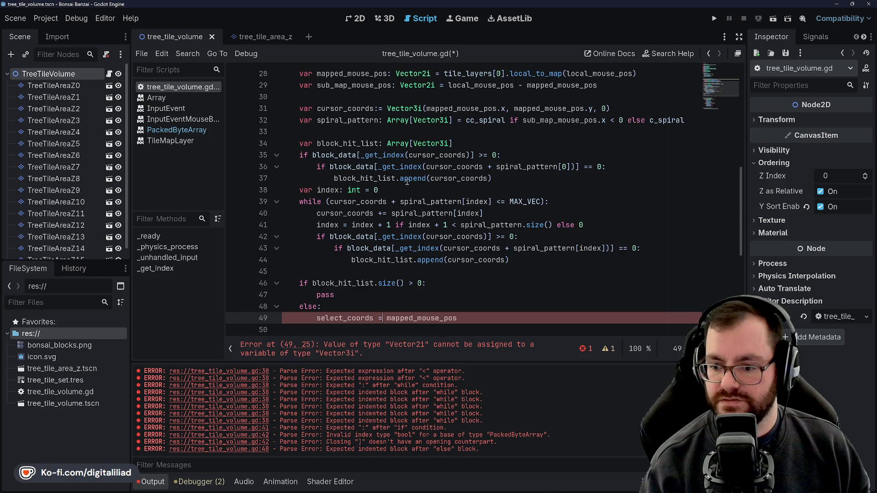
text(Vector3)
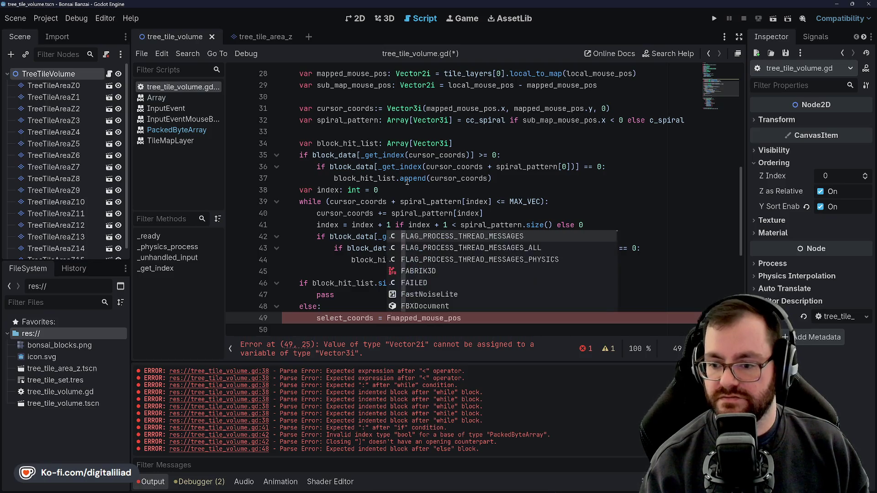
text(i()
key(End)
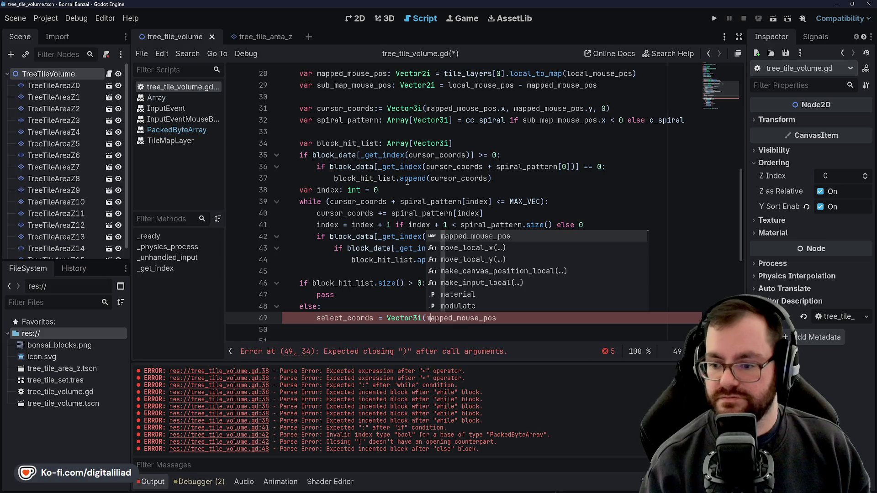
text(.z)
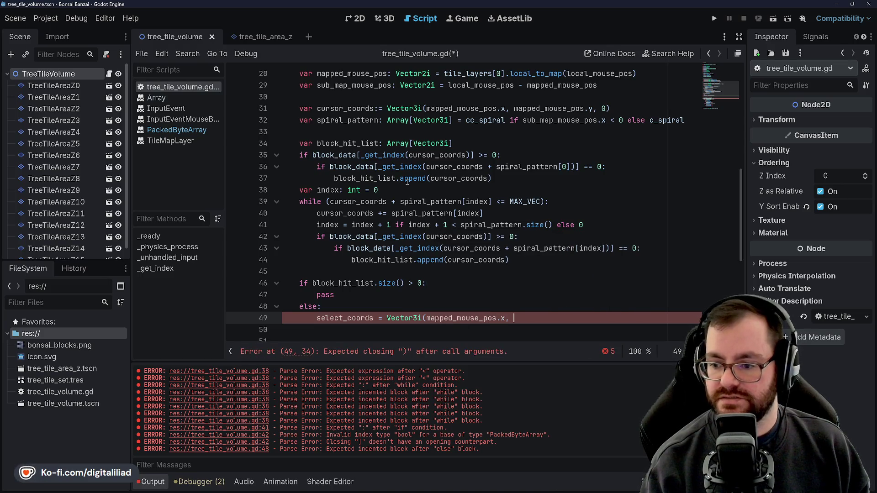
text(m)
text(apped)
key(Return)
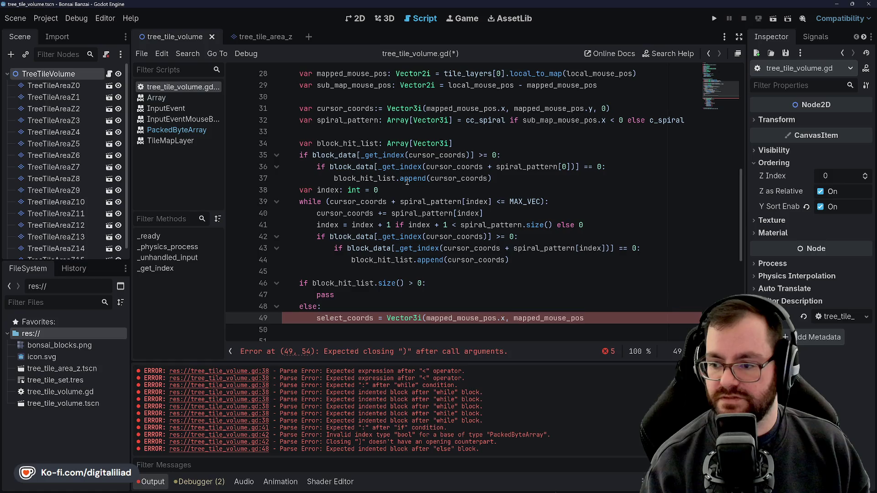
text(.y, 0)
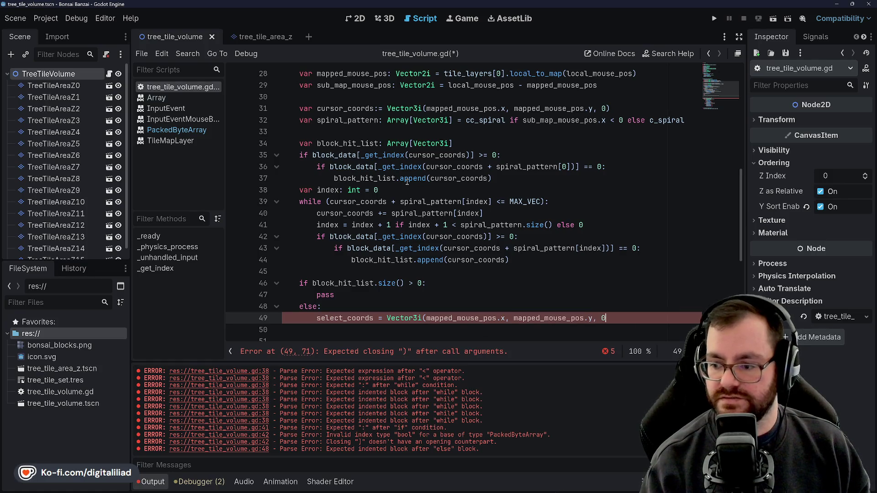
key(ctrl+s)
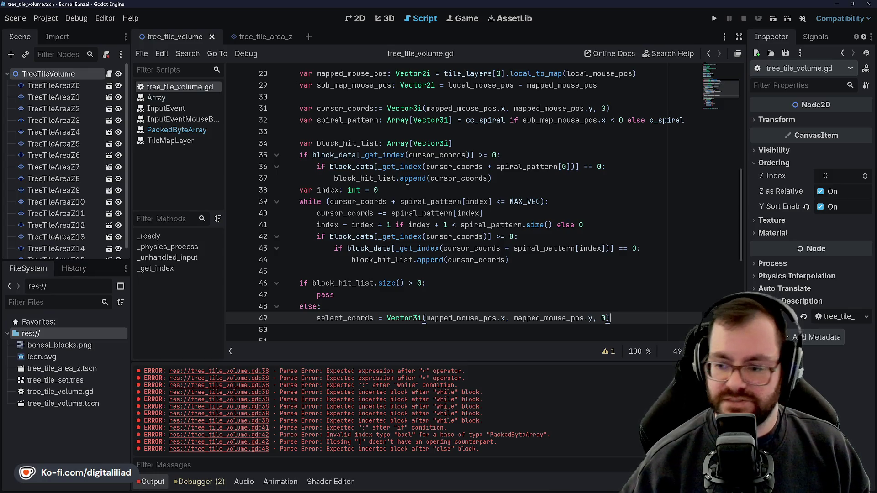
scroll(464, 97, down, 3)
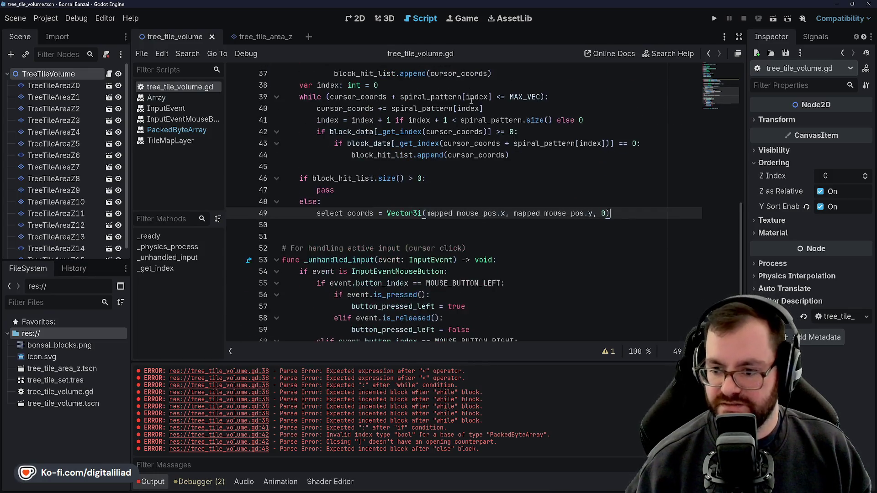
click(355, 197)
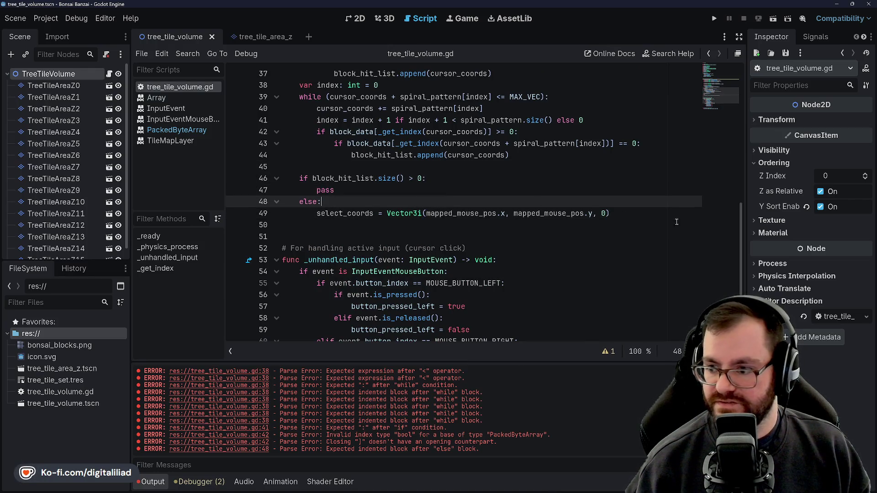
click(603, 225)
scroll(479, 234, down, 2)
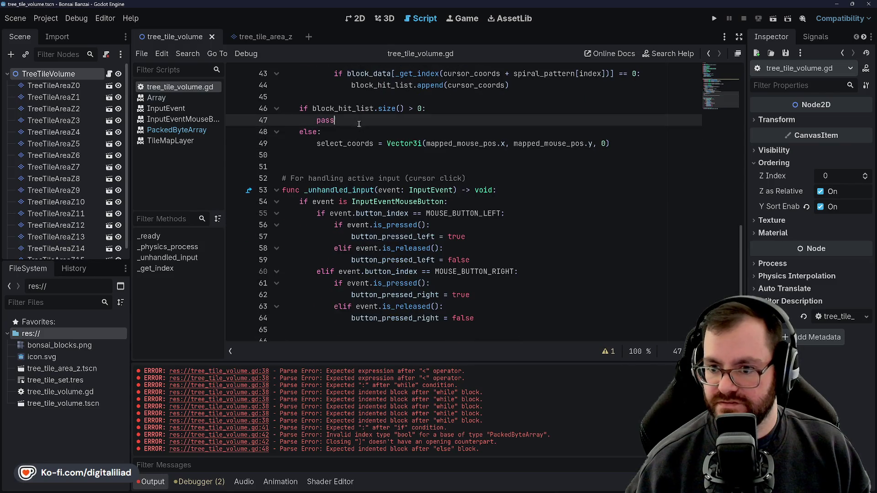
click(345, 166)
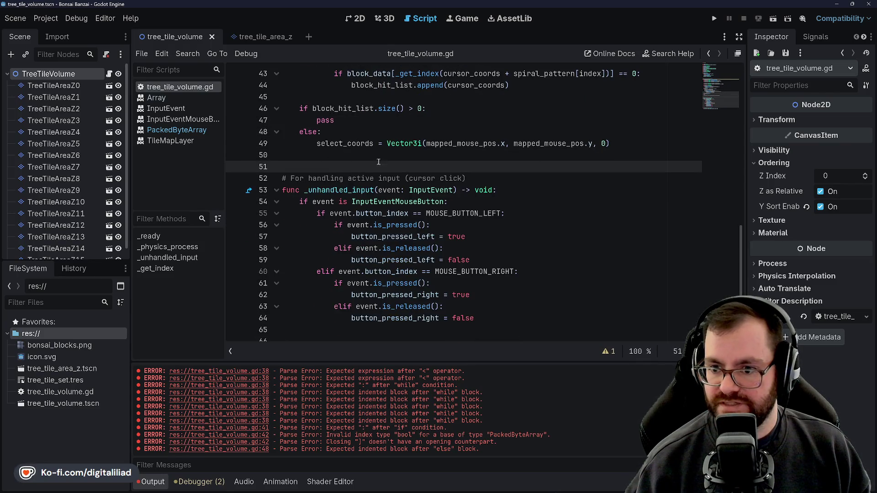
scroll(362, 139, up, 7)
scroll(447, 150, down, 5)
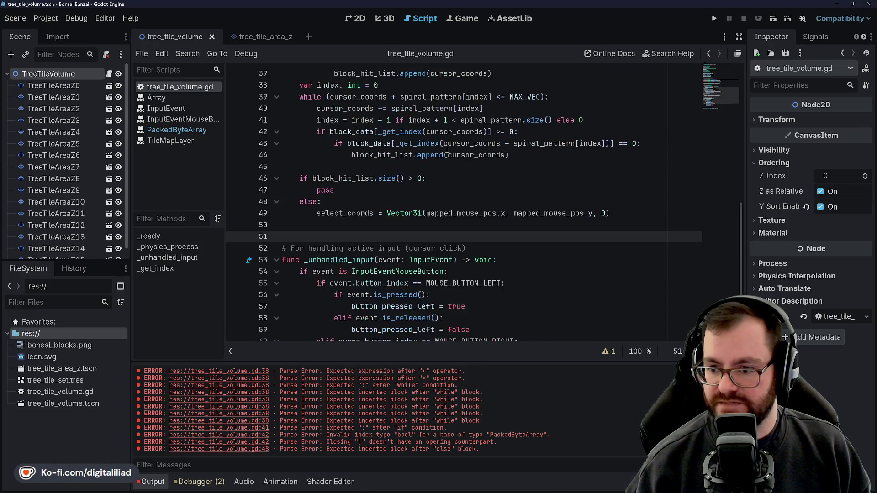
scroll(447, 149, up, 1)
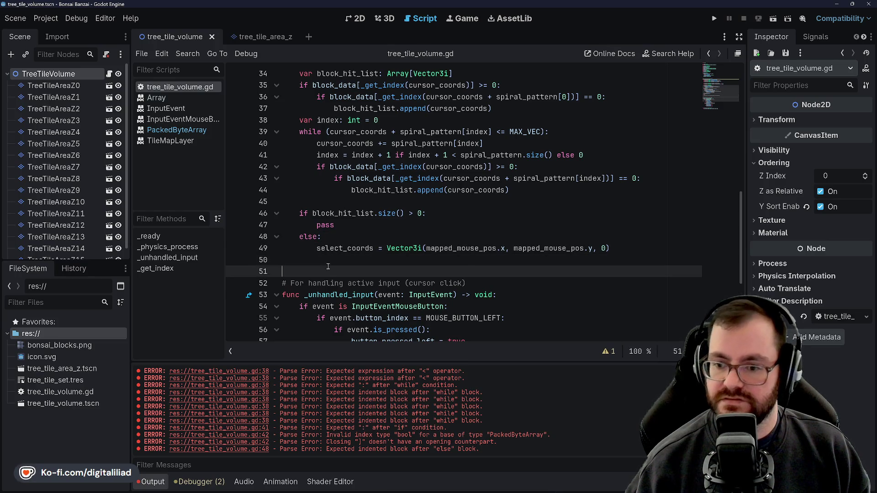
key(Up)
key(Up)
key(Up)
key(End)
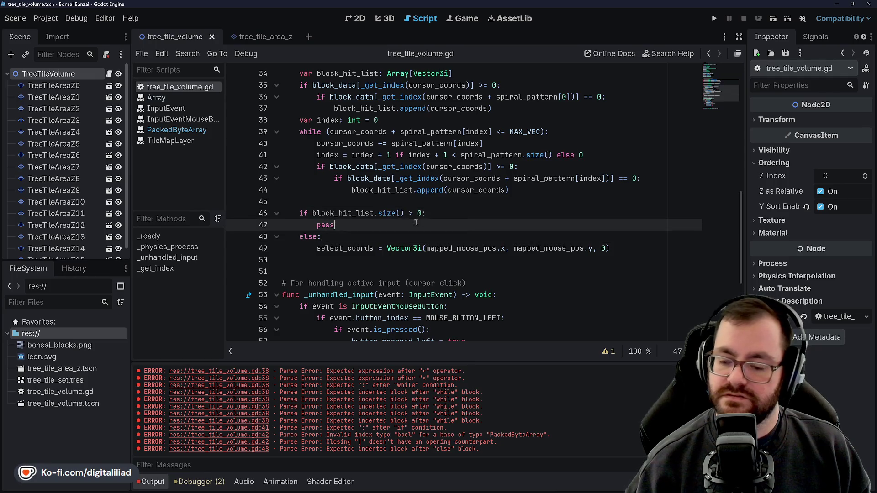
scroll(419, 222, down, 4)
scroll(355, 236, up, 5)
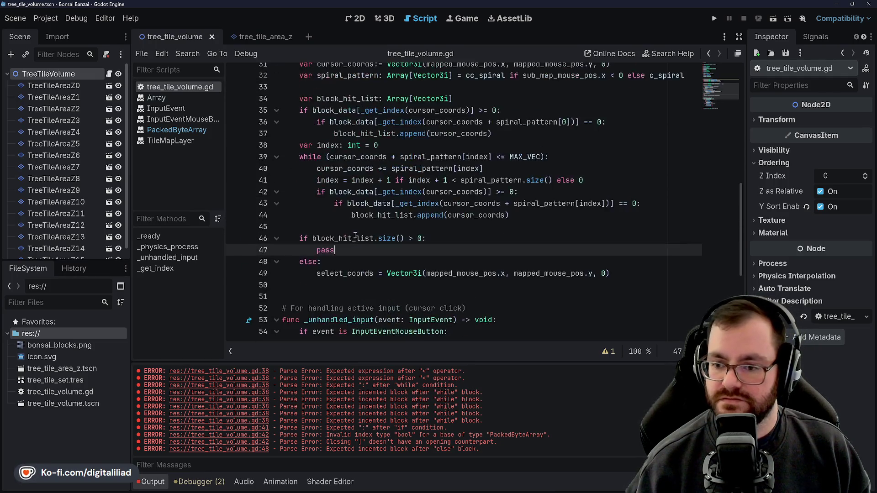
scroll(356, 236, up, 5)
scroll(359, 191, down, 2)
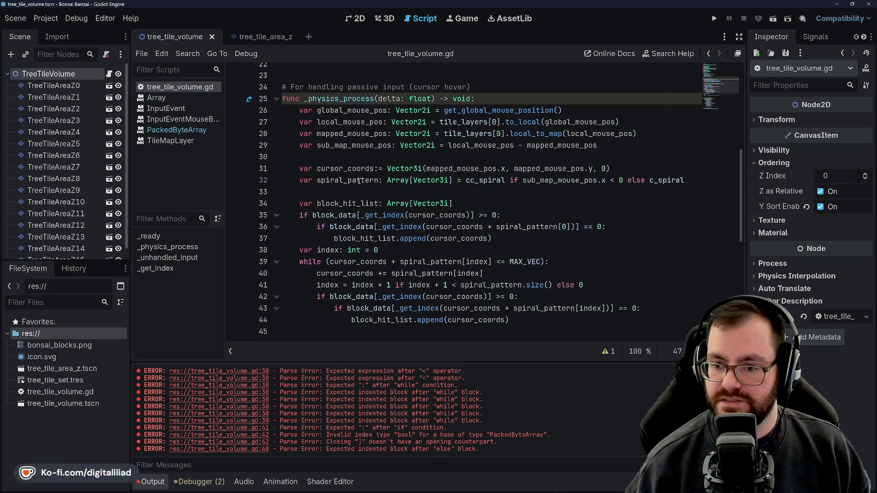
click(348, 87)
scroll(349, 163, up, 3)
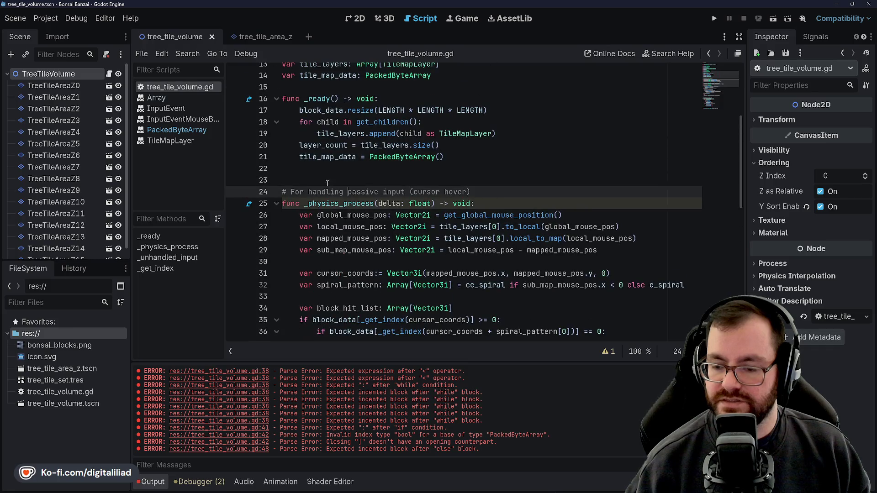
click(327, 168)
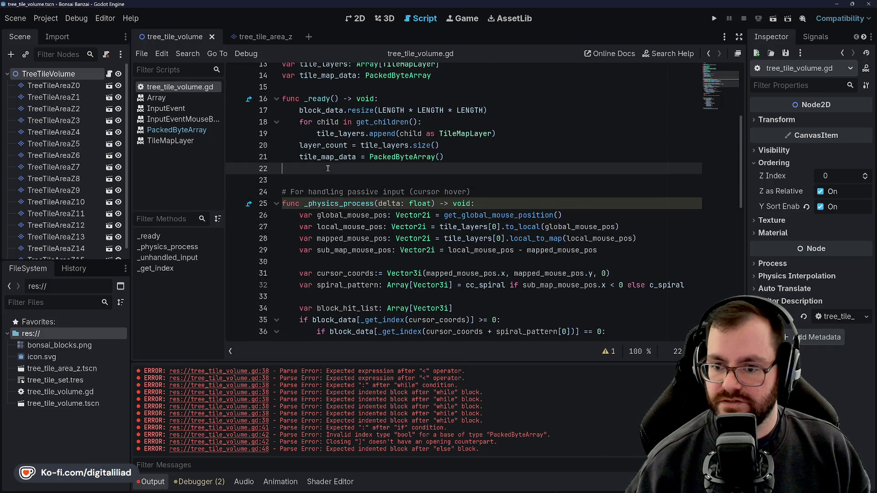
click(477, 485)
scroll(286, 250, down, 7)
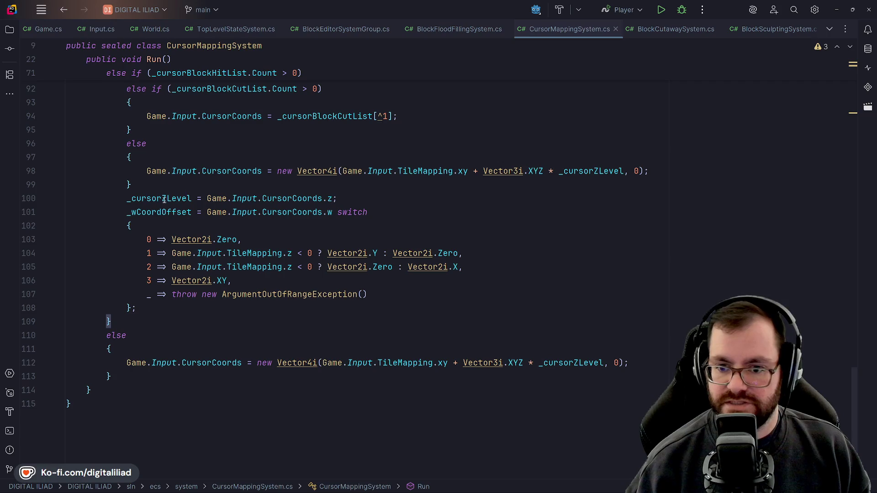
scroll(159, 282, up, 9)
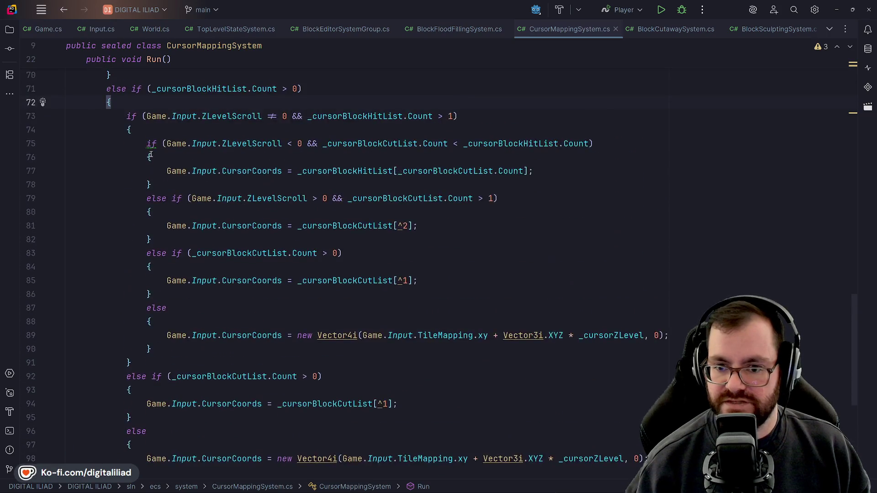
scroll(197, 146, down, 6)
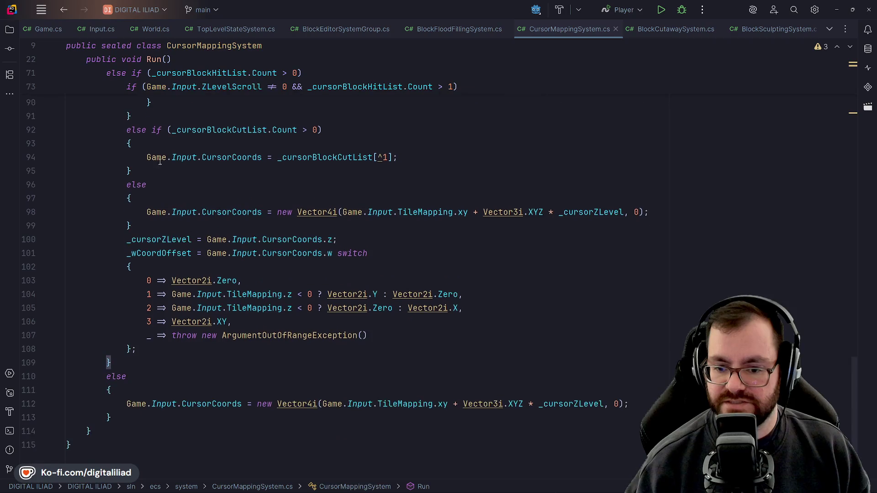
scroll(198, 146, up, 6)
scroll(225, 370, down, 7)
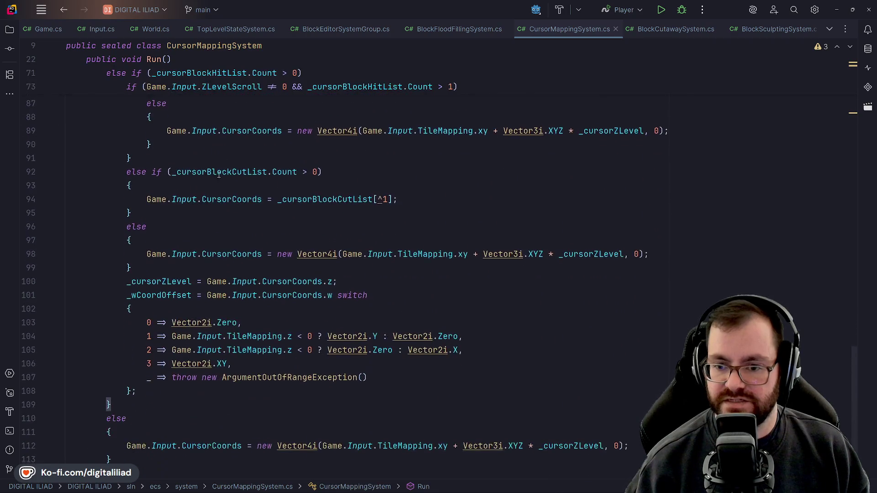
scroll(226, 247, up, 5)
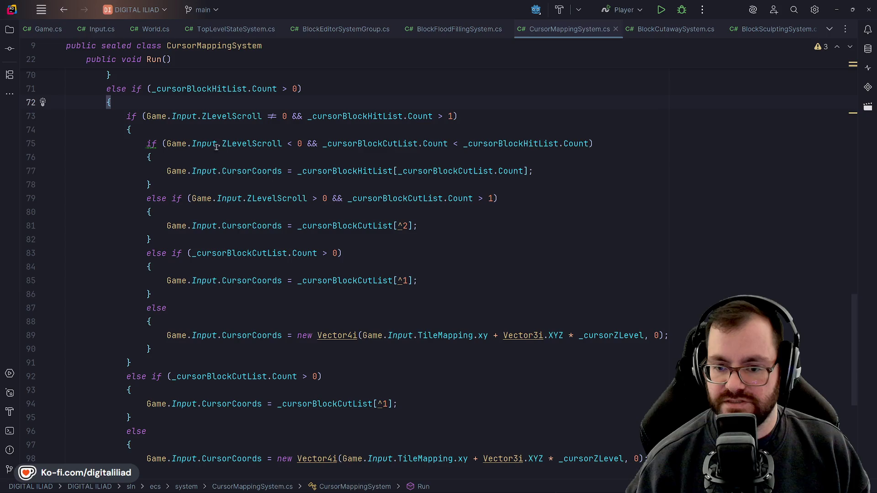
scroll(224, 151, down, 6)
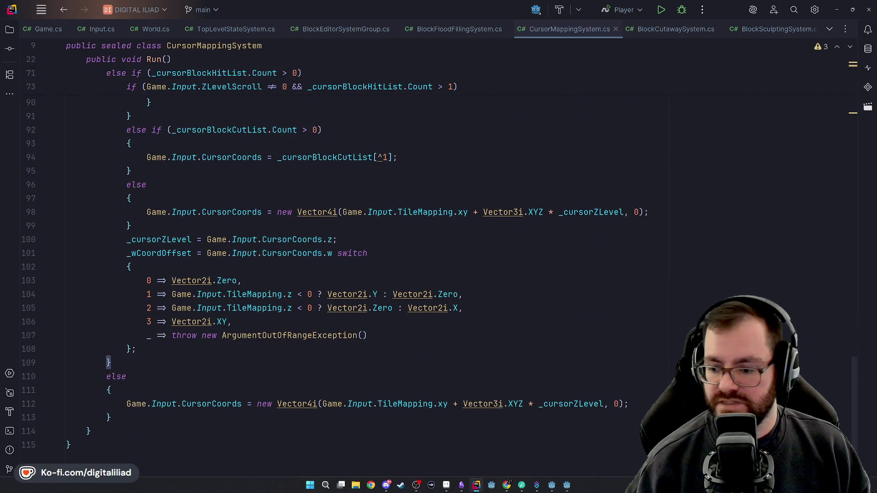
mouse_move(538, 485)
click(566, 485)
Step: Replace pass with select_coords = block_hit_list[block_hit_list.size() - 1] and save
scroll(340, 246, down, 5)
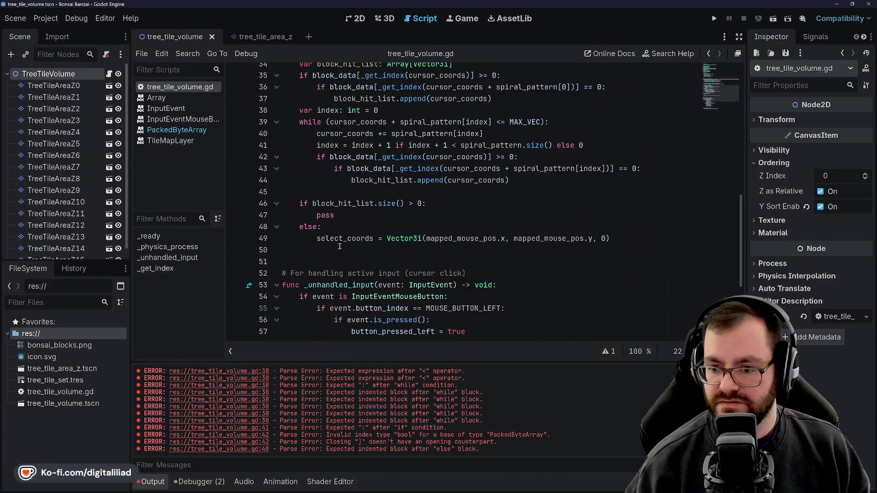
scroll(339, 235, down, 1)
scroll(332, 214, up, 3)
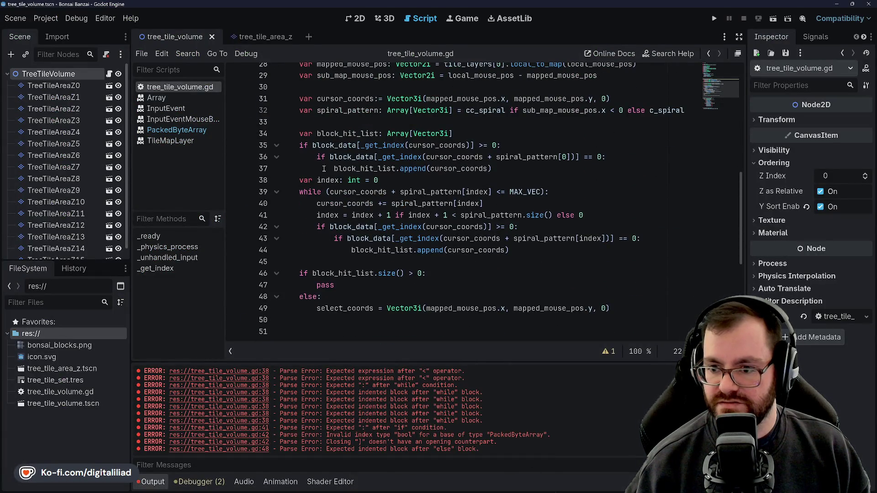
scroll(362, 156, down, 2)
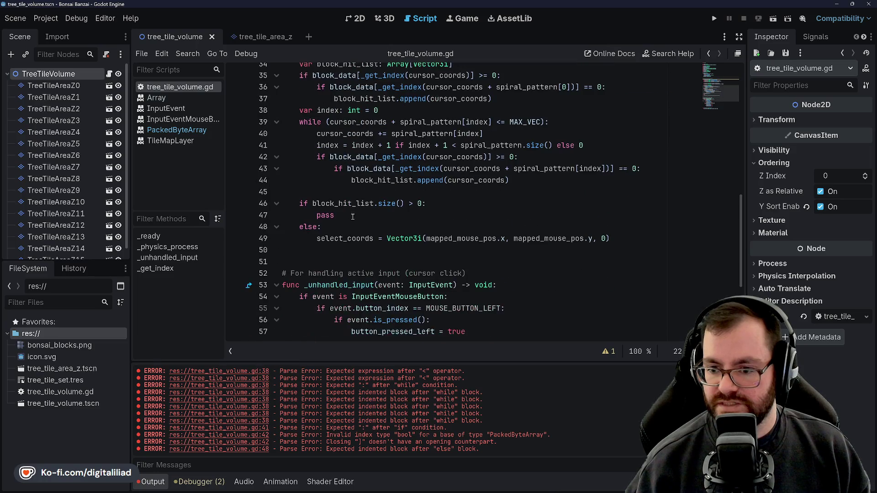
click(334, 215)
drag(335, 215, 314, 215)
text(select_co)
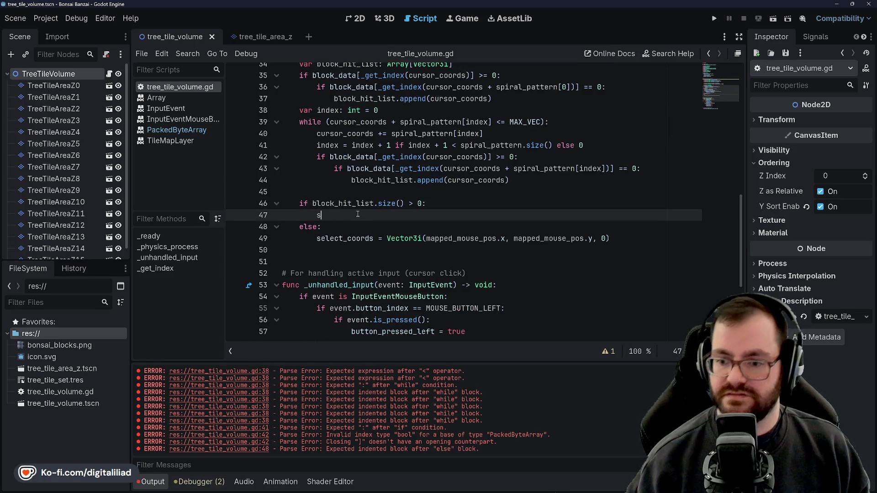
text(ords )
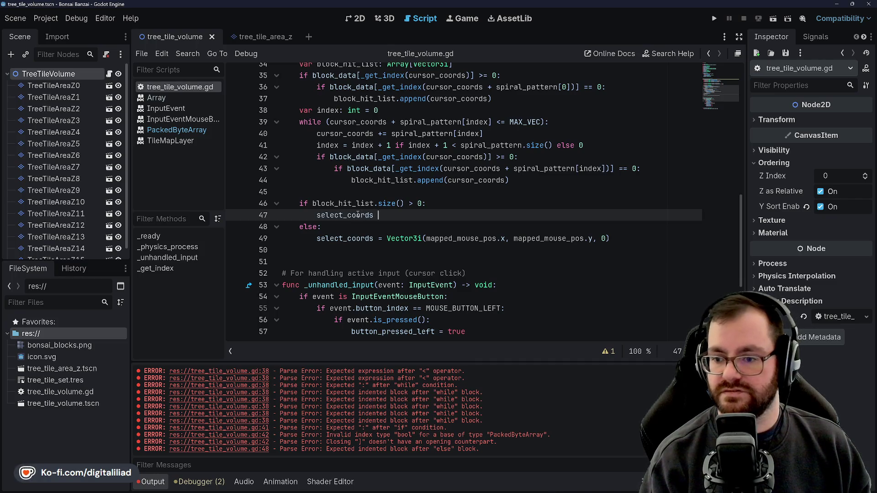
text(= block)
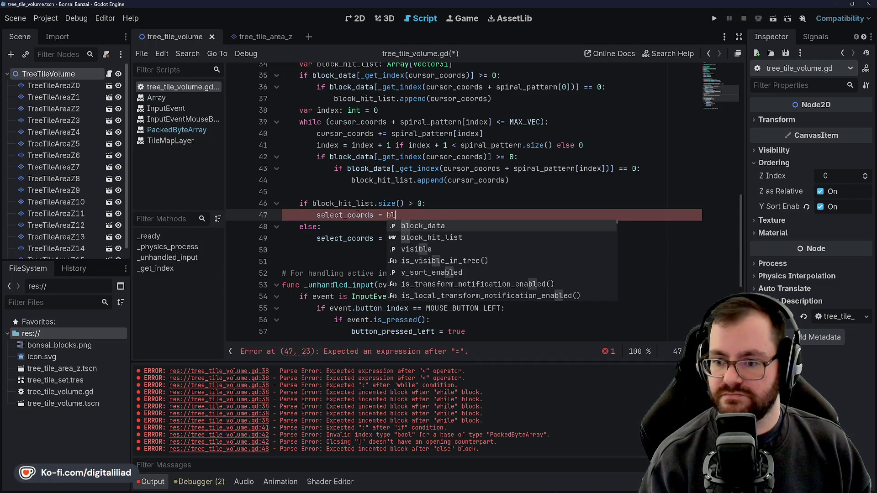
key(Return)
text([block)
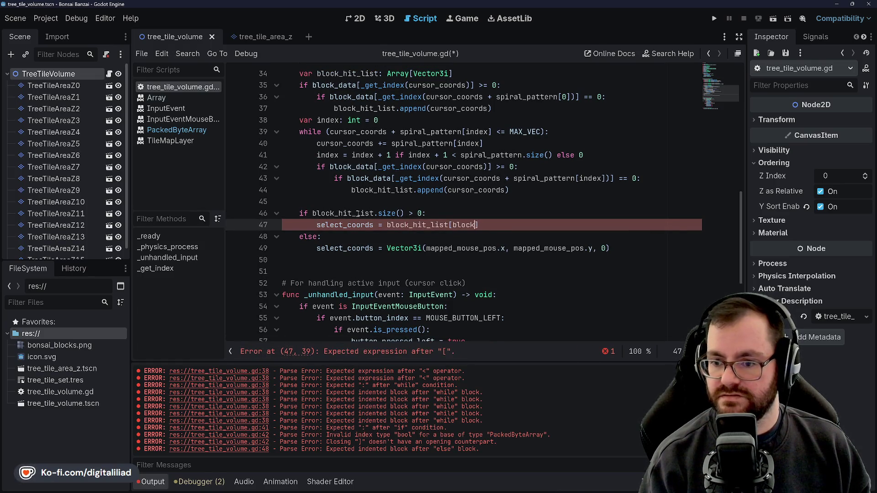
key(Return)
text(st.)
key(Return)
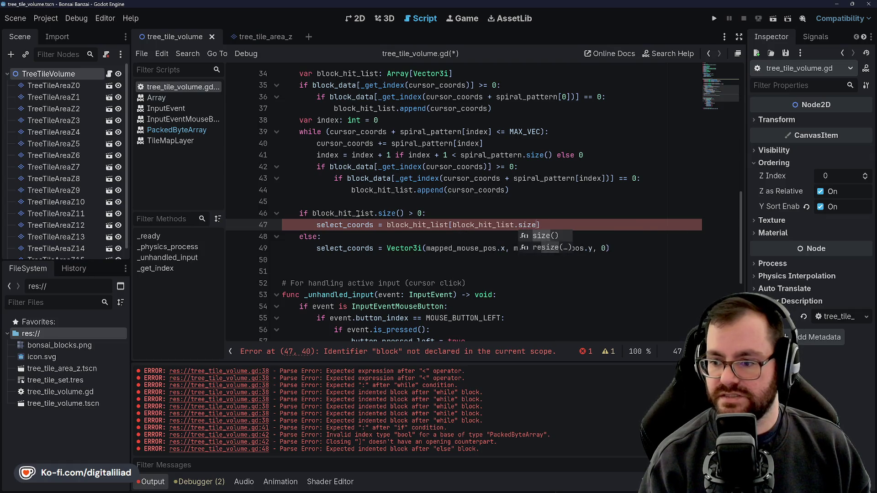
text(() - 1)
key(ctrl+s)
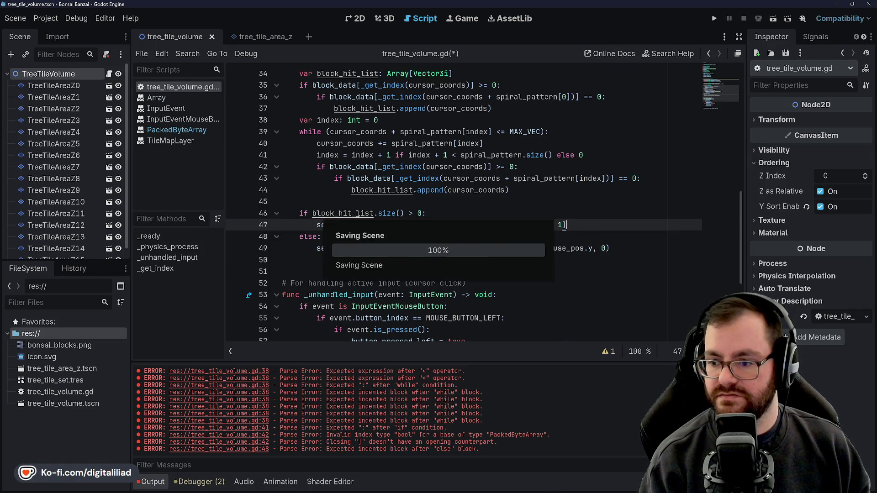
Step: Place the caret on the blank line after the spiral loop
key(Up)
key(Up)
key(Down)
key(Down)
key(Down)
click(442, 210)
click(430, 204)
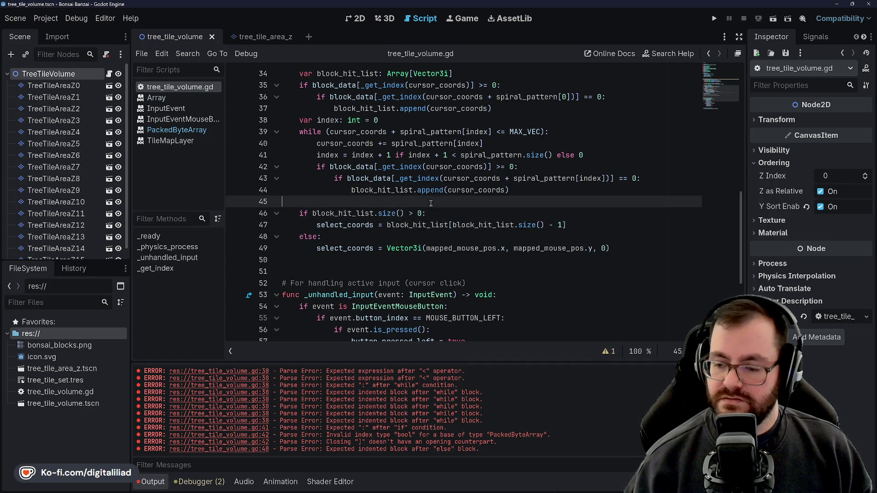
click(434, 213)
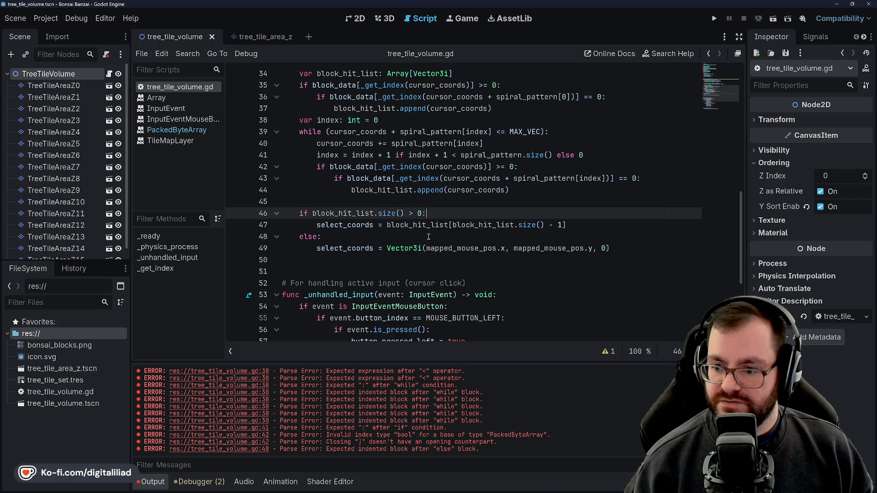
scroll(431, 235, up, 4)
scroll(351, 259, down, 3)
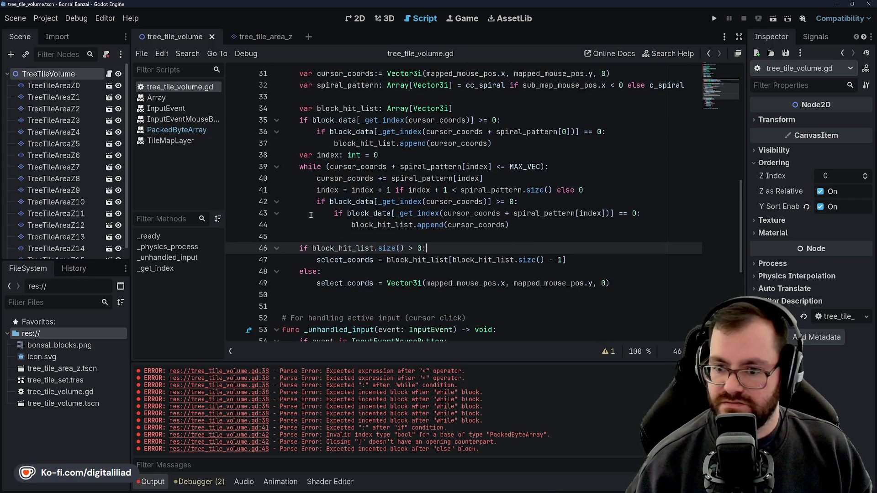
scroll(356, 228, down, 2)
key(Down)
key(Down)
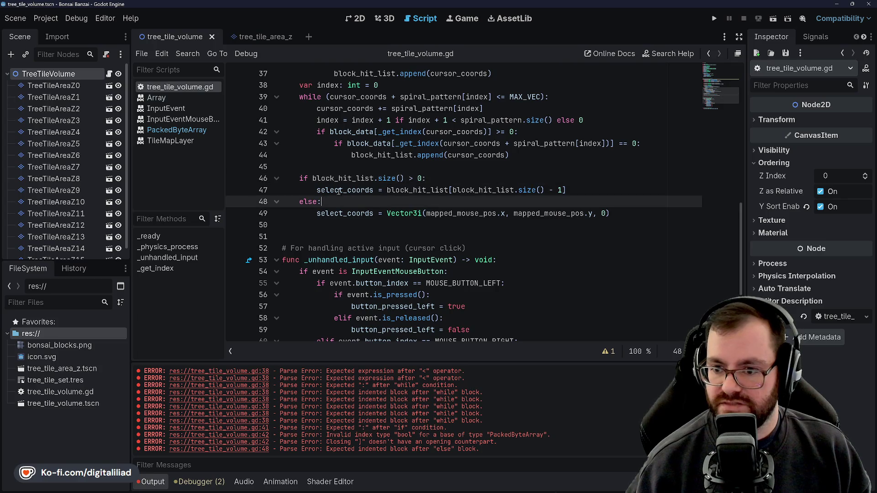
scroll(450, 185, down, 2)
key(Down)
key(Down)
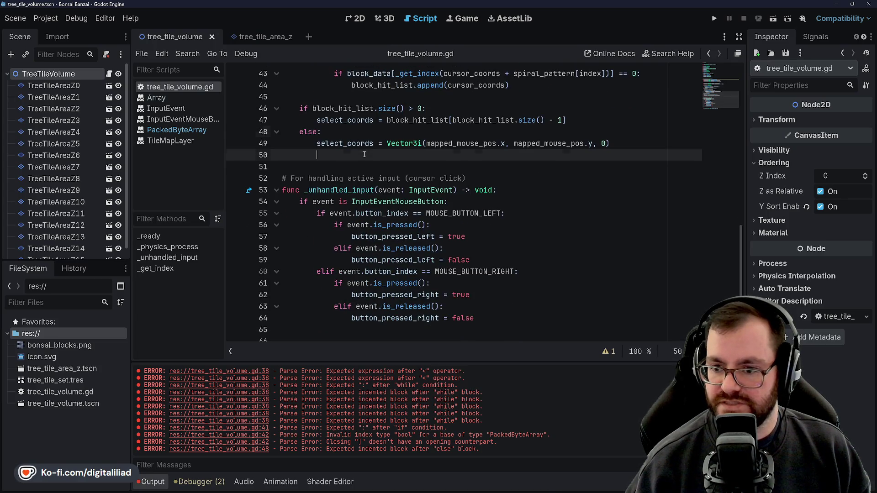
key(Up)
key(Up)
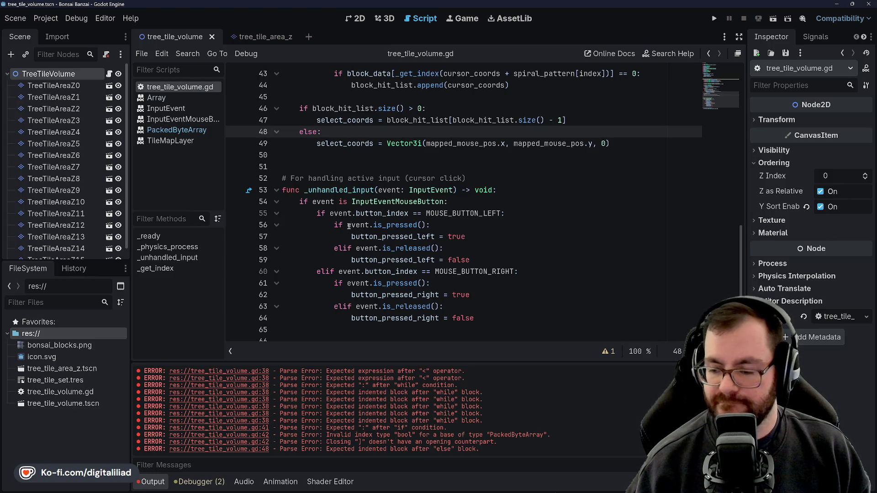
scroll(349, 226, up, 4)
scroll(321, 118, down, 3)
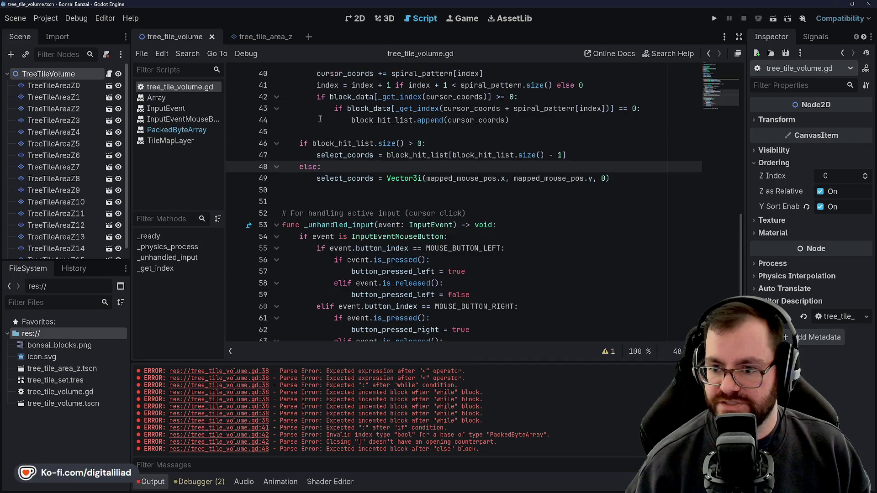
click(341, 189)
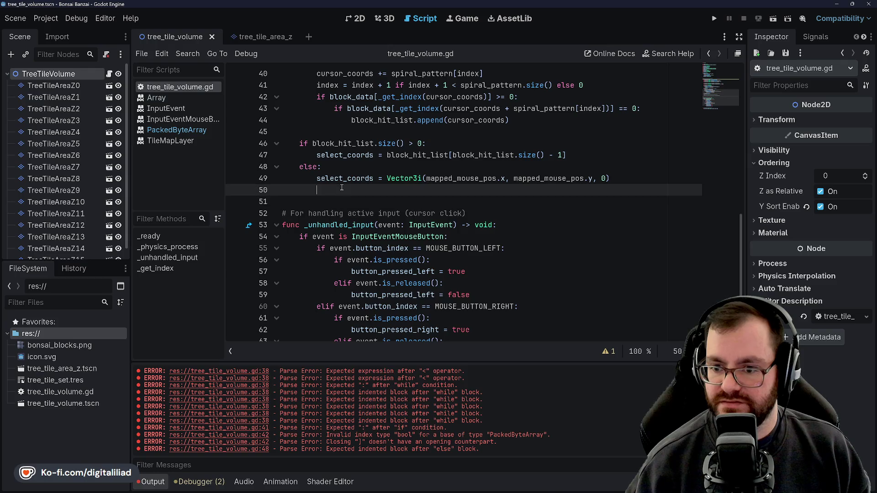
click(341, 167)
click(346, 133)
click(455, 142)
key(Down)
key(Down)
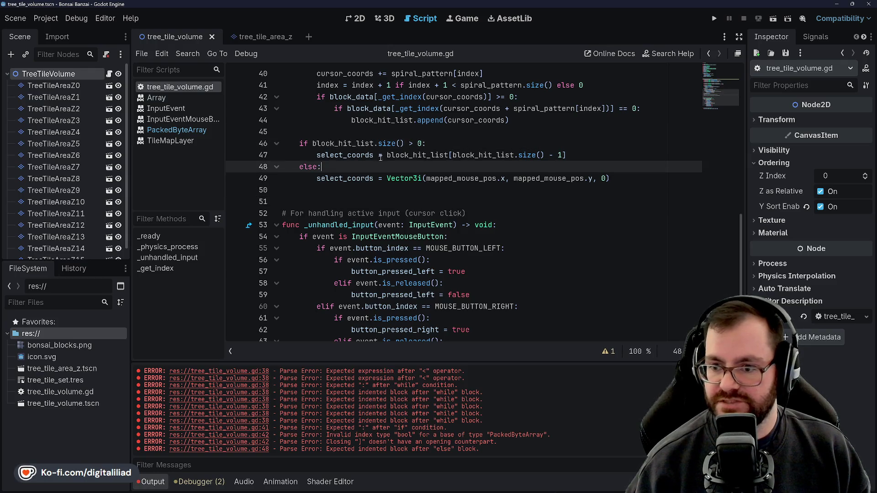
click(342, 190)
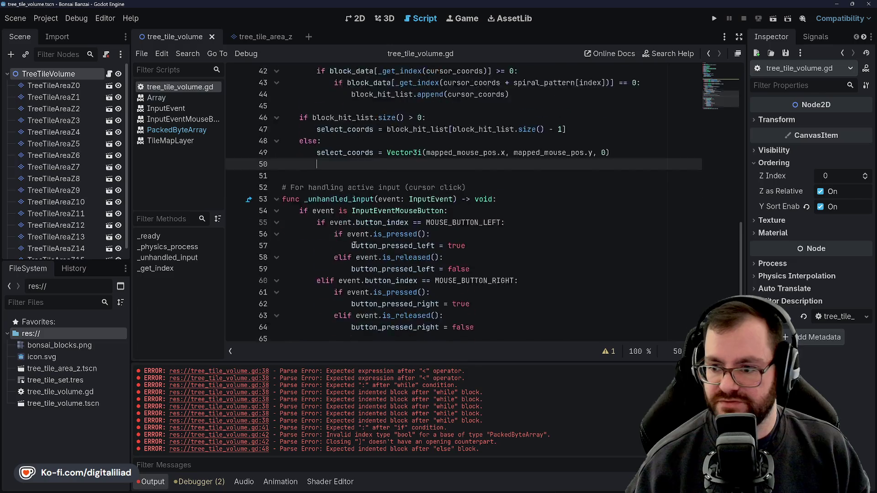
scroll(340, 150, down, 2)
scroll(347, 229, down, 1)
click(351, 295)
click(351, 285)
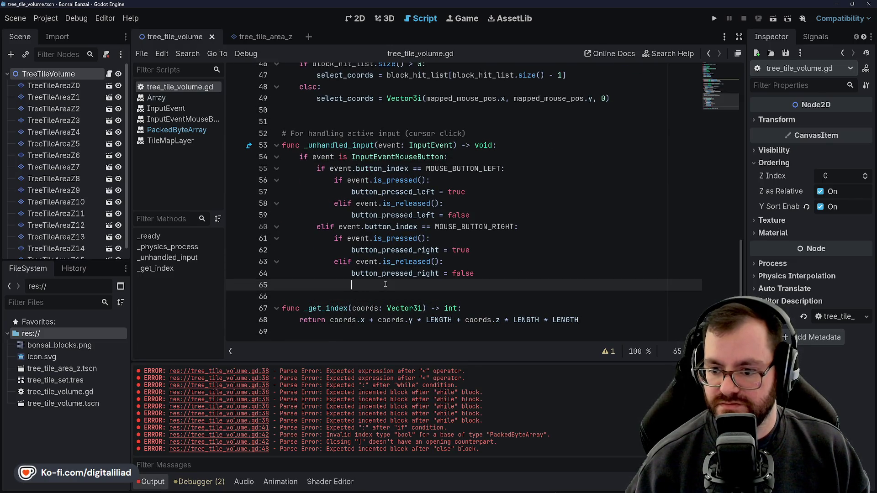
scroll(368, 259, up, 1)
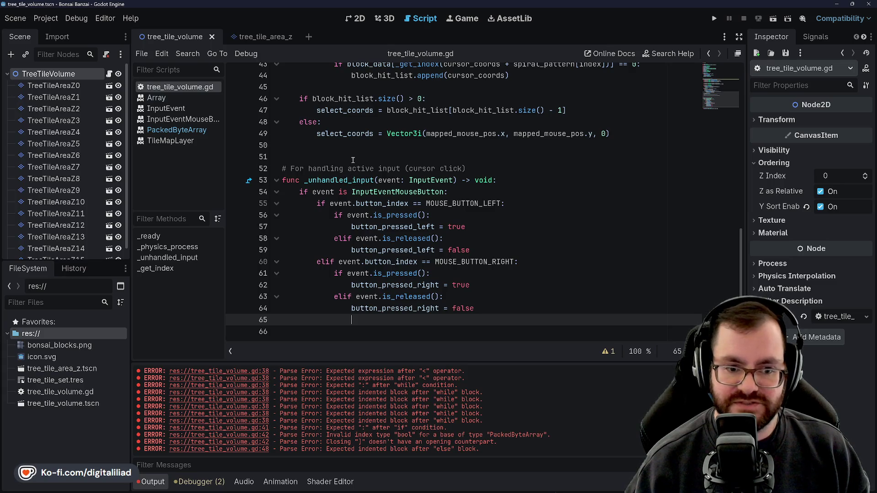
scroll(353, 161, down, 1)
scroll(332, 181, up, 2)
click(333, 181)
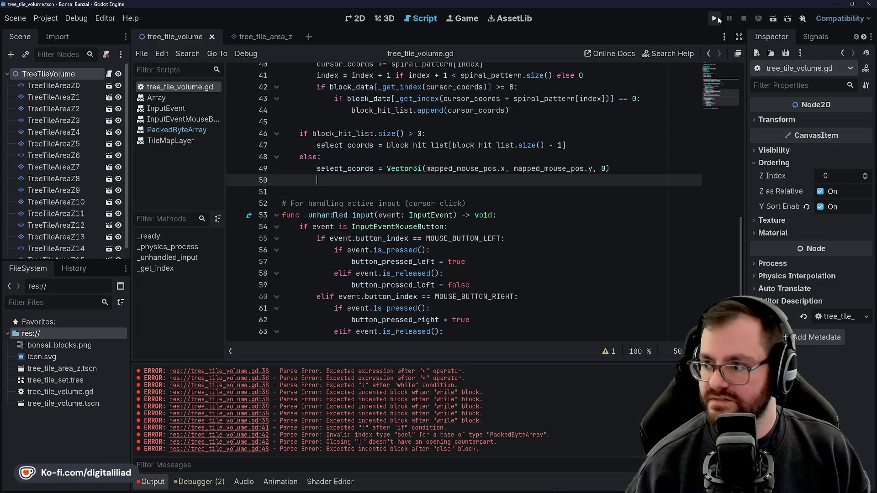
Step: Run the current scene, read the line 32 typed-array assignment error, then stop the game
click(778, 20)
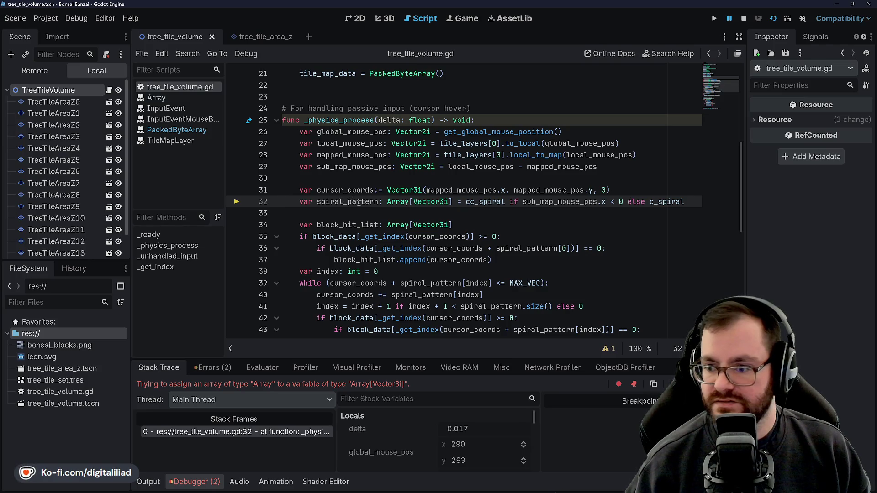
mouse_move(370, 203)
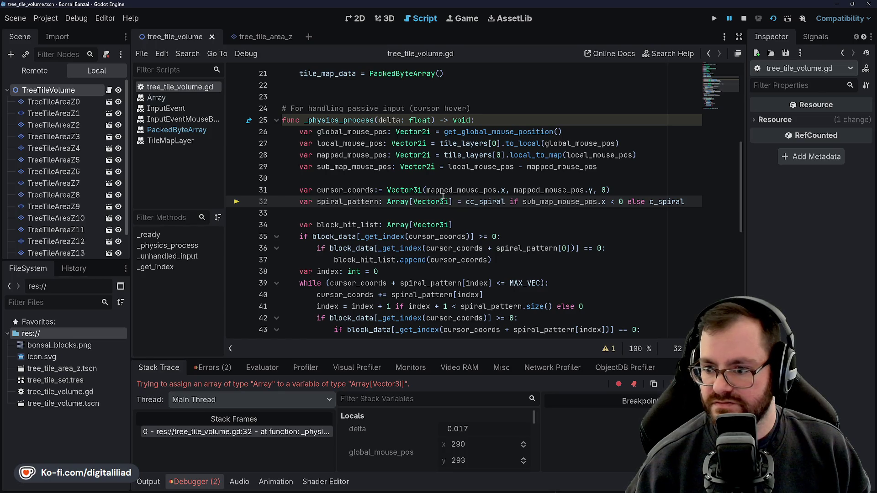
scroll(442, 197, up, 7)
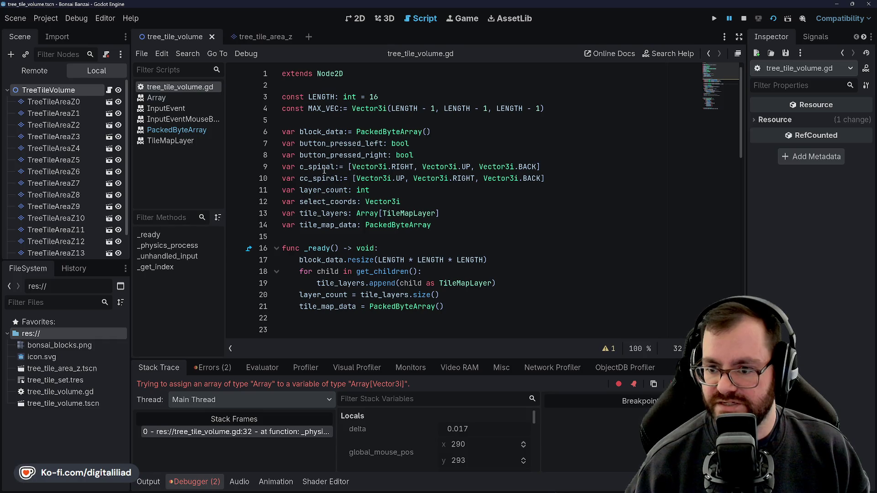
scroll(373, 233, down, 6)
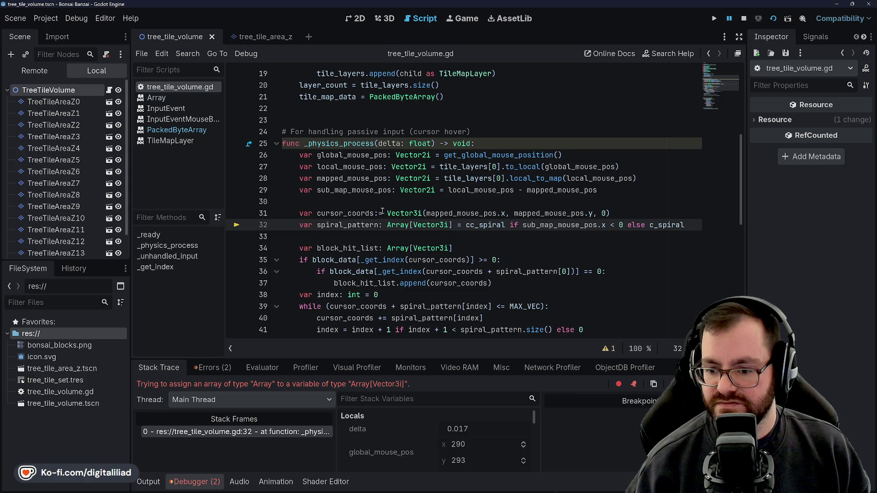
scroll(346, 175, up, 6)
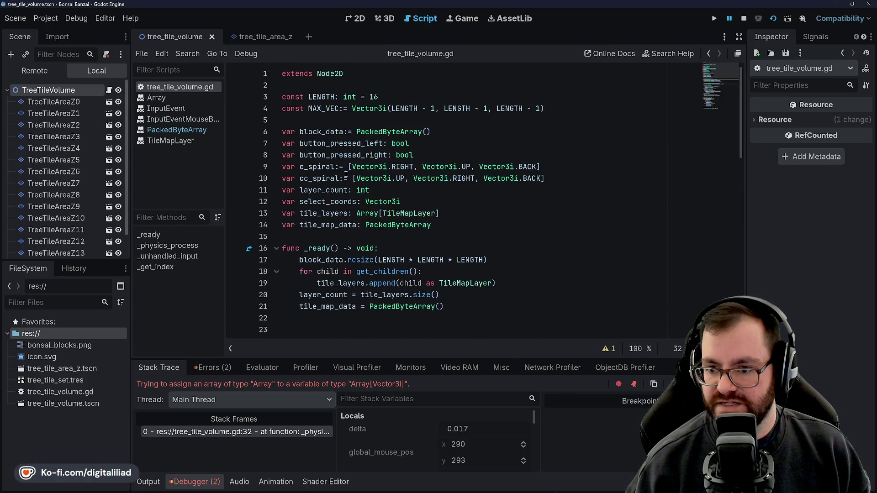
click(743, 18)
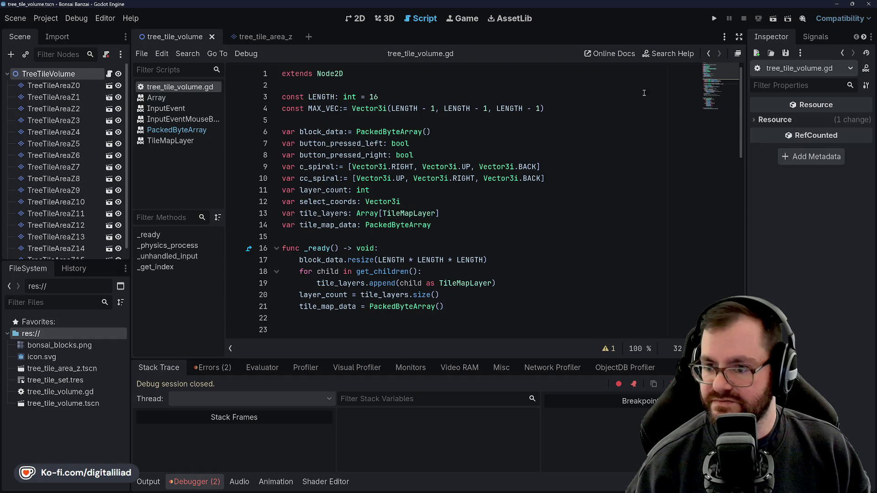
Step: Type c_spiral and cc_spiral on lines 9 and 10 as Array[Vector3i] and save
click(343, 167)
text(Array[Vector3i)
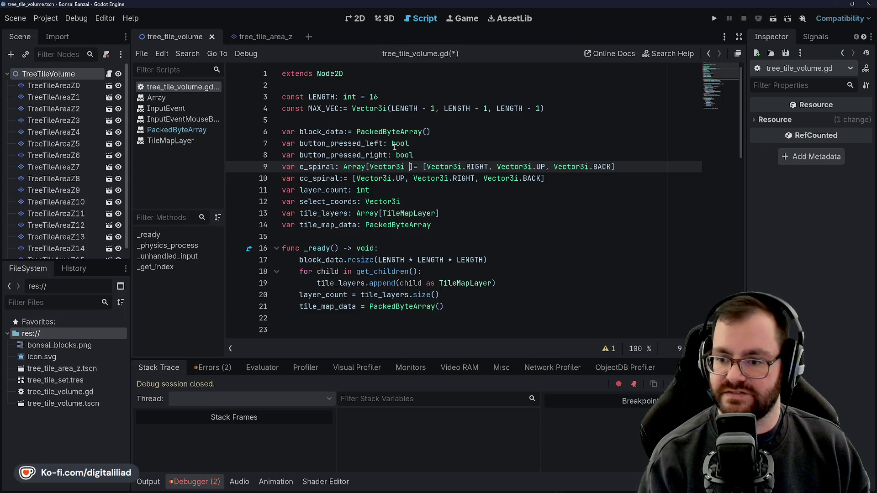
key(BackSpace)
text(])
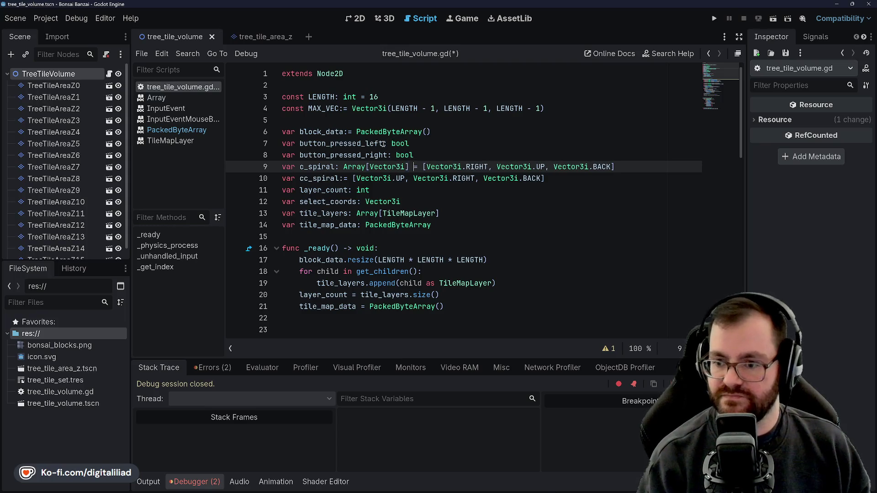
click(343, 178)
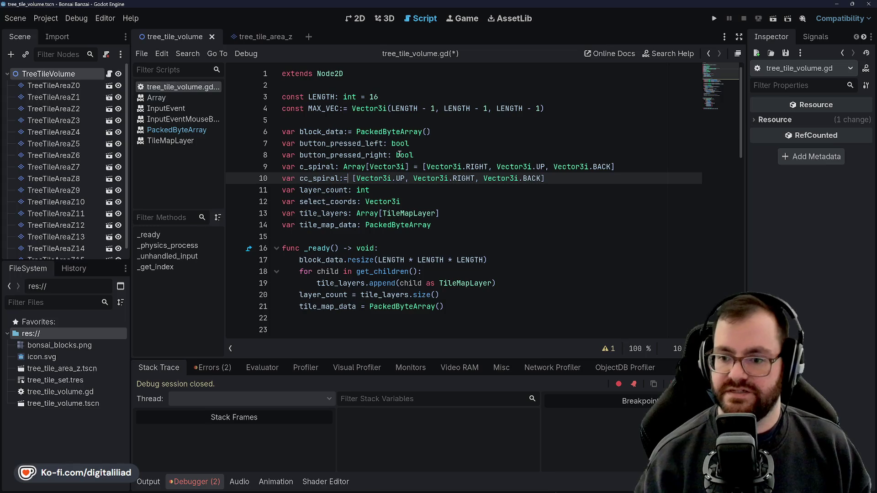
text(Array[Vector3)
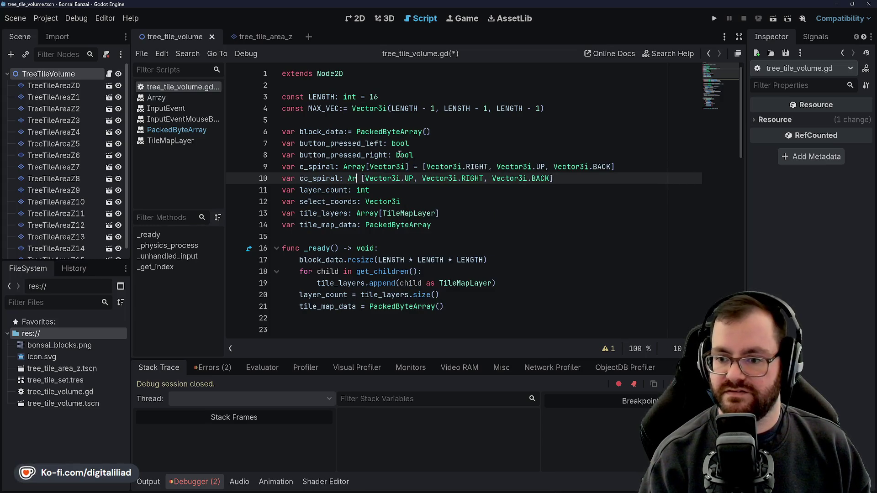
text(i)
key(Right)
text(=)
key(ctrl+s)
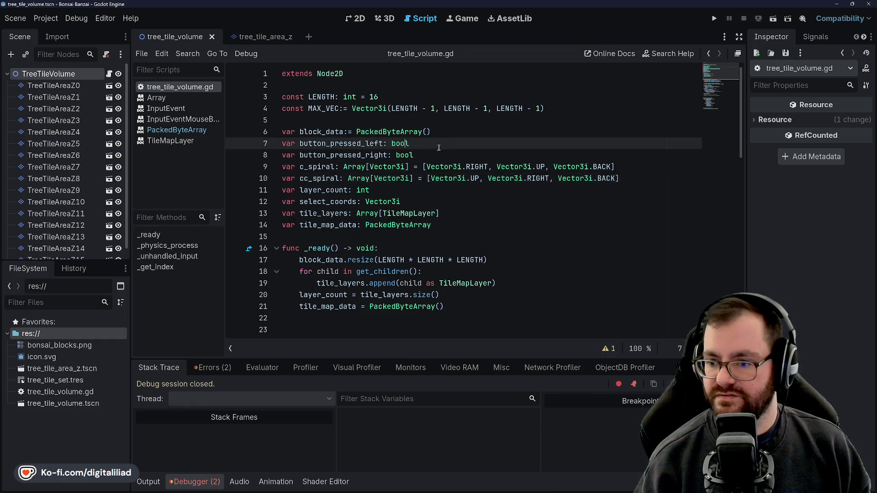
Step: Rerun the scene to test the typed-array fix
scroll(398, 155, down, 2)
click(456, 190)
click(772, 18)
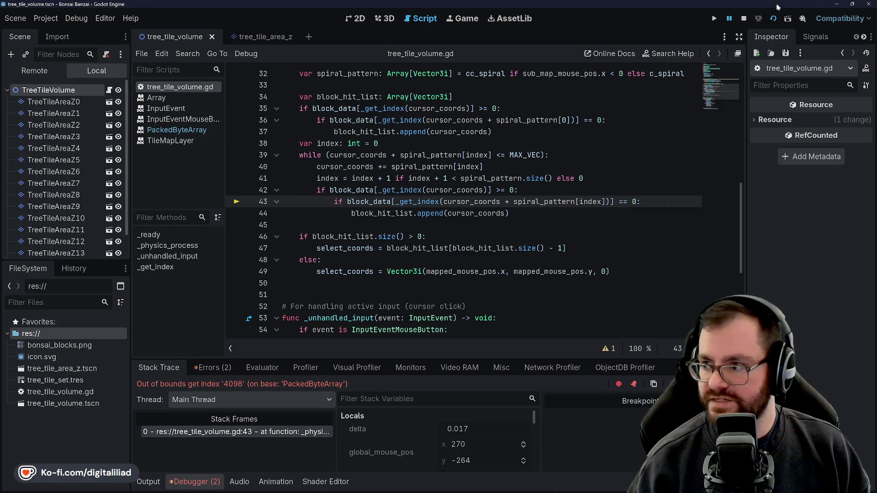
click(744, 18)
click(337, 179)
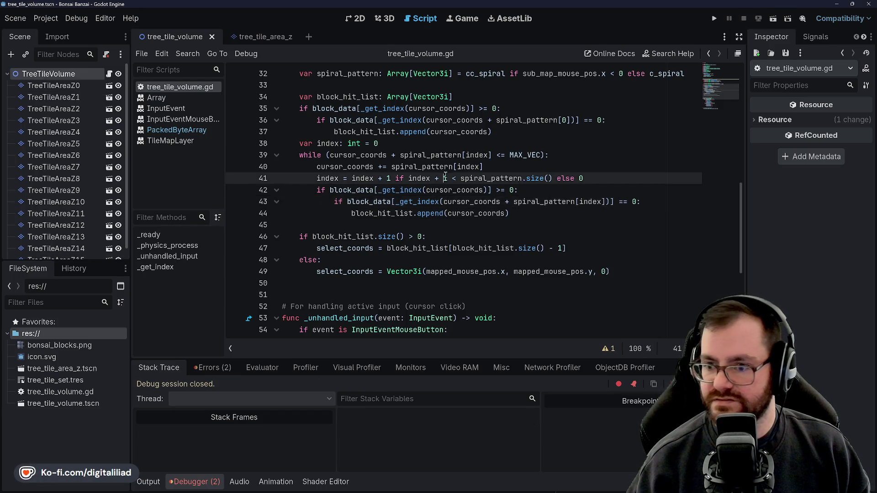
scroll(338, 183, up, 2)
click(334, 201)
click(338, 157)
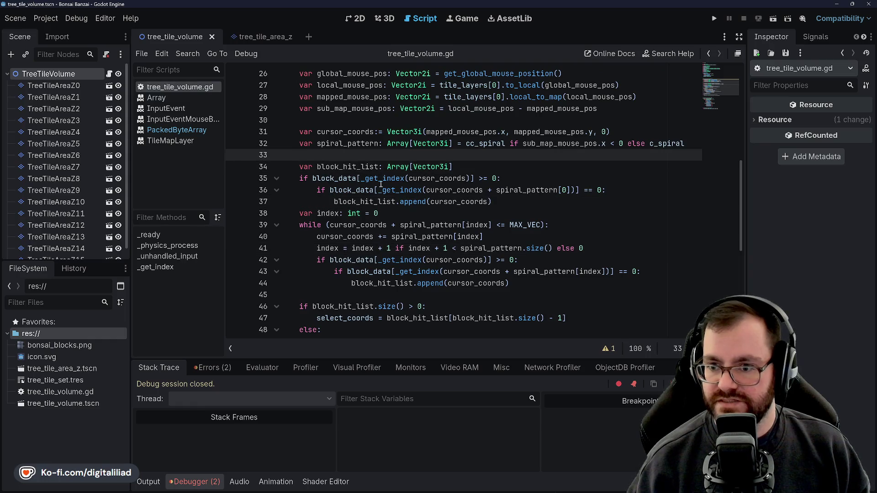
scroll(337, 183, up, 2)
click(334, 190)
scroll(335, 198, down, 1)
click(331, 191)
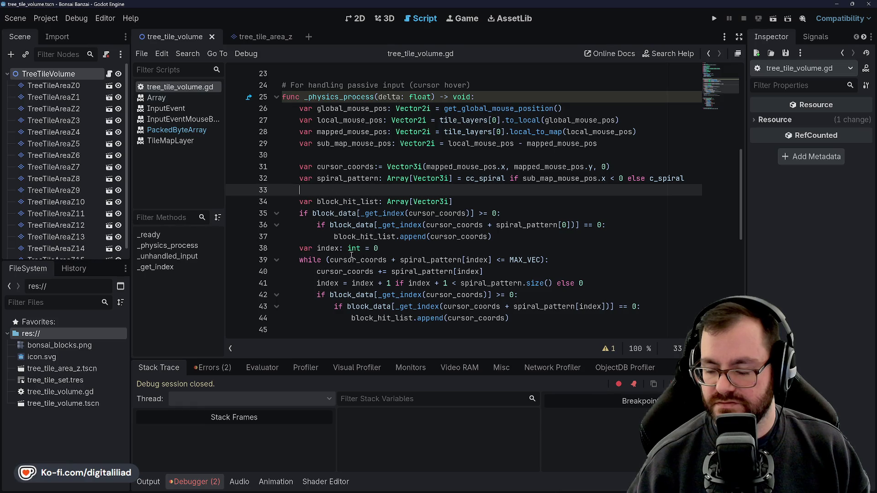
double_click(341, 213)
double_click(348, 224)
double_click(372, 236)
double_click(347, 224)
double_click(336, 213)
double_click(347, 202)
double_click(335, 214)
double_click(347, 202)
click(336, 213)
double_click(347, 201)
double_click(336, 213)
double_click(347, 201)
click(334, 213)
double_click(338, 201)
double_click(336, 213)
double_click(338, 202)
double_click(337, 213)
double_click(338, 202)
double_click(338, 213)
double_click(354, 225)
double_click(374, 237)
double_click(354, 225)
double_click(337, 213)
double_click(338, 202)
click(338, 224)
click(338, 202)
click(338, 213)
click(338, 202)
click(338, 214)
click(338, 201)
click(338, 214)
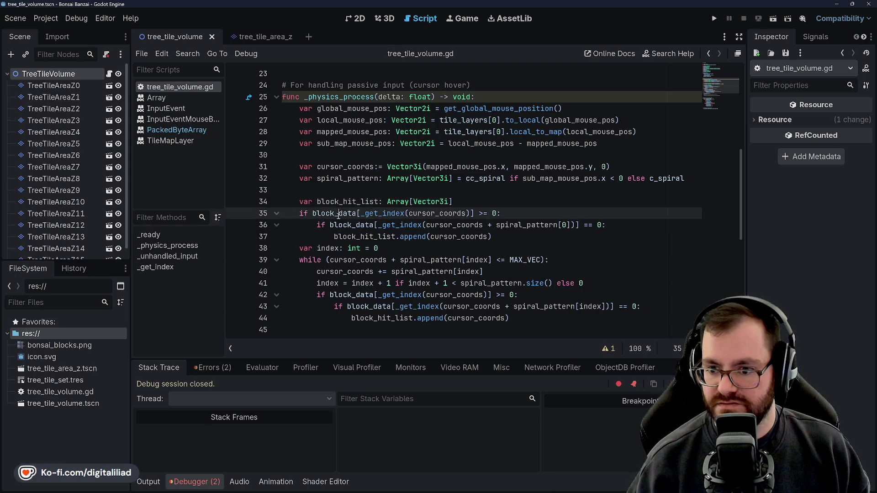
click(339, 201)
click(339, 213)
click(339, 201)
click(339, 213)
click(338, 201)
click(338, 213)
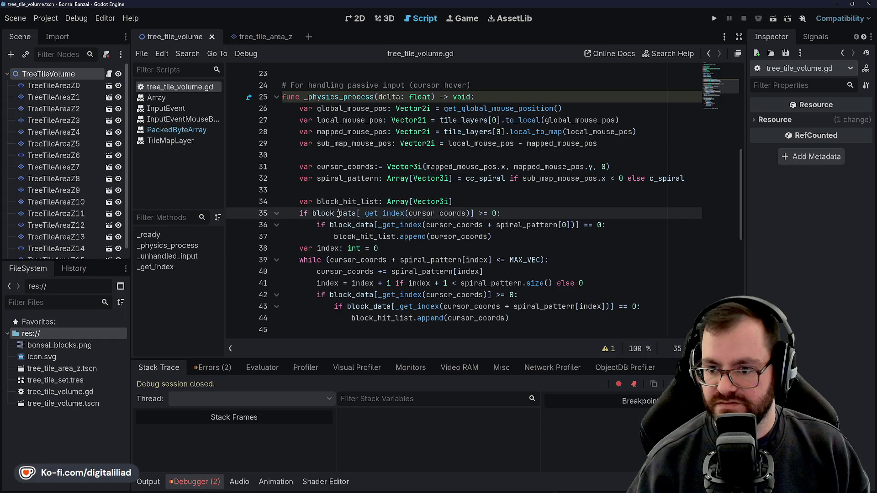
key(Up)
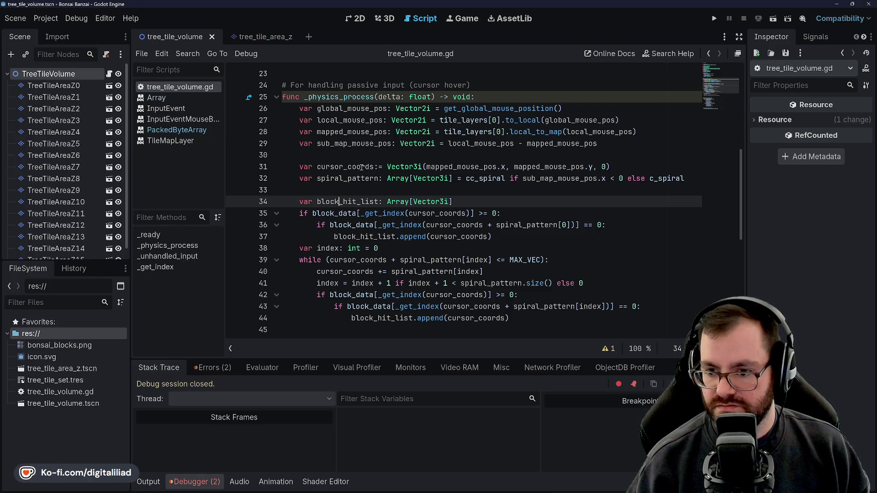
key(Up)
key(Down)
key(Down)
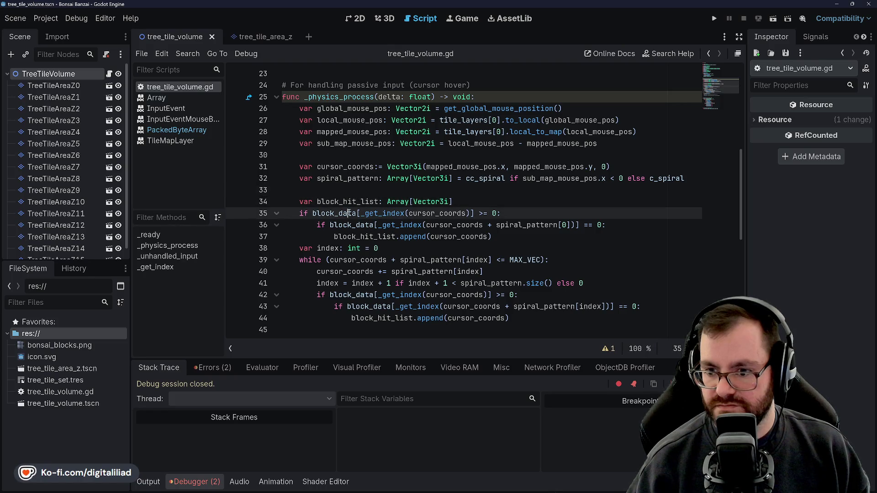
key(Down)
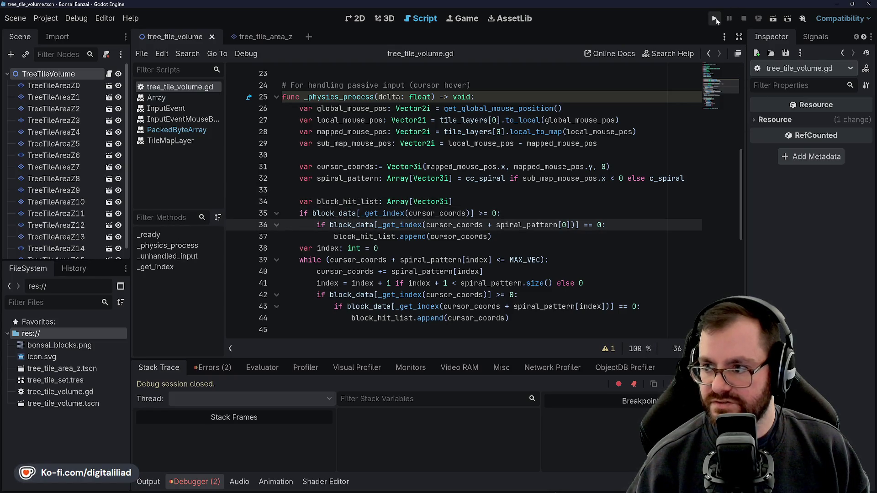
Step: Run the project without a main scene and click in the game view to test block picking
click(715, 19)
click(514, 261)
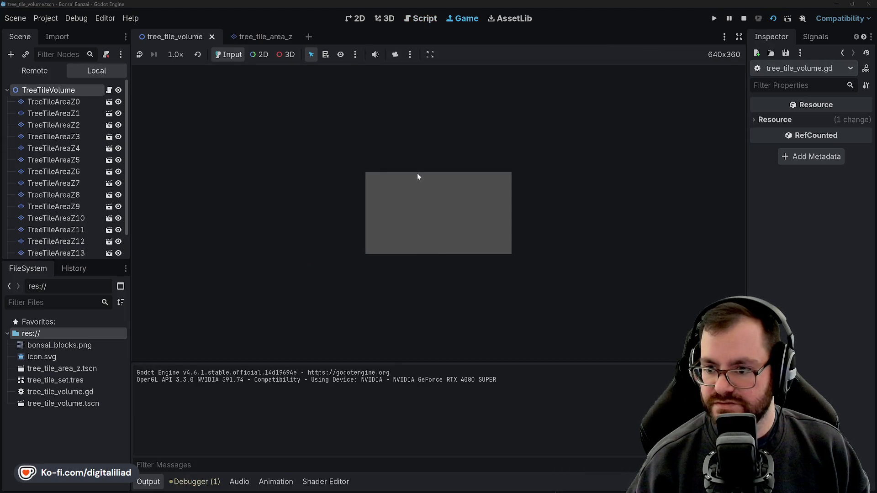
click(345, 222)
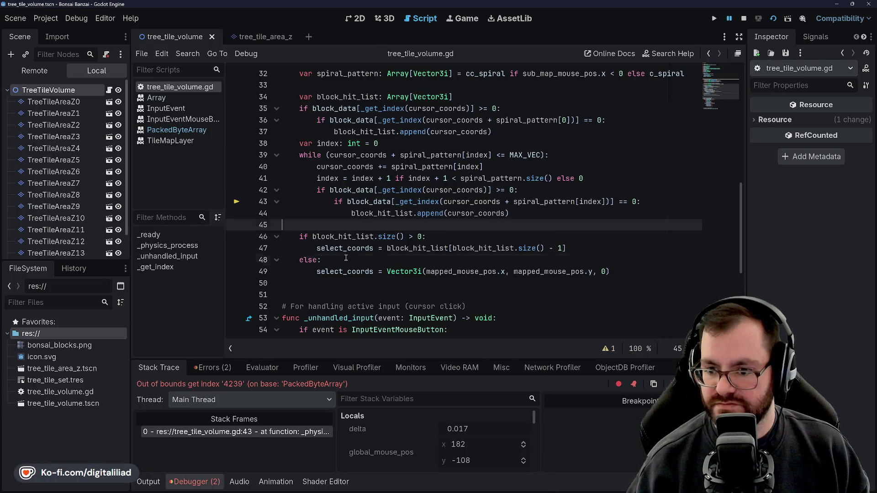
Step: Review the select_coords code and the spiral loop condition's spiral_pattern and MAX_VEC terms
scroll(345, 258, down, 2)
click(358, 178)
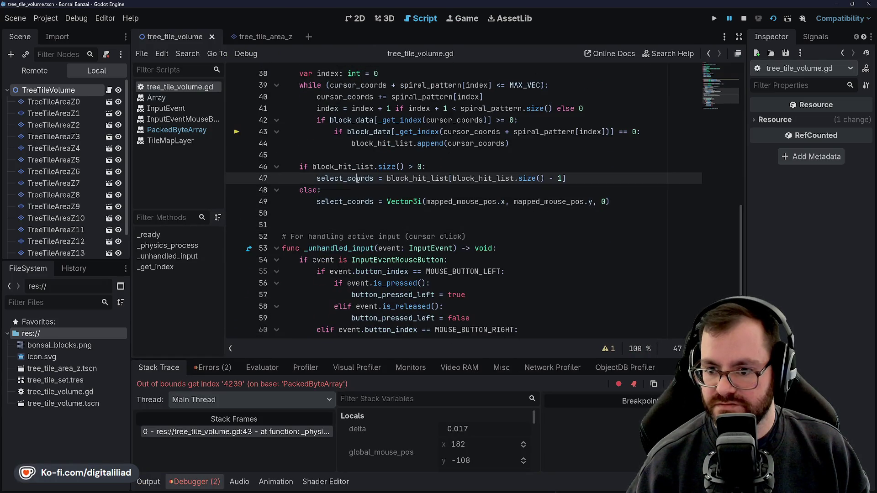
scroll(346, 197, up, 3)
click(327, 190)
double_click(429, 190)
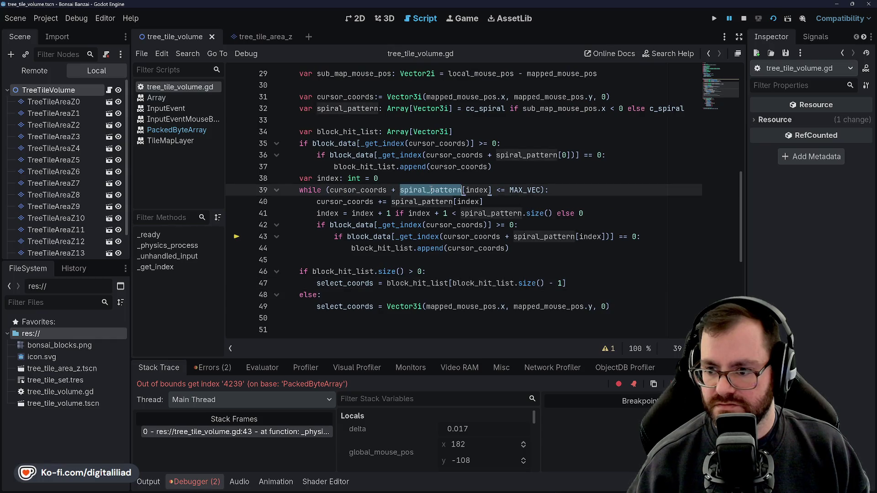
double_click(530, 190)
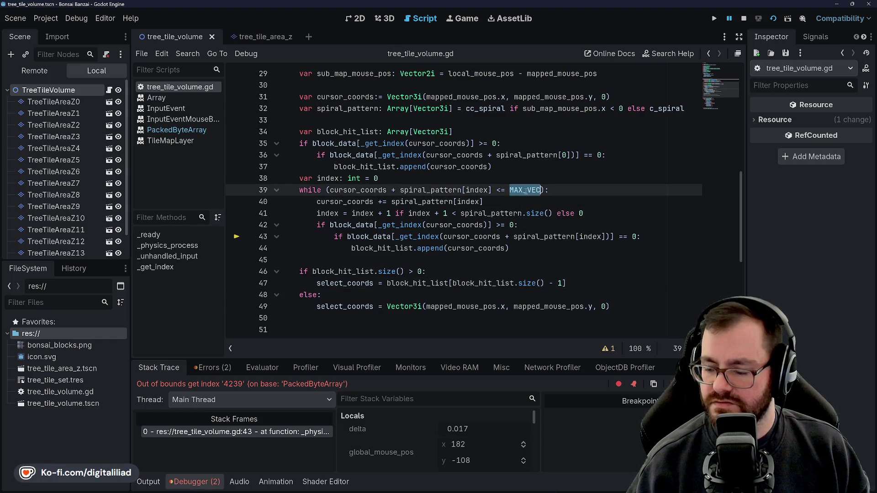
click(493, 175)
click(344, 190)
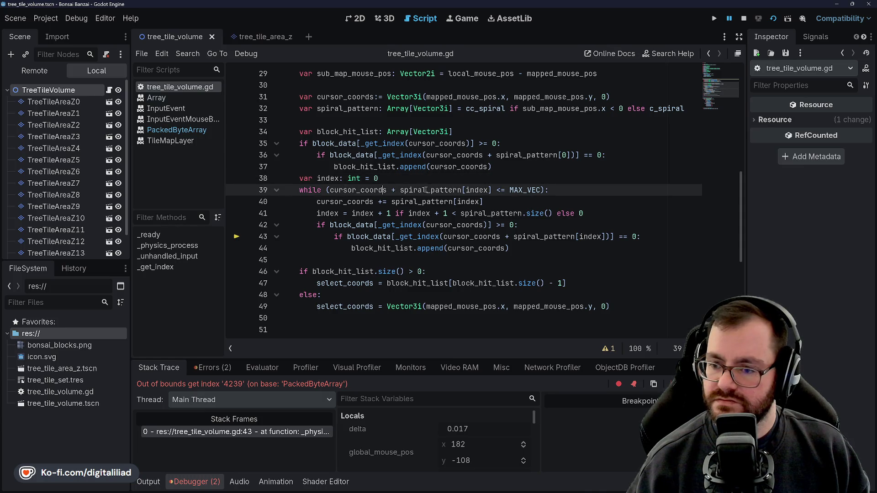
Step: Check cursor_coords uses against the index declaration, then look at the block_hit_list line
click(411, 175)
double_click(356, 190)
click(384, 178)
click(335, 190)
double_click(347, 190)
double_click(425, 190)
click(376, 179)
click(388, 190)
click(389, 179)
click(367, 190)
click(379, 178)
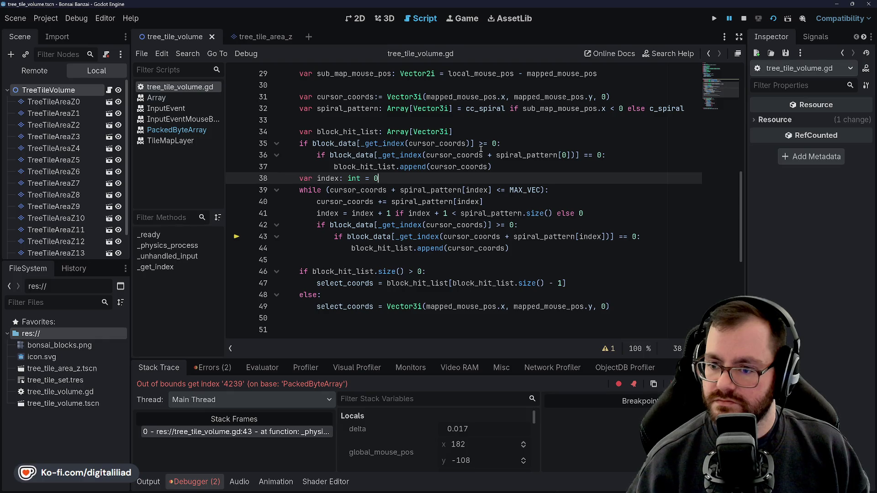
scroll(477, 160, up, 1)
click(474, 168)
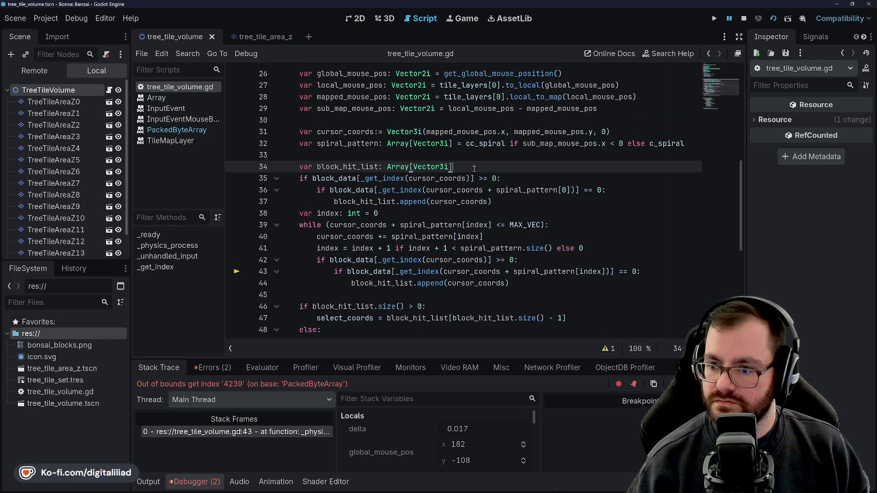
Step: Add the guard line 'if cursor_coords > Vector3i.ZERO:' above the first block_data checks
key(Return)
text(if)
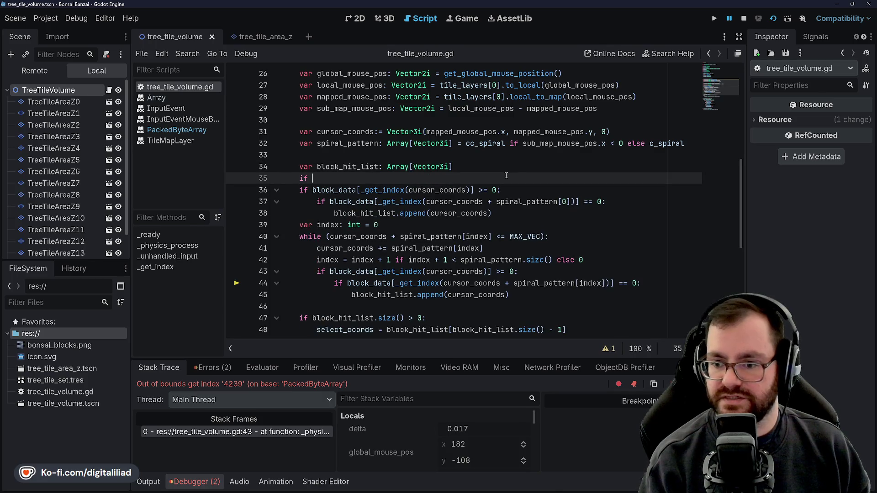
key(BackSpace)
key(BackSpace)
text(cur)
key(Return)
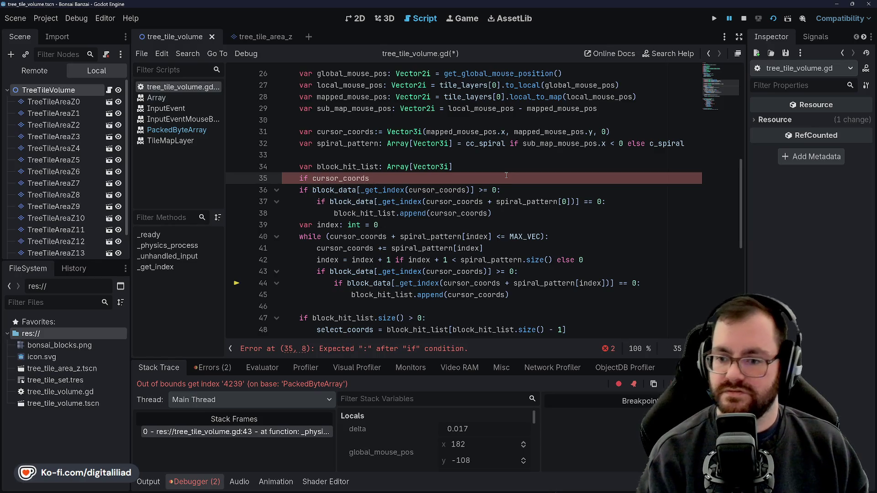
text(>)
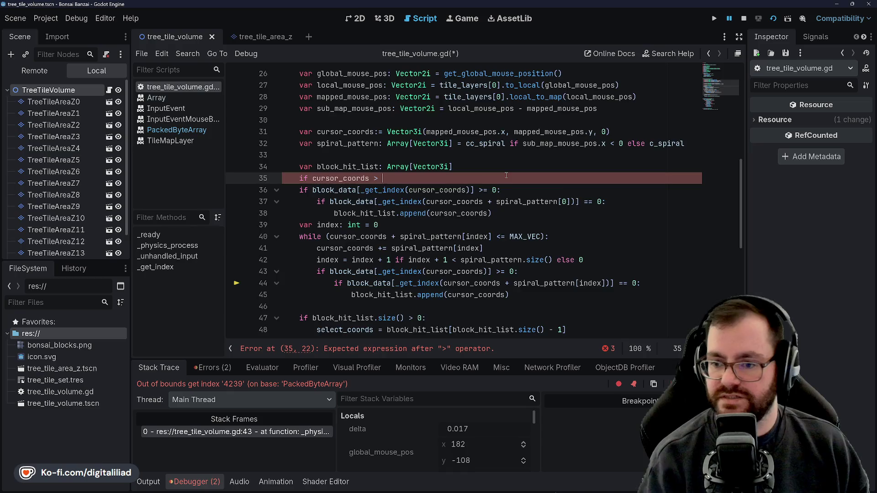
scroll(506, 175, up, 8)
click(393, 96)
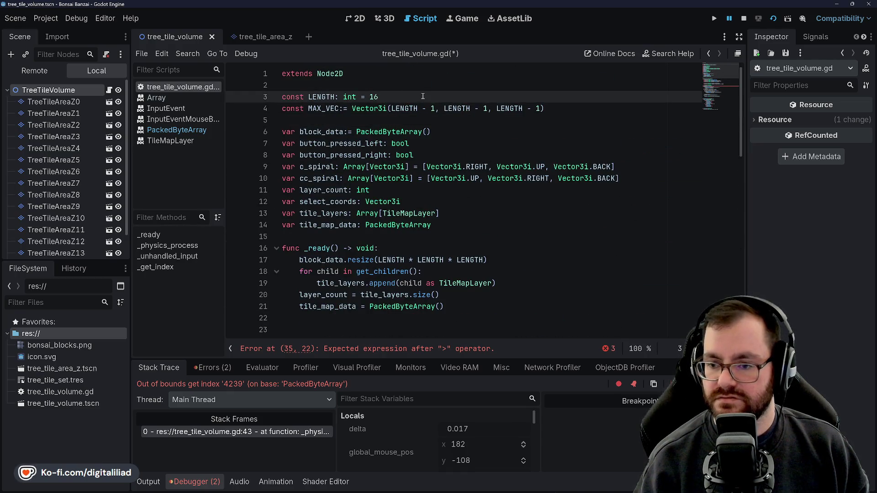
click(569, 105)
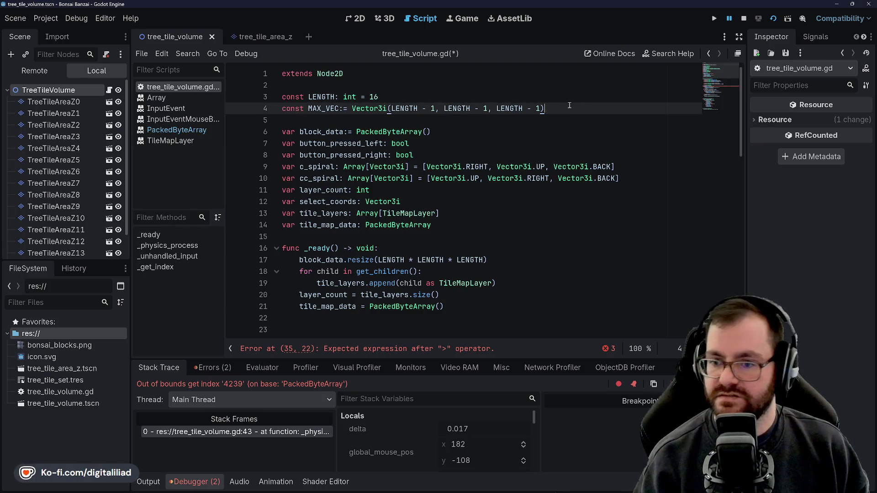
scroll(415, 161, down, 9)
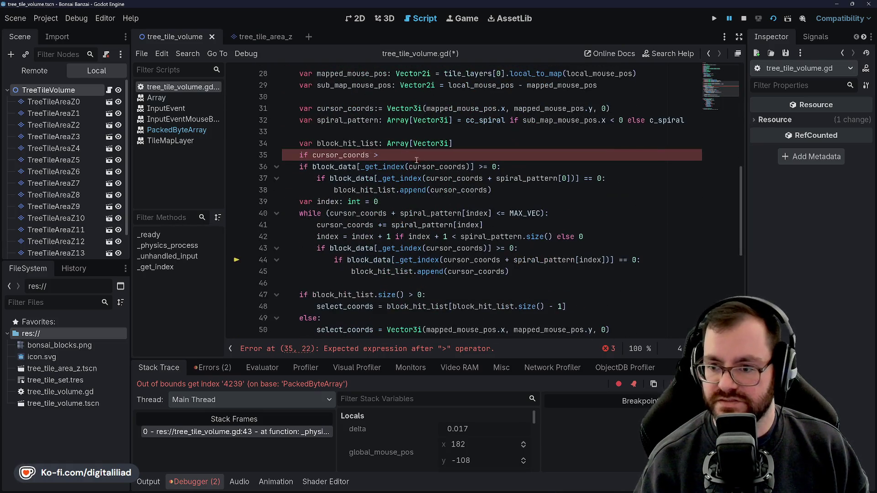
click(415, 160)
text(Vector3i.)
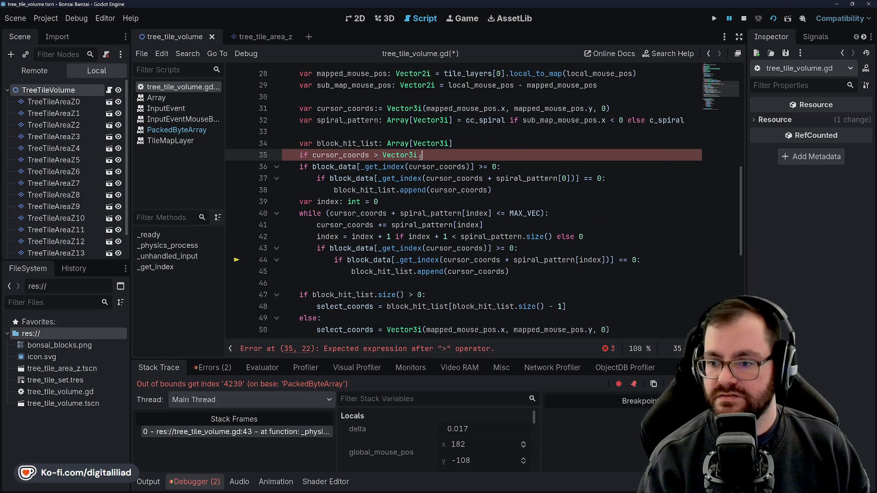
text(ZERO)
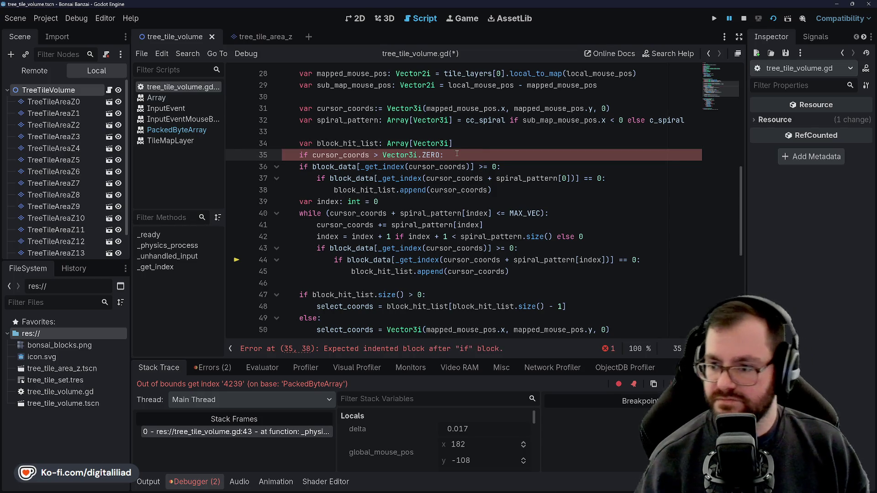
text(:)
Step: Indent the block_data checks under the new guard and save the script
click(300, 167)
key(shift+Down)
key(shift+Down)
key(shift+Down)
key(Tab)
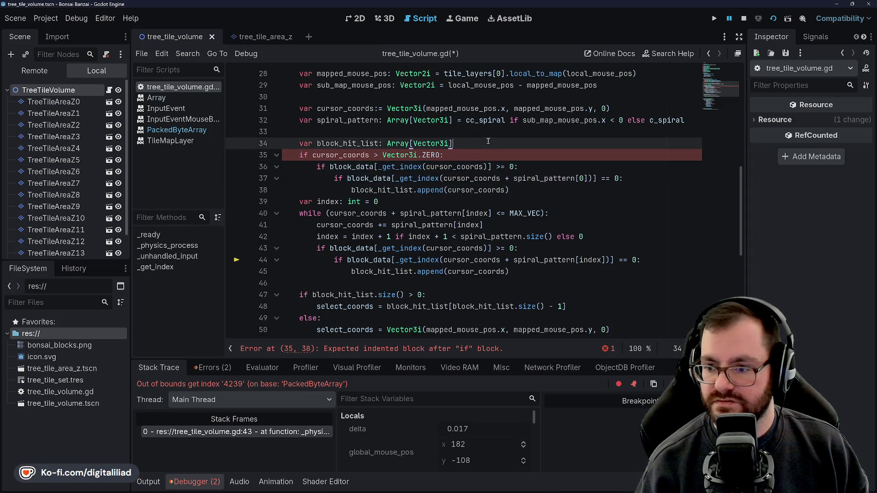
key(ctrl+s)
click(396, 120)
click(379, 150)
scroll(347, 174, down, 1)
Step: Start a new 'if cursor_coords' line above the block checks inside the spiral loop
click(320, 182)
key(Up)
key(End)
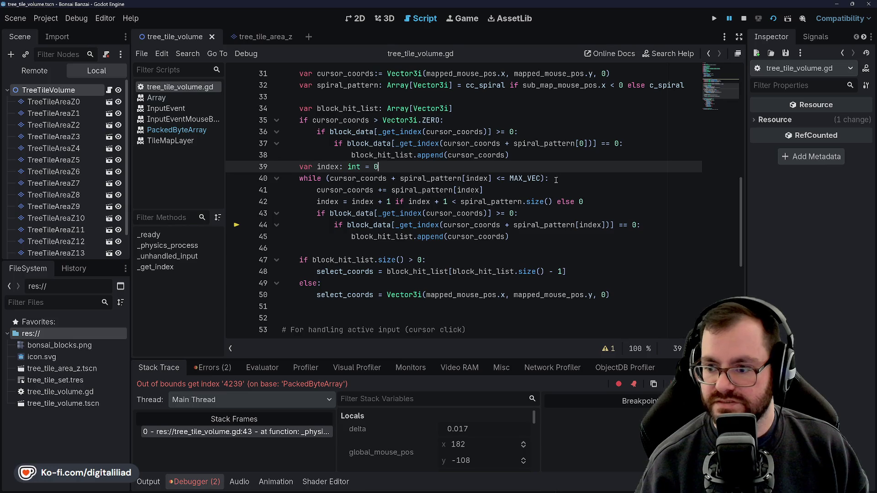
click(316, 193)
click(315, 204)
click(312, 217)
key(Return)
click(353, 212)
text(if )
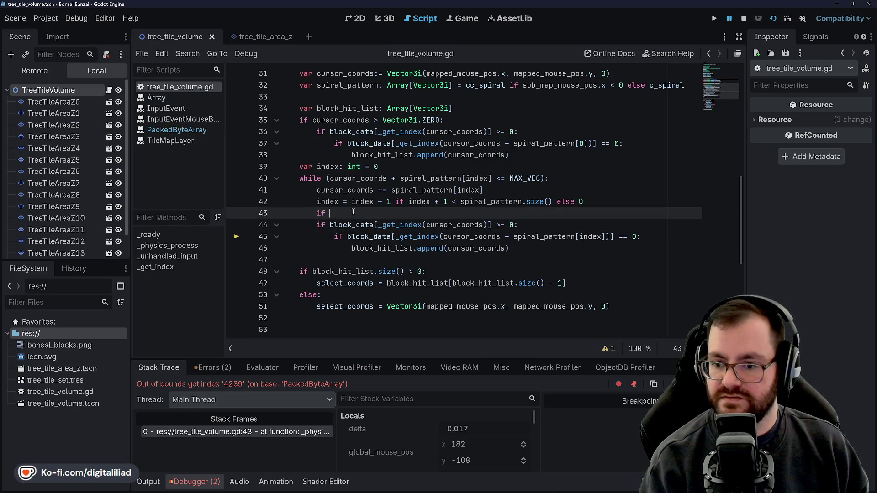
text(cursor)
key(Return)
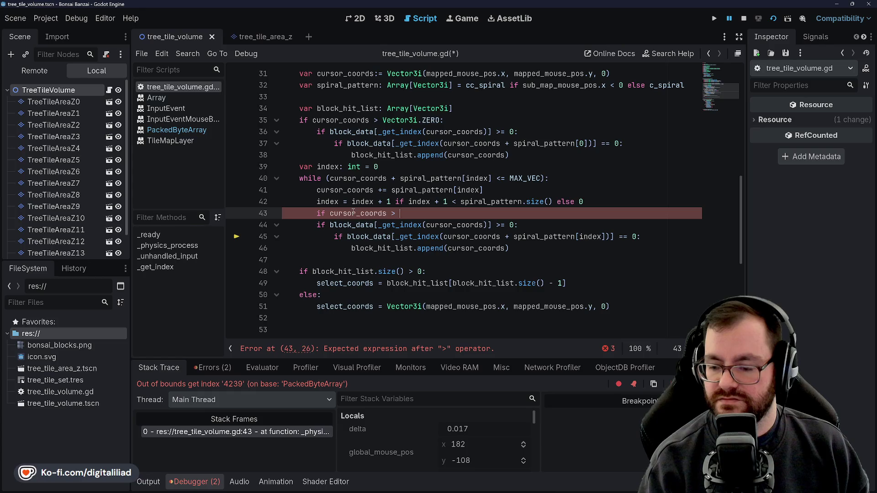
Step: Change the first guard to >=, complete the loop guard as '>= Vector3i.ZERO:', and save
click(382, 120)
text(=)
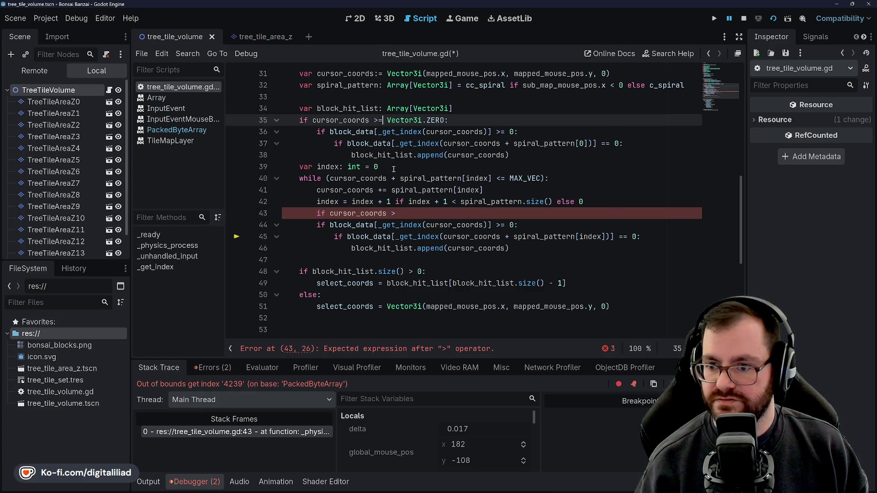
click(425, 213)
text(= )
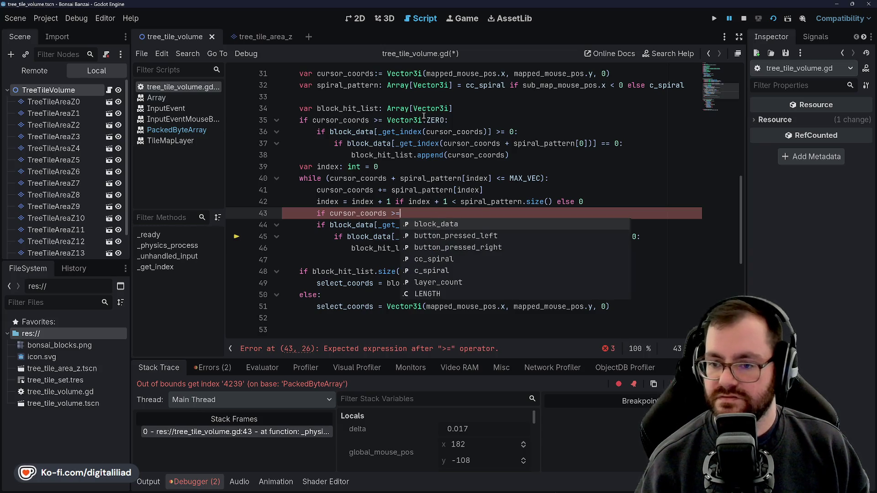
text(V)
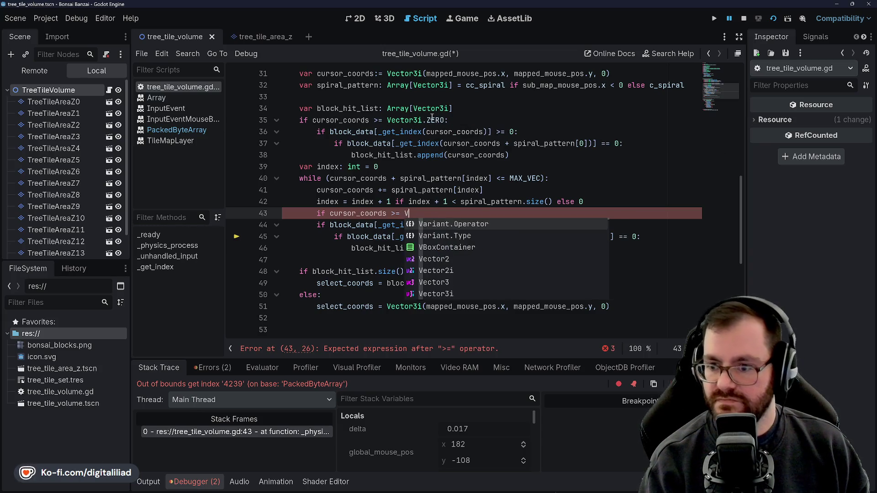
text(ector3i.ZERO:)
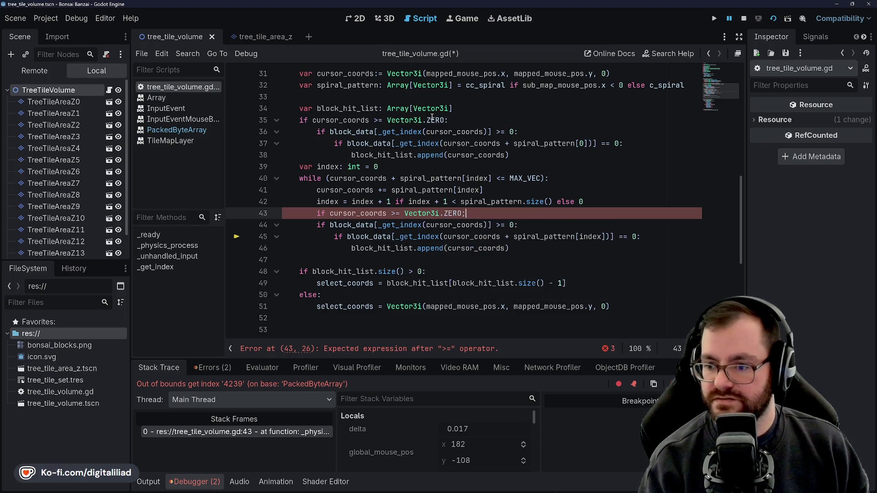
key(ctrl+s)
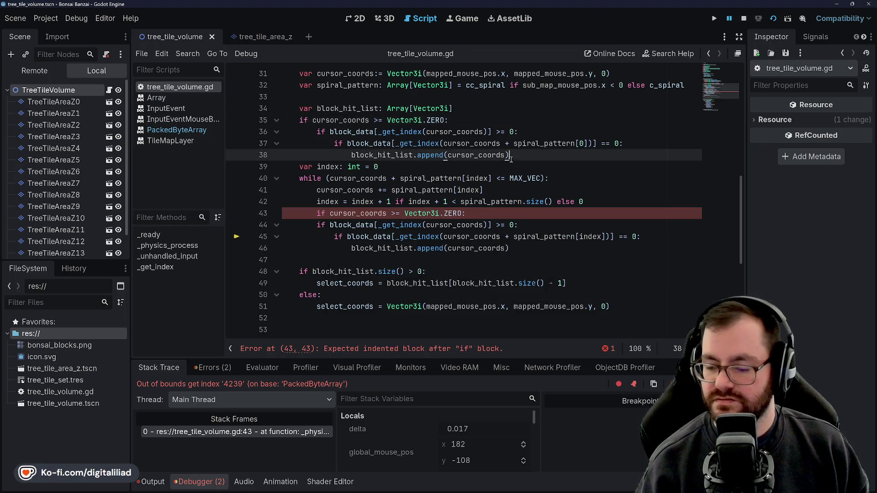
Step: Indent the loop's inner block_data checks under the new loop guard
key(Up)
key(Up)
key(Up)
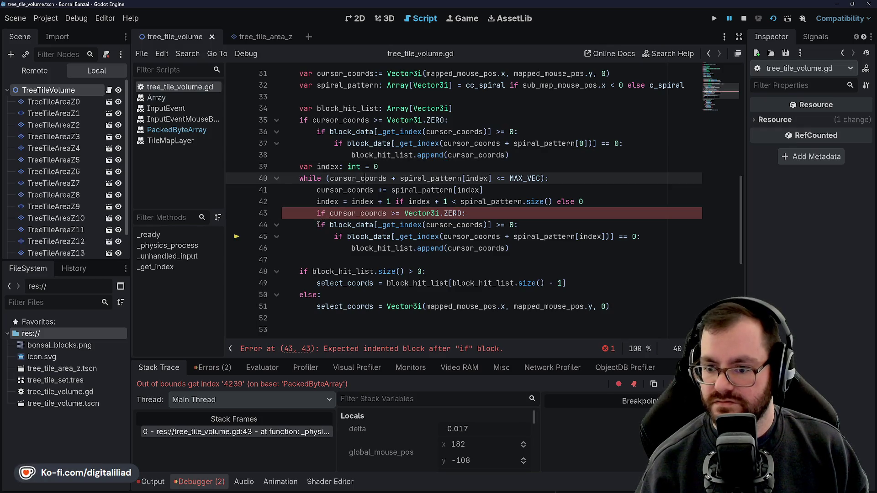
drag(318, 224, 509, 248)
key(Tab)
key(Up)
key(Up)
key(Up)
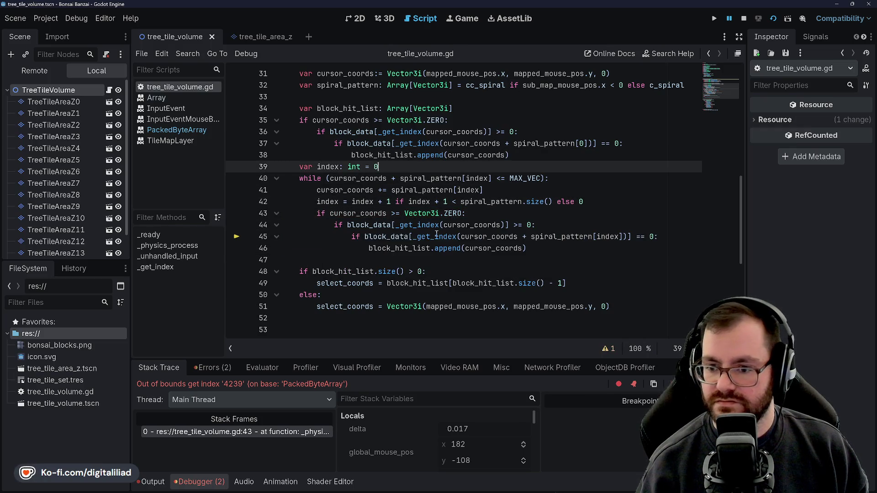
click(425, 260)
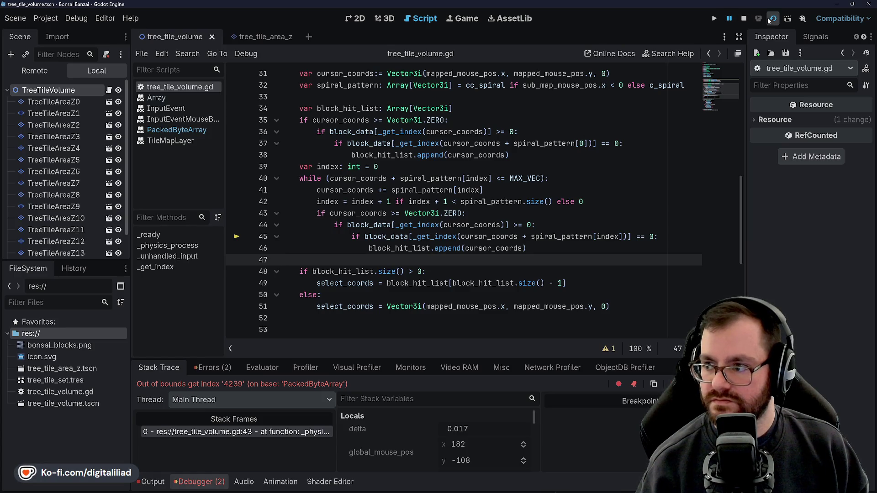
click(771, 19)
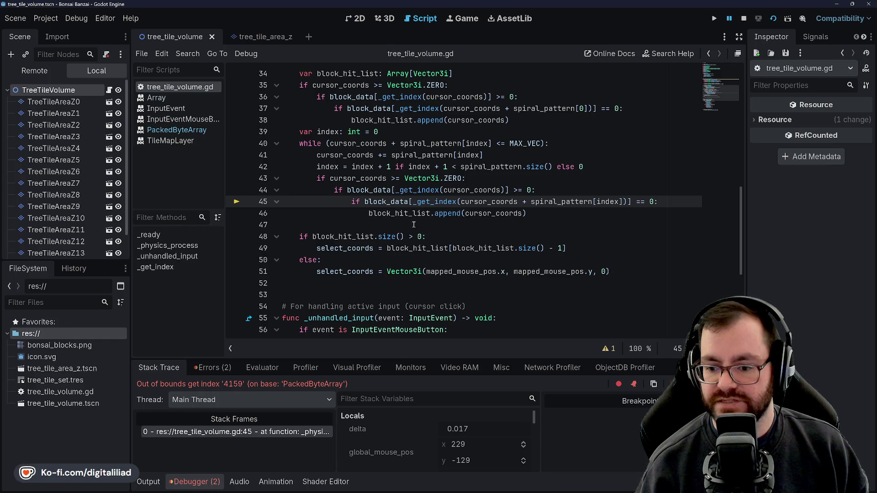
click(373, 179)
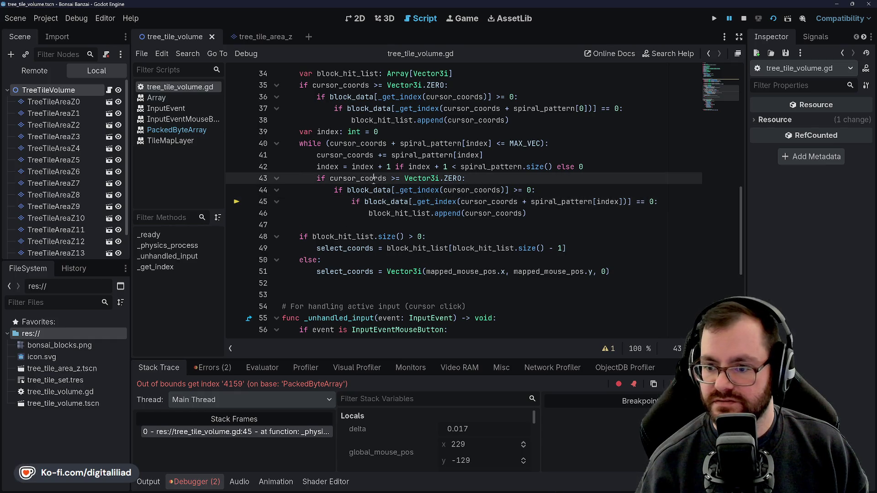
click(360, 178)
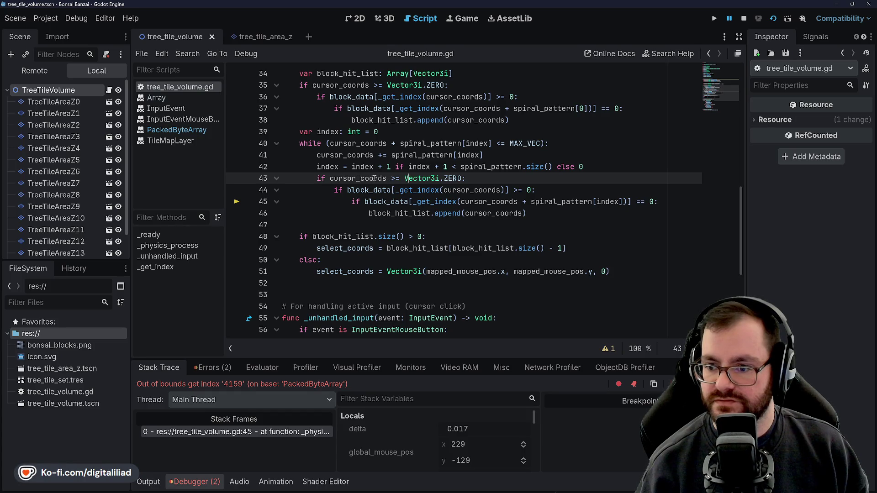
click(365, 143)
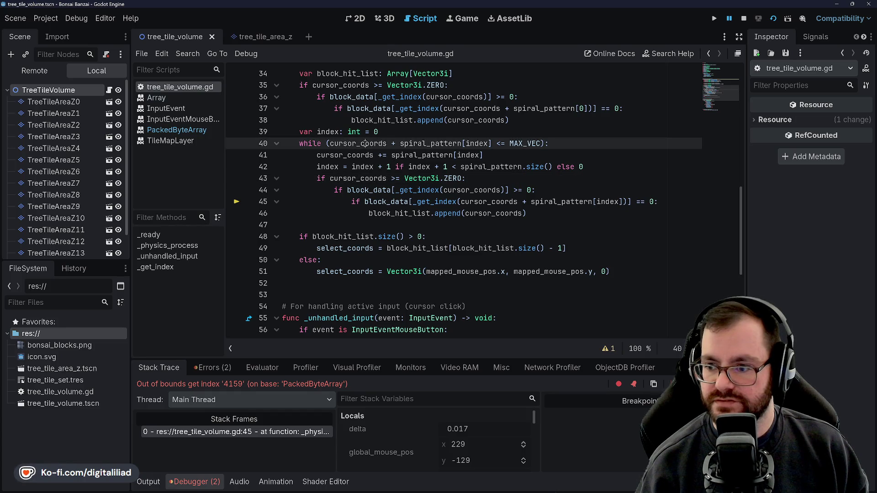
click(428, 143)
click(479, 144)
click(501, 143)
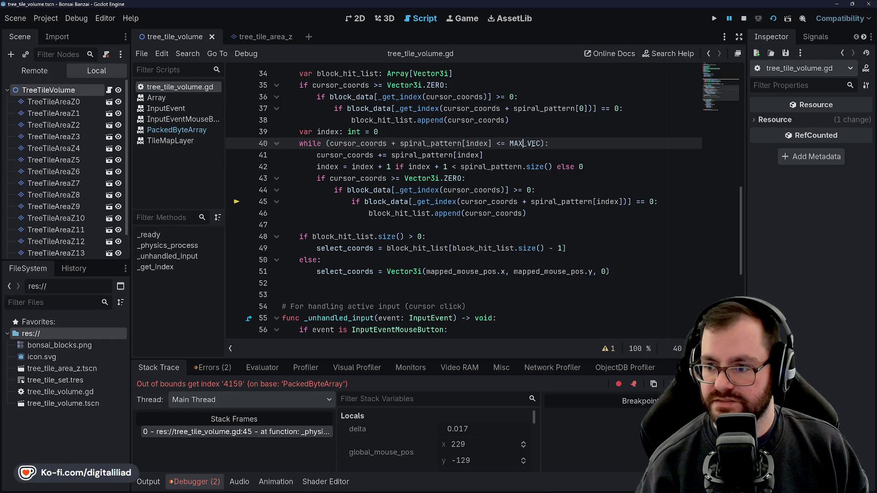
click(555, 143)
click(527, 144)
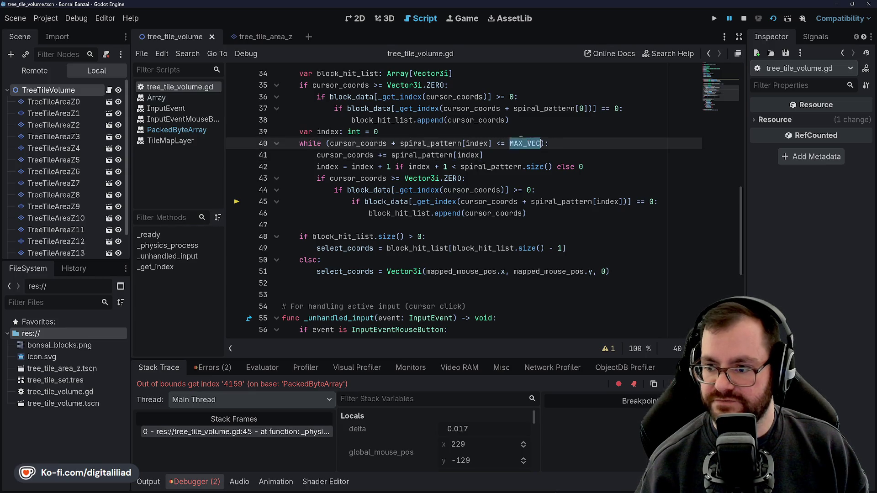
key(Up)
scroll(368, 237, up, 2)
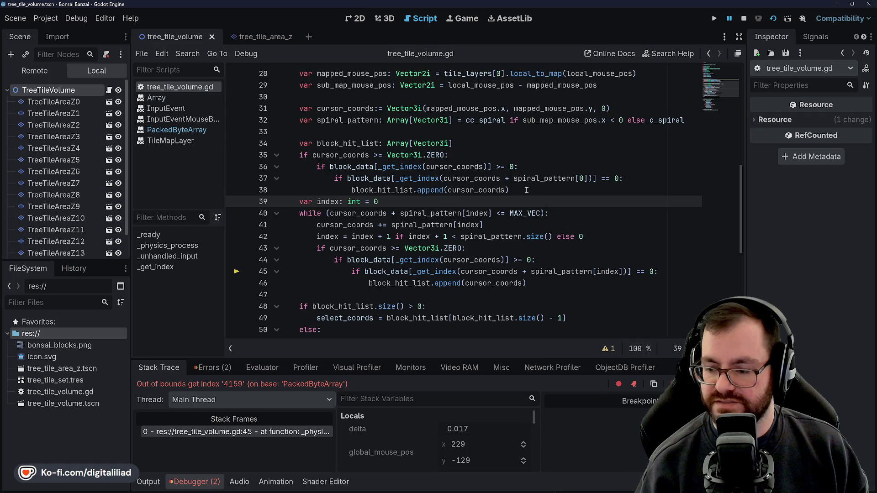
click(478, 155)
key(Up)
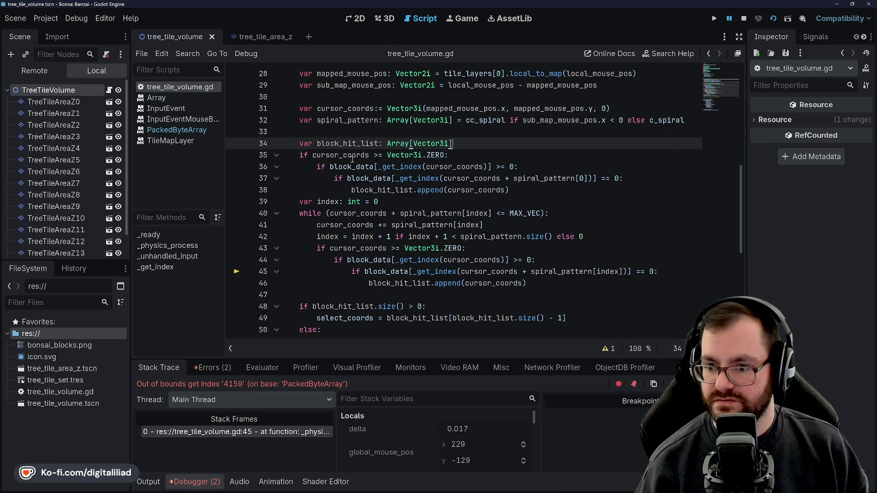
click(491, 156)
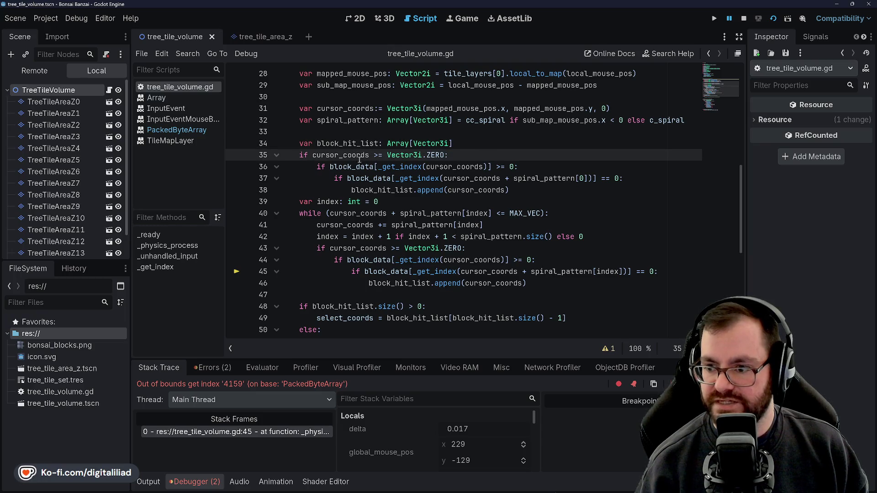
click(486, 201)
key(Down)
key(Down)
key(ctrl+s)
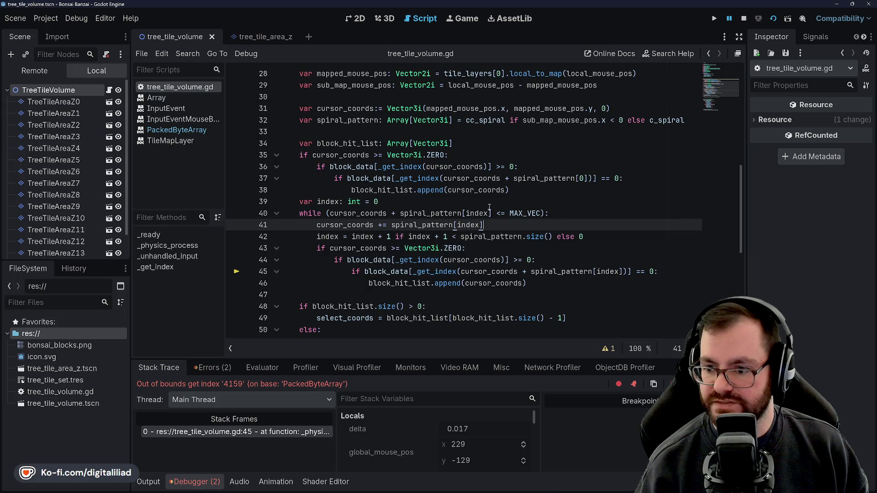
scroll(458, 202, down, 2)
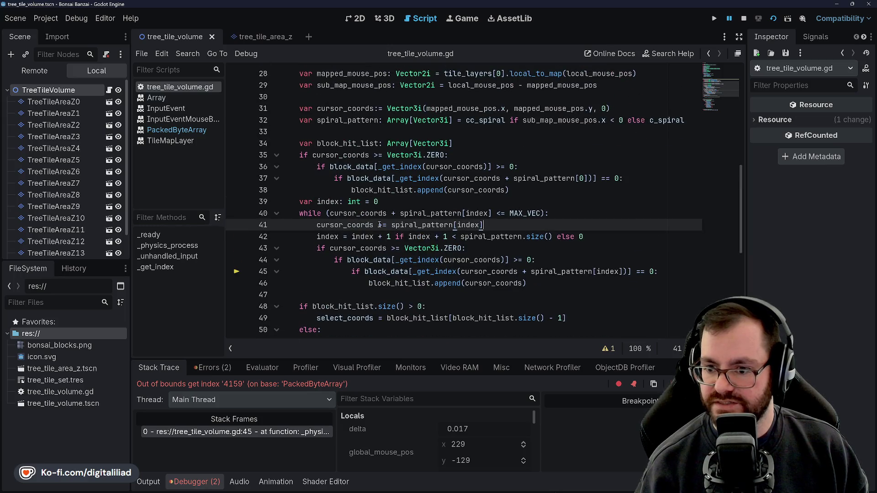
click(397, 206)
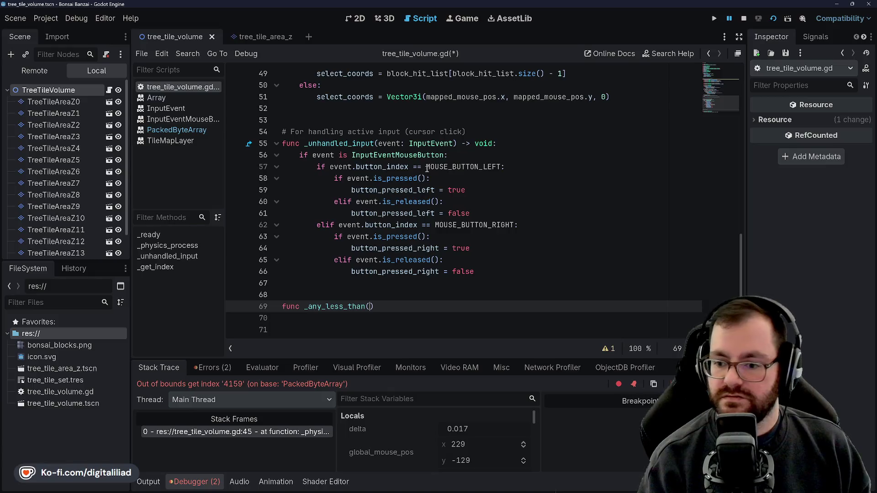
text(func _any_less_than()
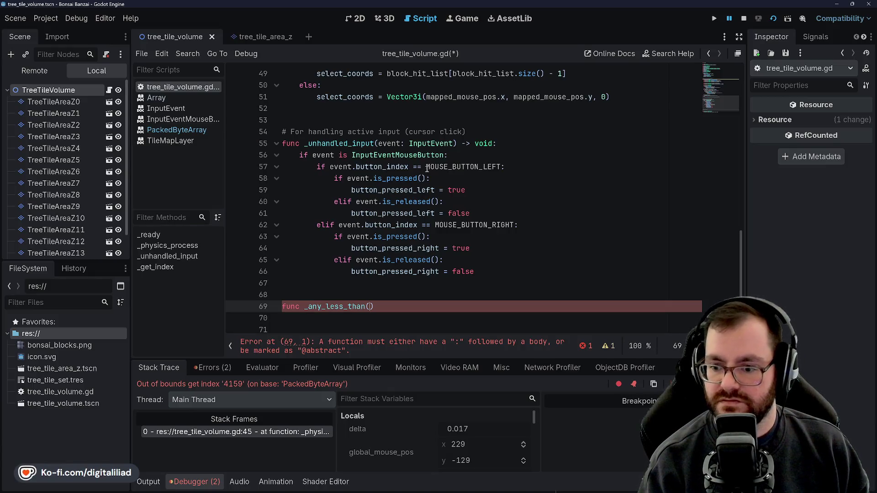
Step: Write the signature parameters 'left: Vector3i, right: Vector3i) -> bool:' for _any_less_than
text(coords)
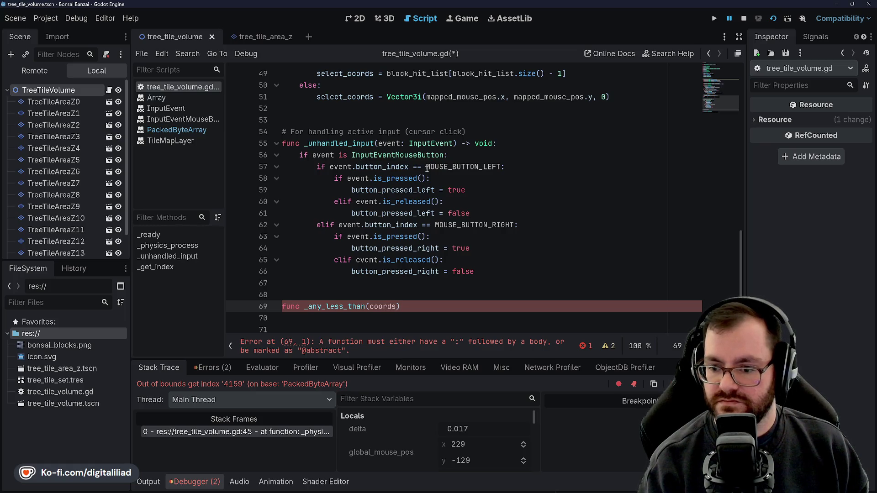
key(BackSpace)
key(BackSpace)
text(left:)
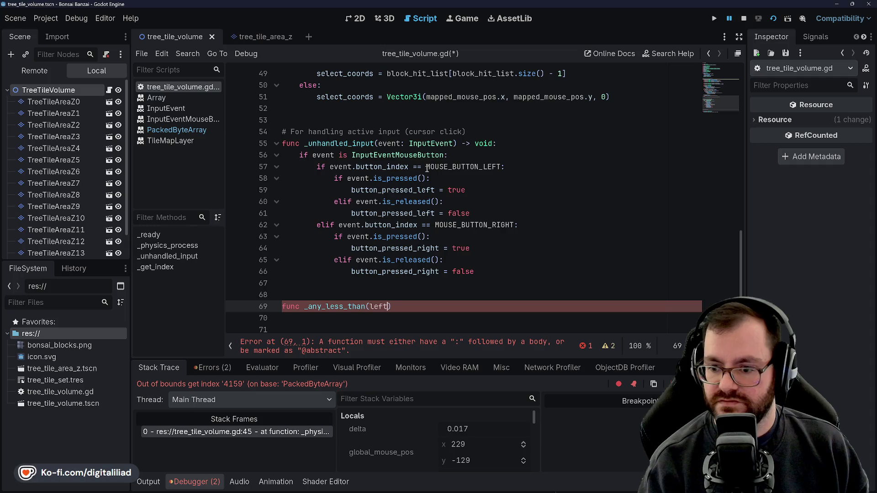
text( Vecto)
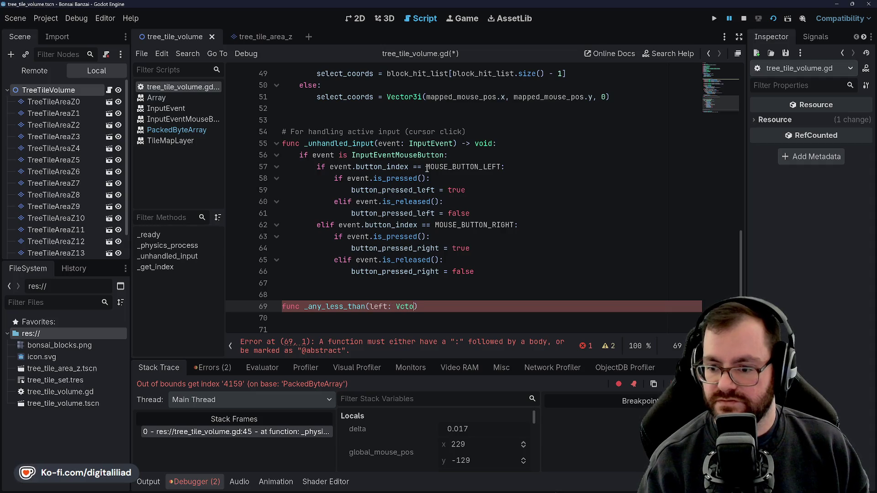
text(r3)
key(Return)
text(, rig)
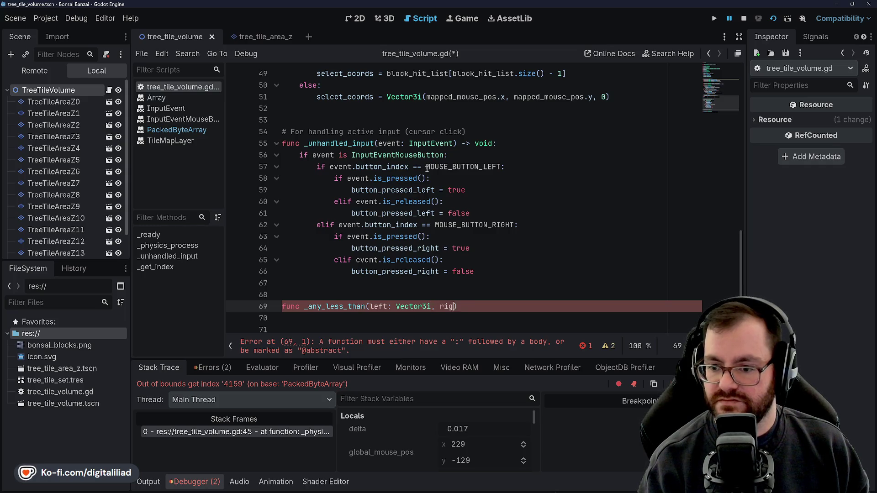
text(ht: Vector3i) -> )
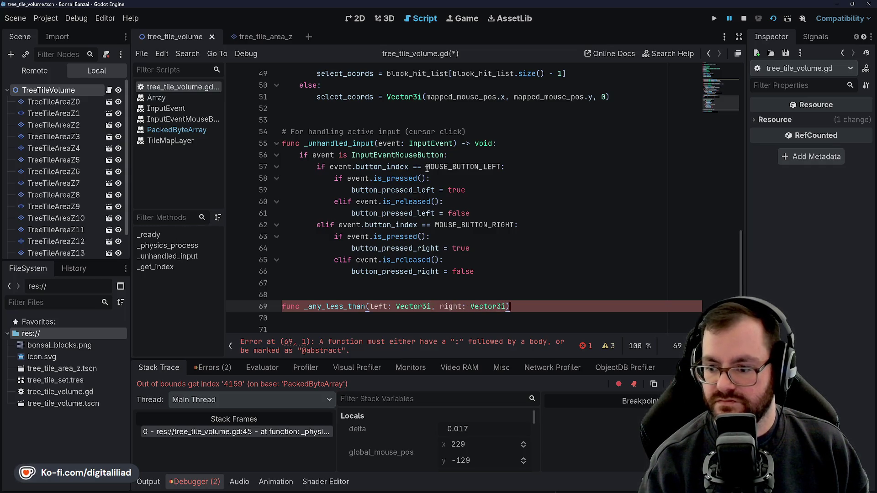
text(bool)
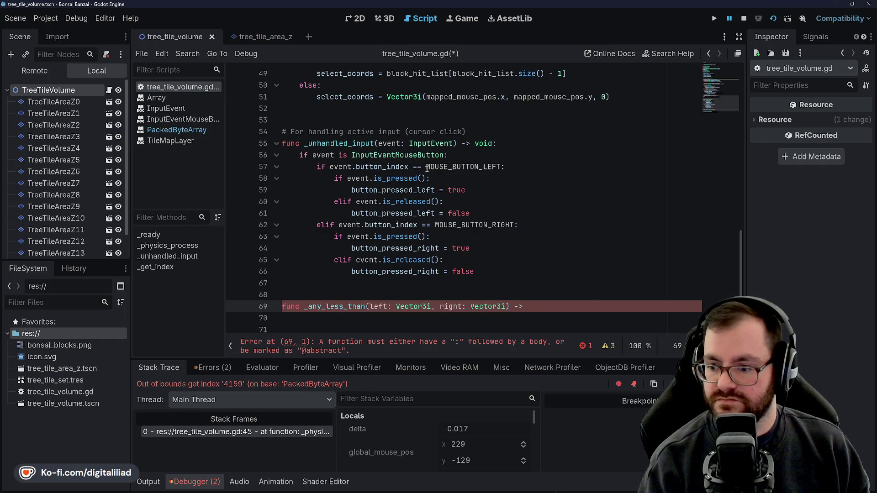
text(:)
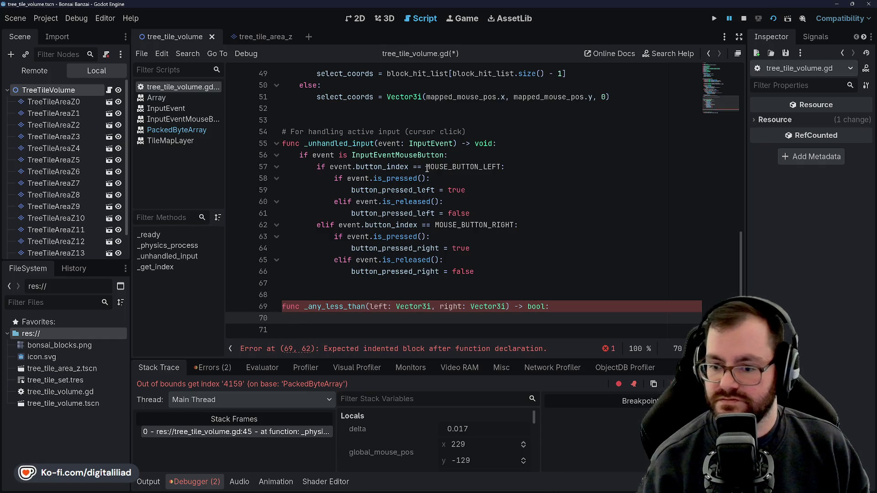
key(Return)
Step: Begin the body with 'if left.x < right.x or left.y < right.y'
text(if )
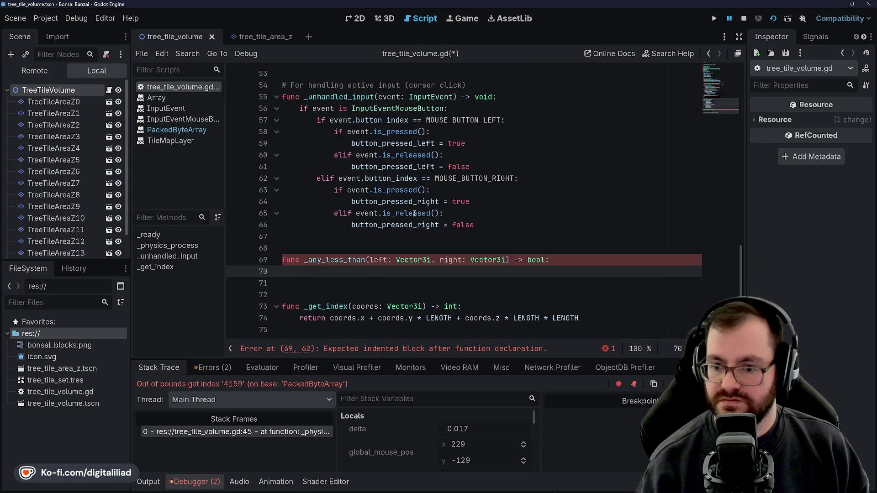
text(left)
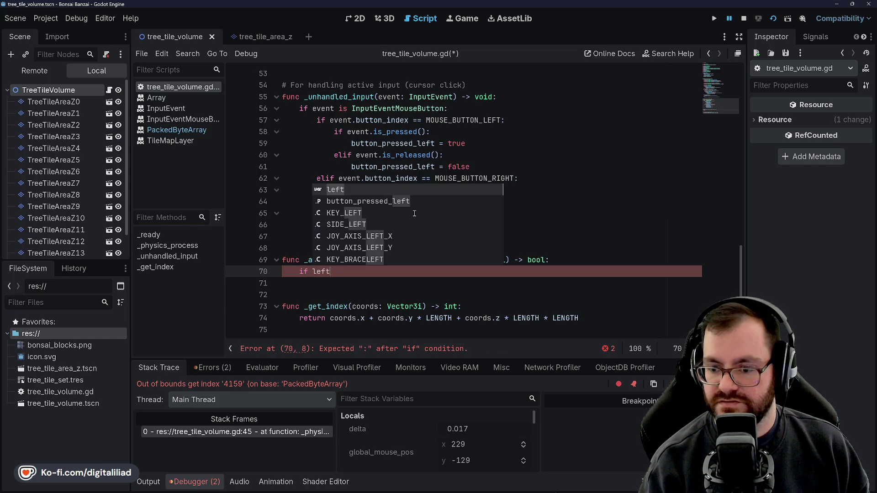
text(.)
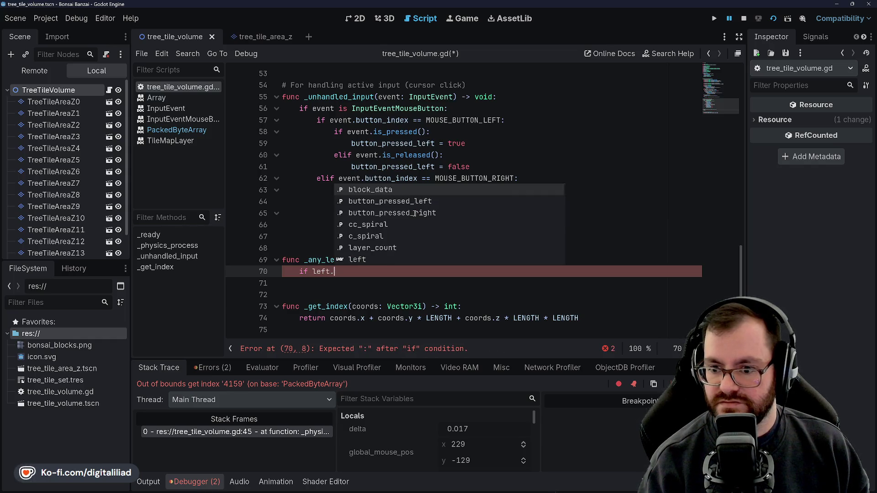
key(Escape)
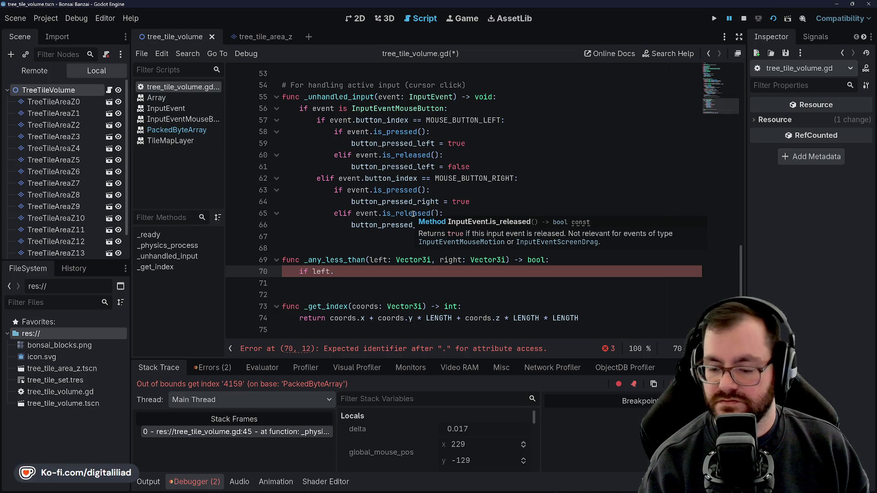
text(x <)
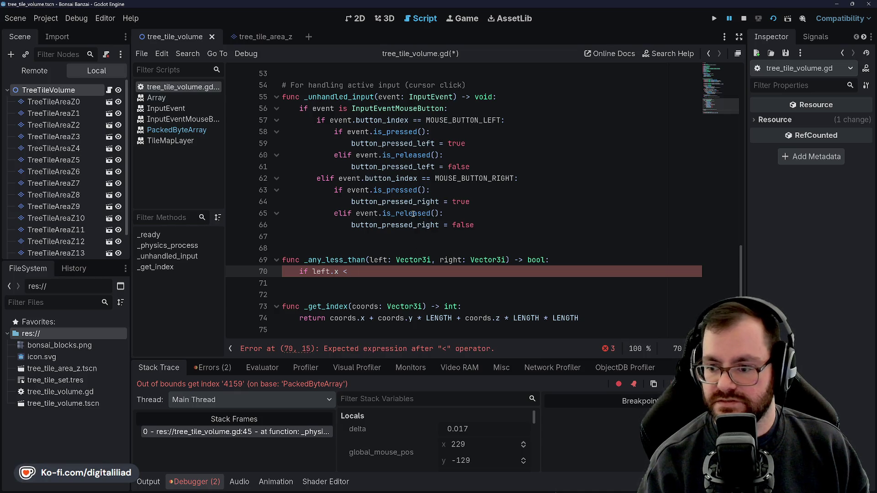
text( right.)
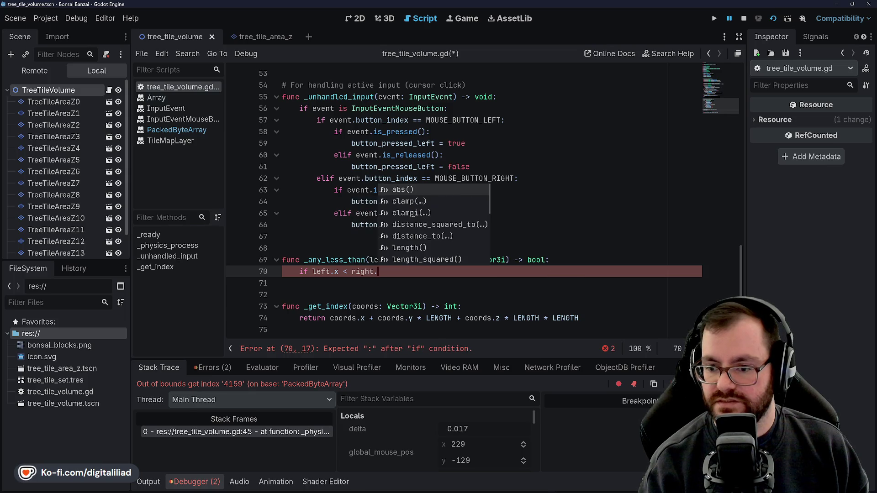
text(x or )
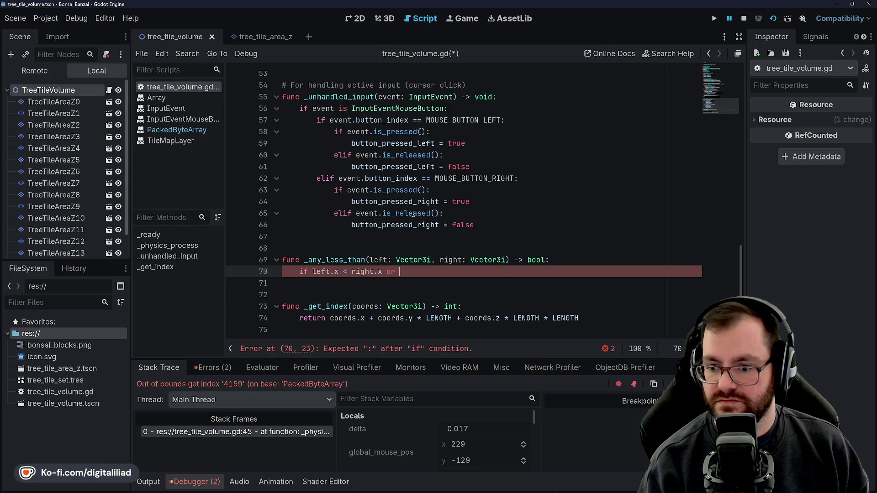
text(left.y)
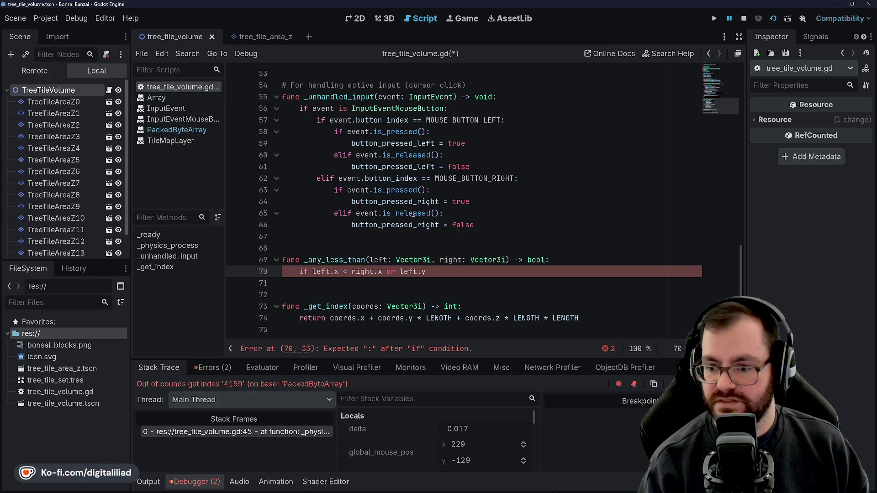
text( < right.y)
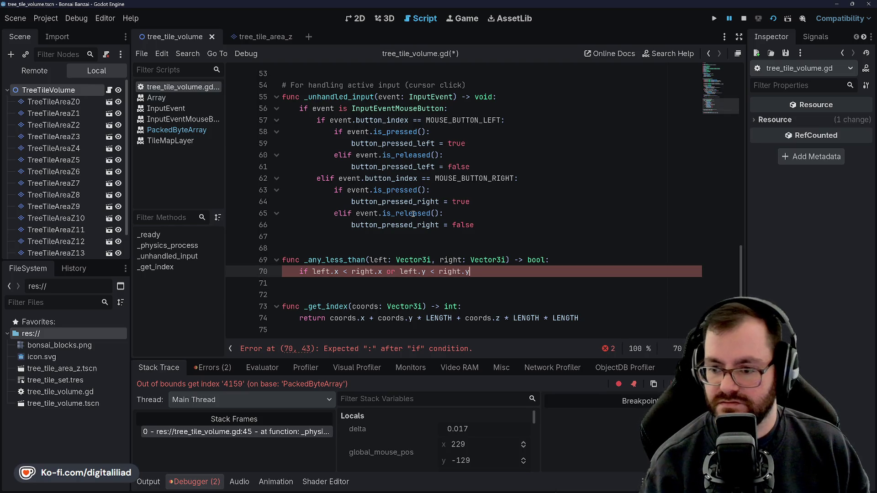
scroll(392, 171, up, 1)
scroll(392, 170, down, 1)
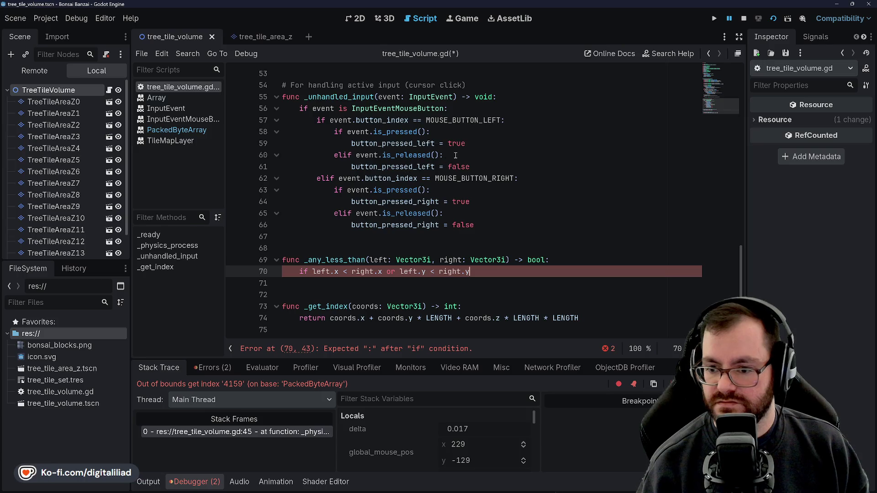
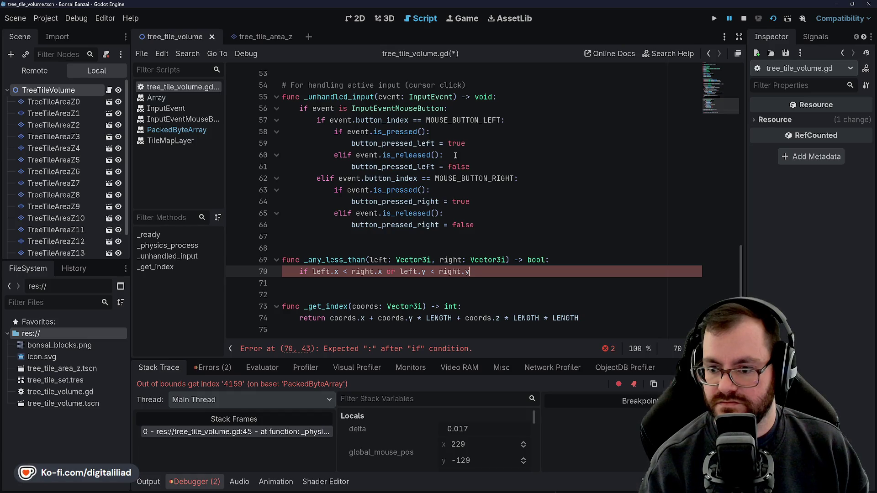
Step: Inspect the unfinished _any_less_than helper and dismiss the variable value tooltip
scroll(455, 156, up, 7)
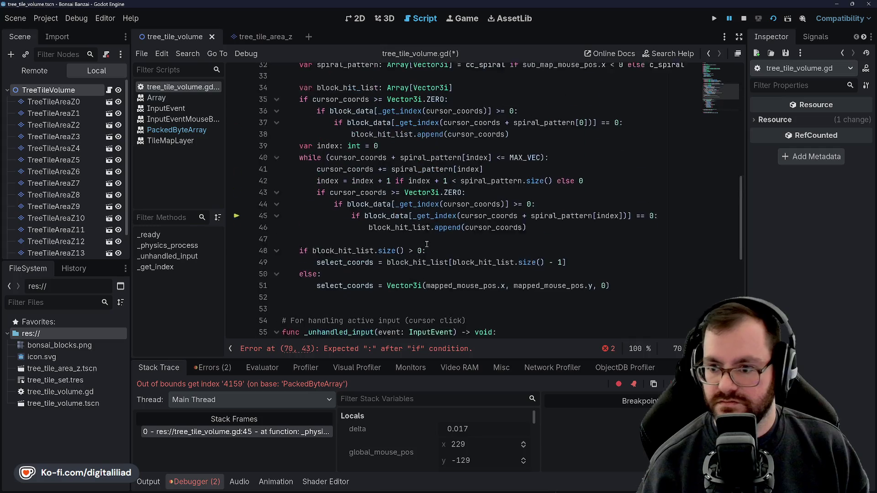
scroll(440, 213, down, 7)
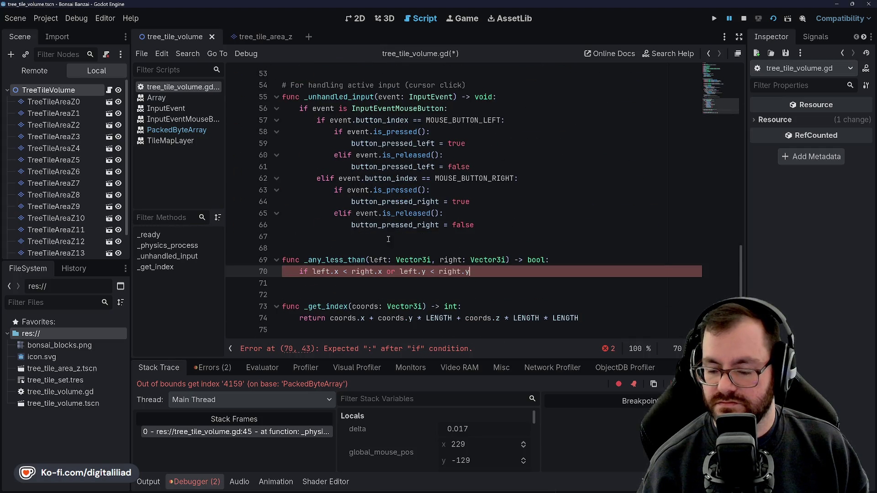
click(363, 259)
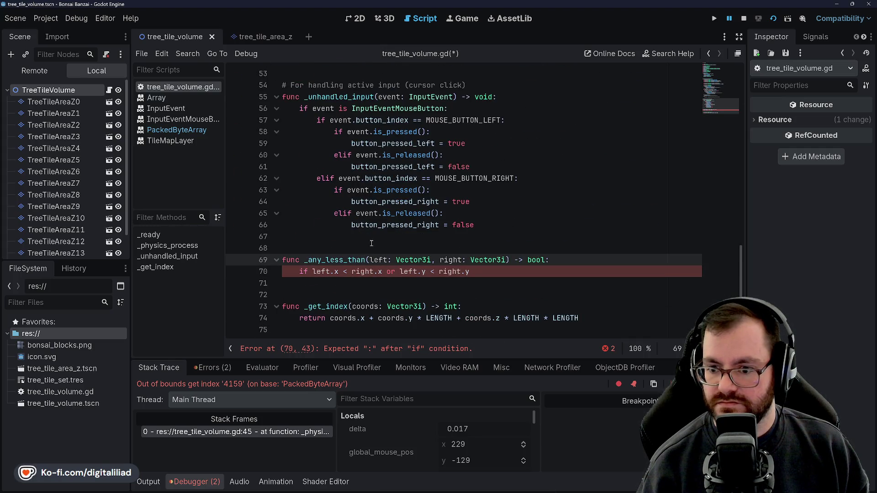
scroll(373, 243, up, 5)
scroll(378, 245, down, 5)
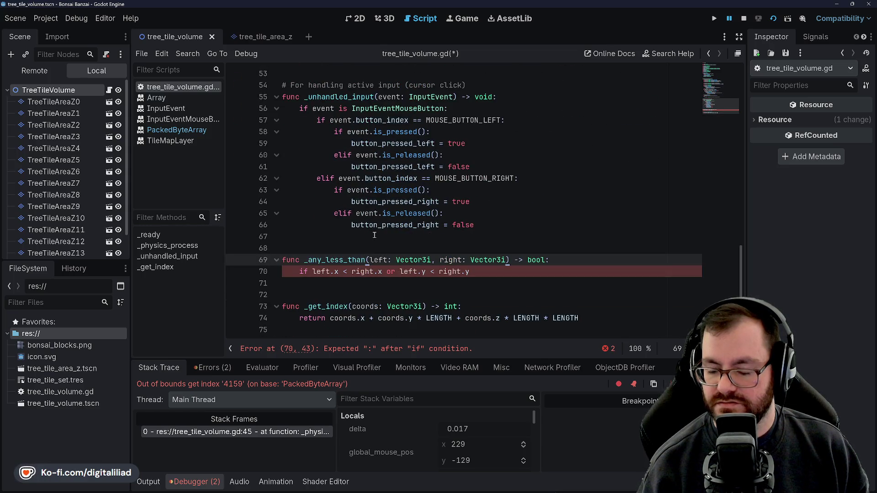
mouse_move(374, 223)
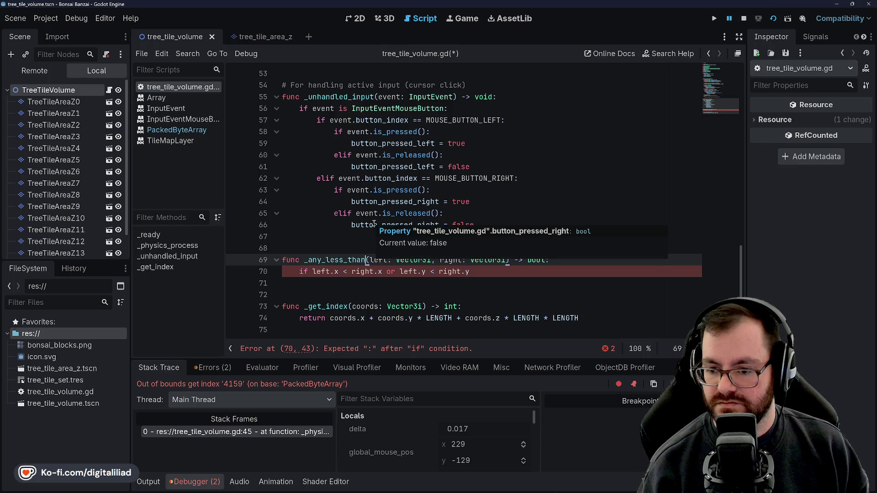
click(355, 248)
scroll(436, 222, up, 11)
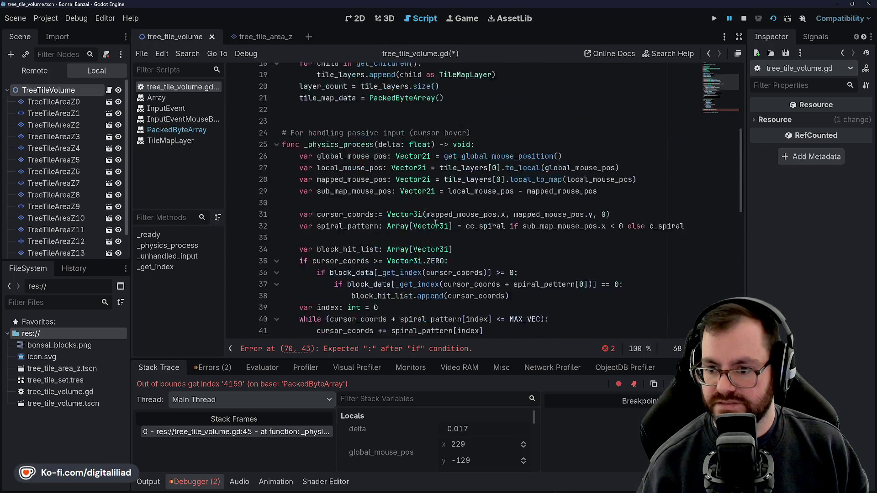
scroll(365, 242, down, 5)
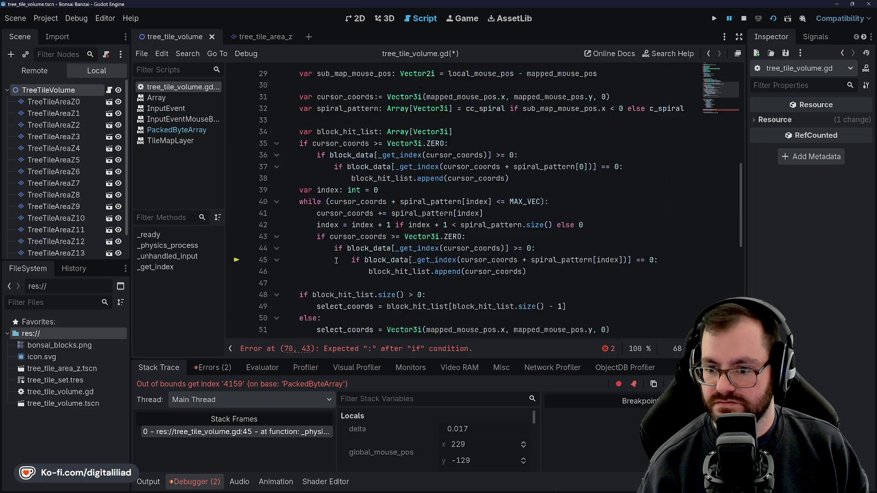
scroll(336, 260, down, 2)
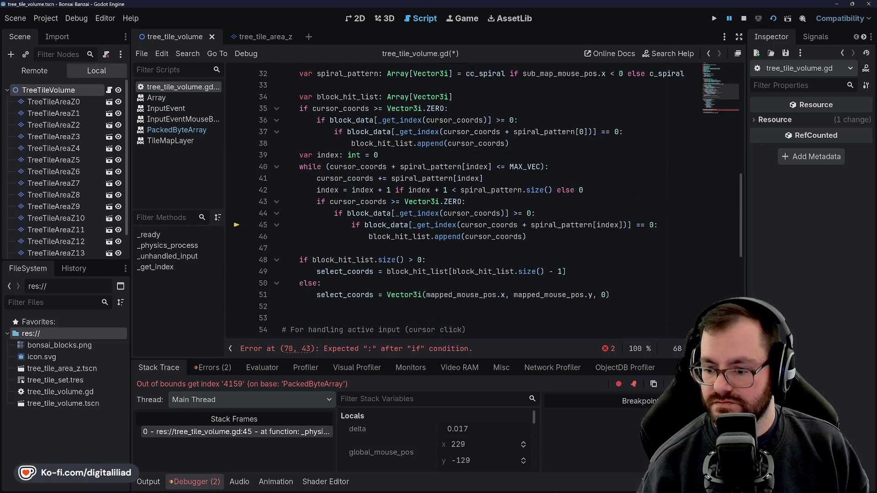
Step: Close the accidentally opened start menu and review the line 43 bounds check
mouse_move(438, 491)
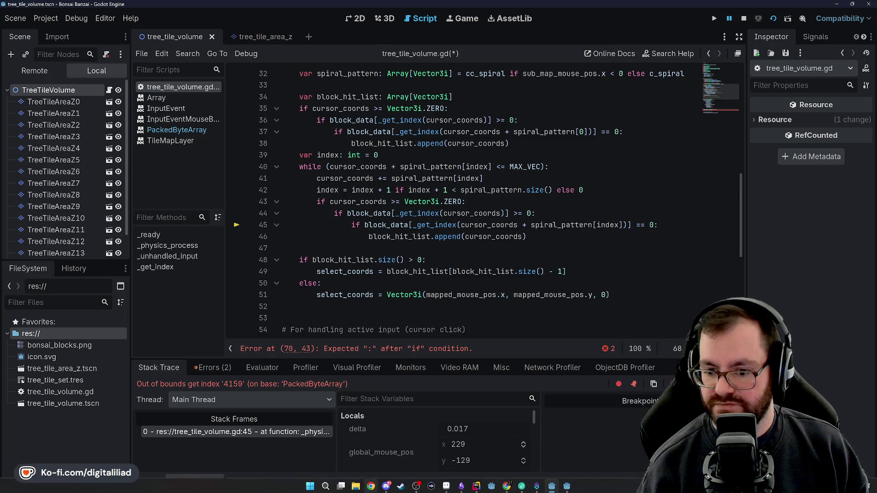
click(311, 486)
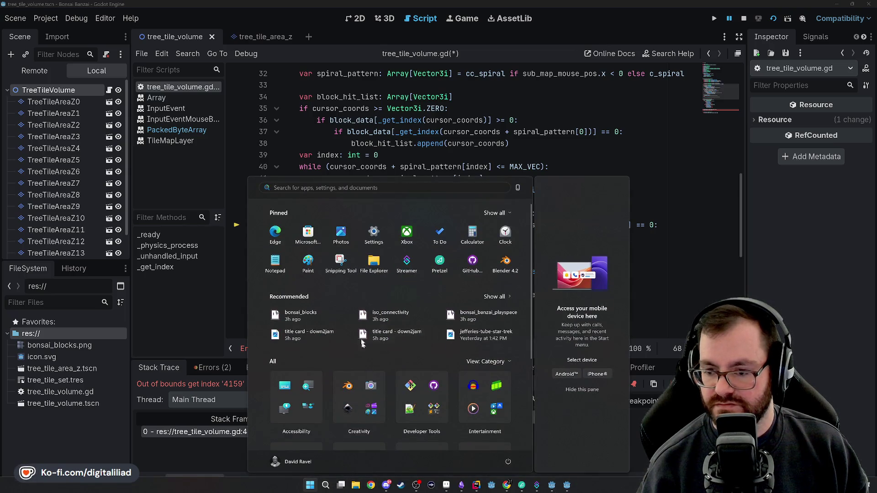
click(563, 167)
key(Down)
key(Down)
key(Down)
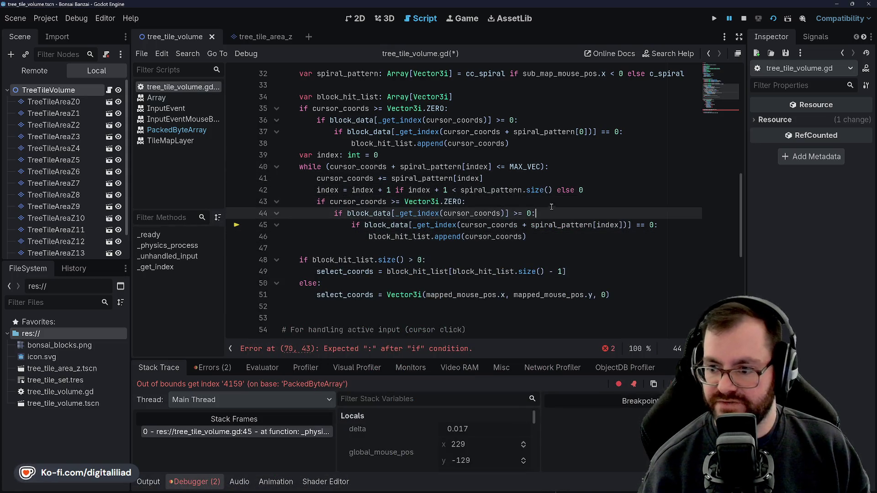
click(577, 197)
key(Up)
key(Up)
key(Up)
key(Down)
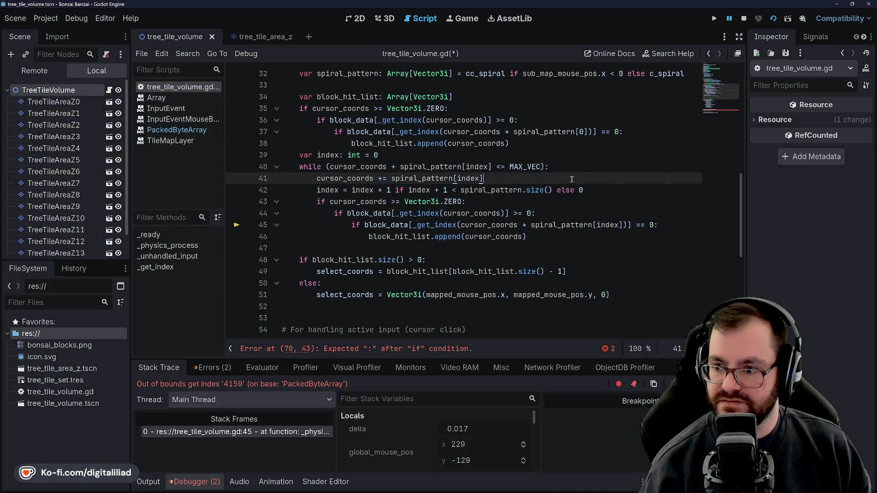
key(Down)
key(Down)
key(Down)
key(Up)
key(Up)
key(Up)
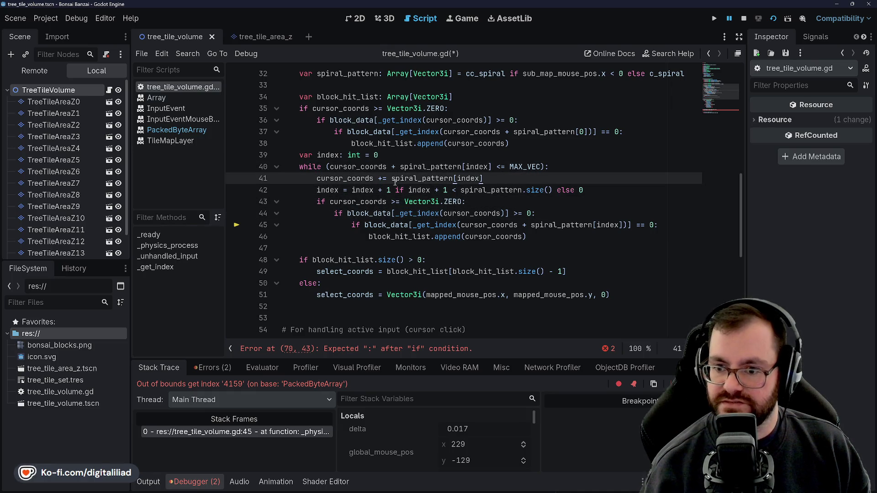
scroll(363, 161, up, 1)
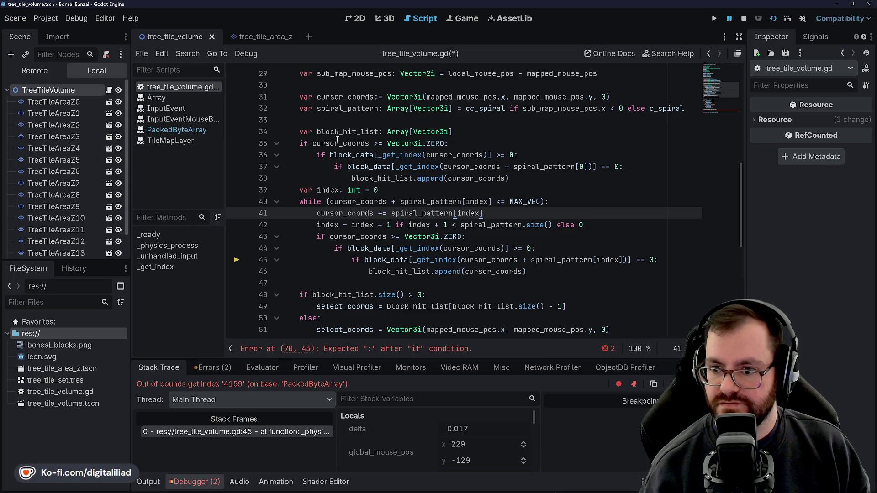
scroll(426, 191, up, 2)
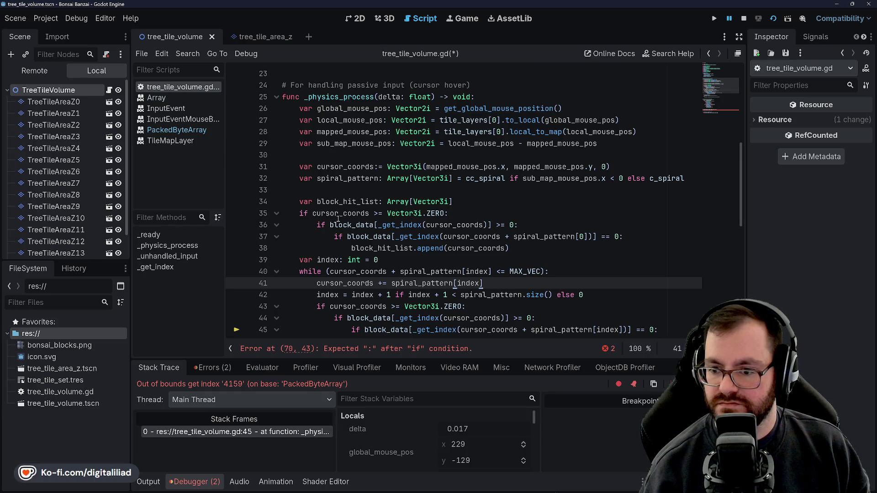
mouse_move(371, 249)
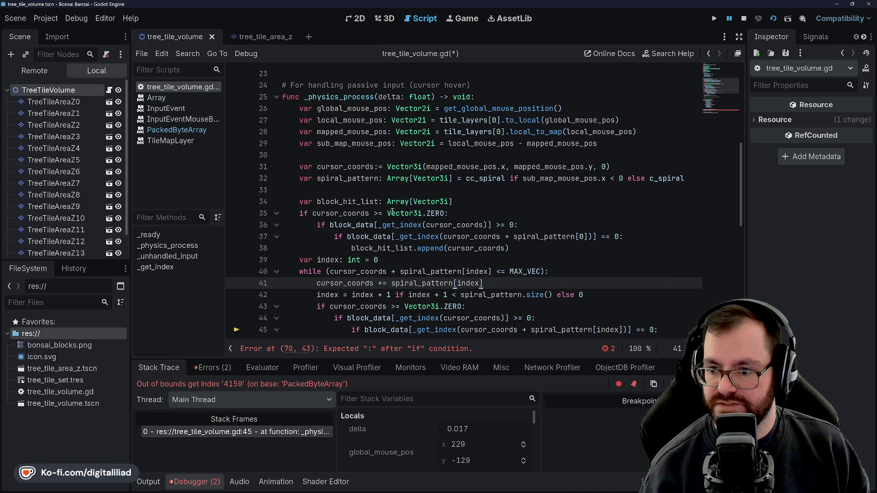
scroll(442, 228, down, 2)
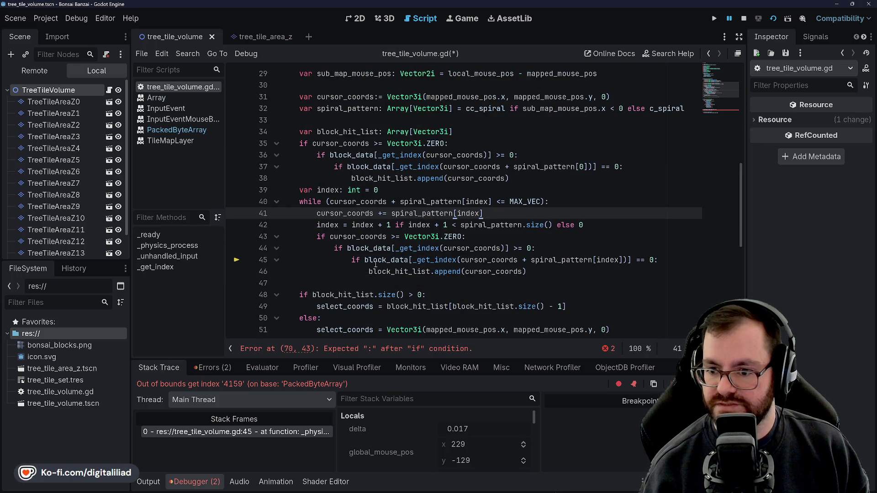
scroll(363, 256, down, 8)
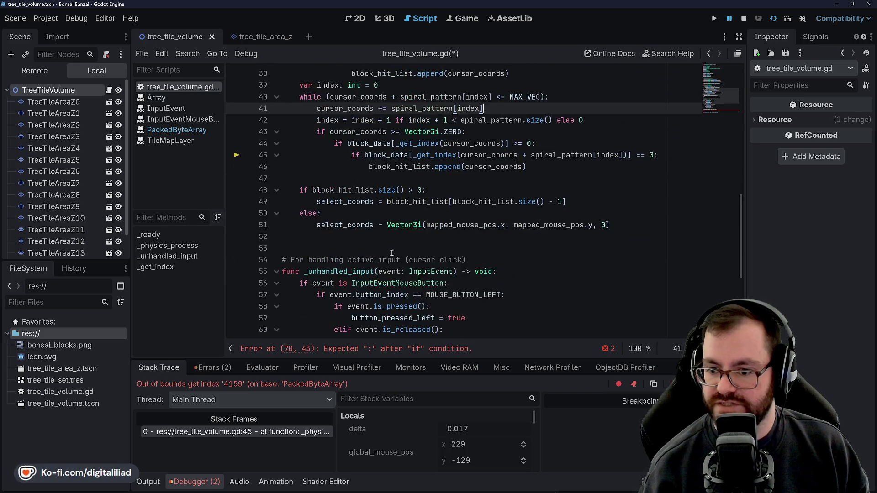
Step: Stop the debug session, delete the unfinished _any_less_than function, and save
click(747, 18)
drag(496, 283, 465, 239)
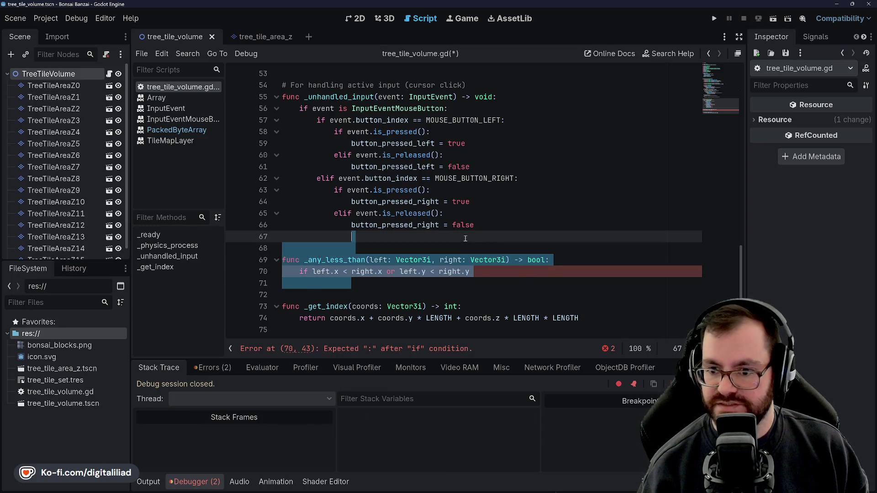
key(BackSpace)
scroll(405, 190, up, 5)
key(ctrl+s)
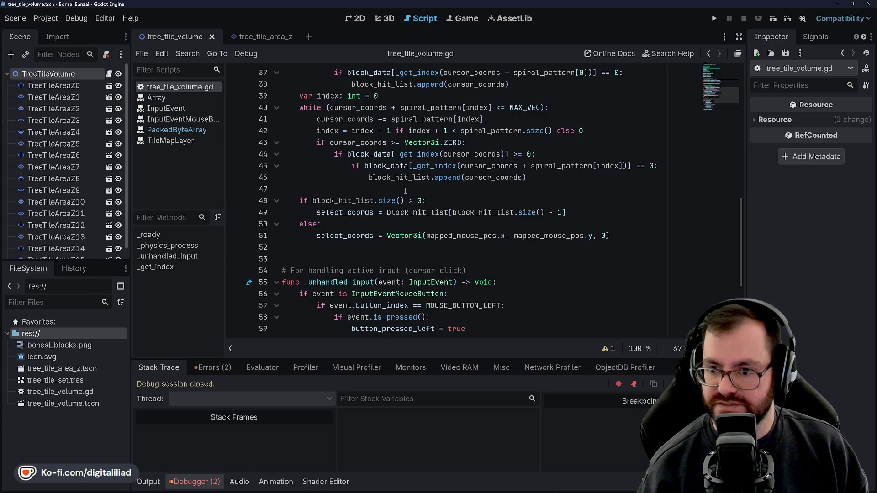
Step: Extend the line 43 condition with 'and cursor_coords <= MAX_VEC' and save
scroll(405, 190, up, 2)
click(398, 213)
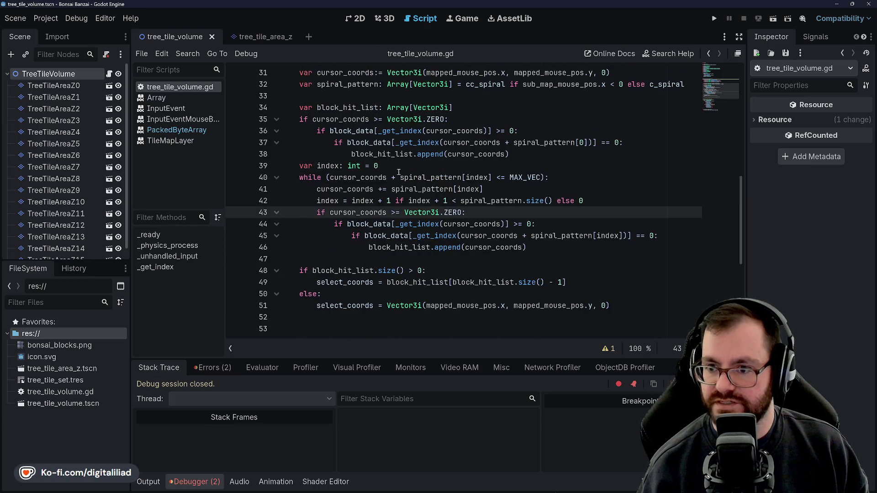
scroll(375, 162, up, 1)
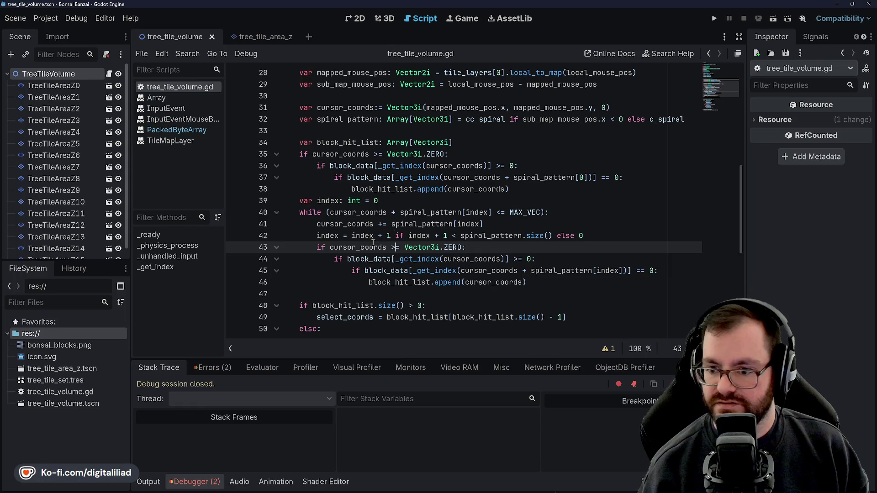
click(459, 250)
text(and cursor_coords <)
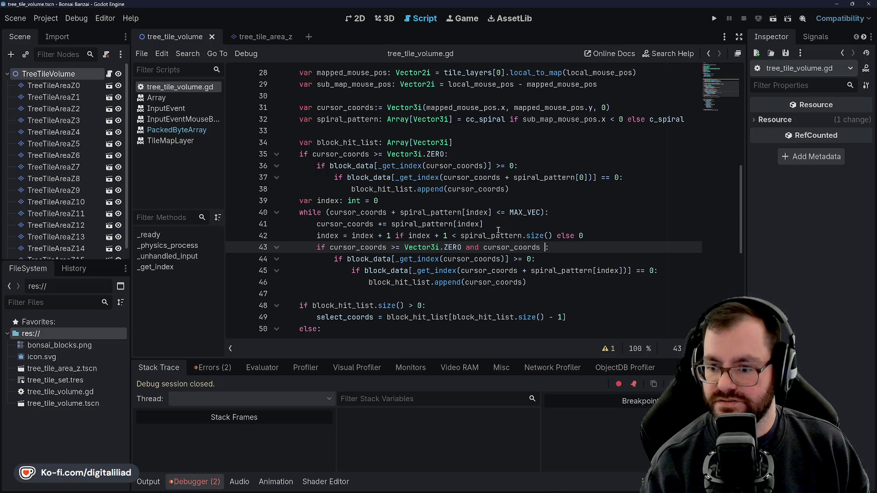
text(= )
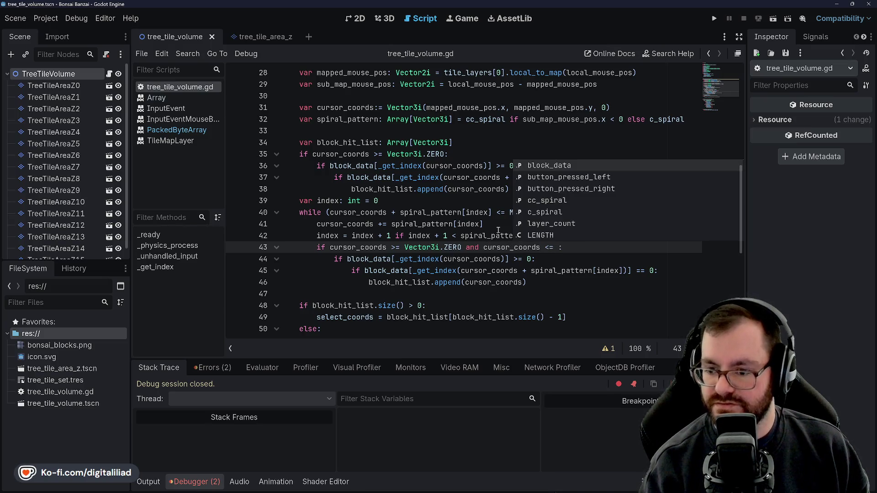
text(Vector3i.)
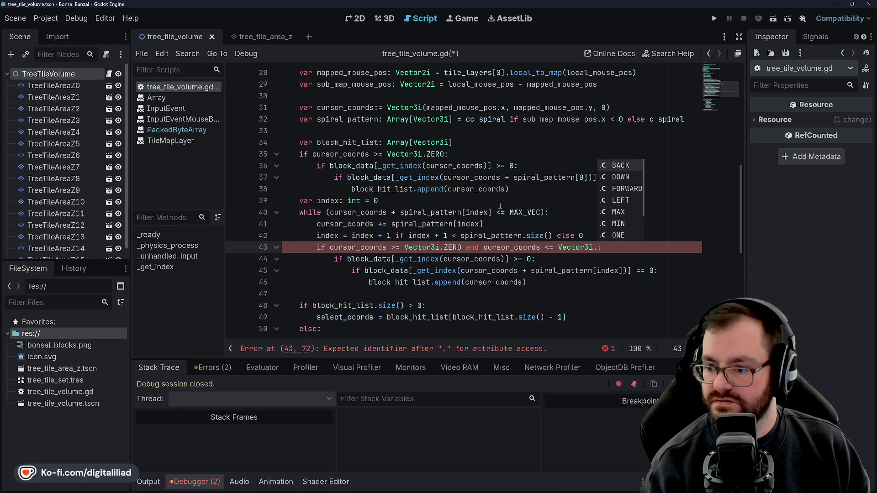
key(BackSpace)
key(BackSpace)
key(BackSpace)
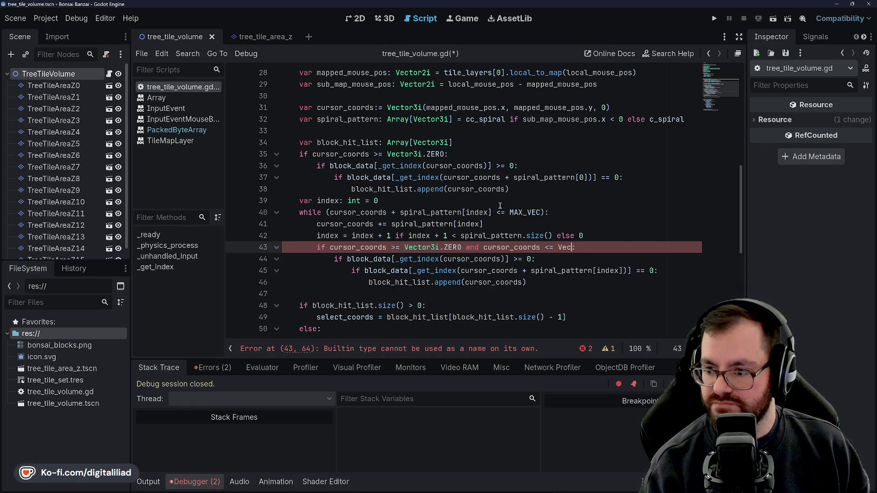
text(MAX)
key(Return)
key(ctrl+s)
Step: Examine the inner block check on line 44
click(500, 209)
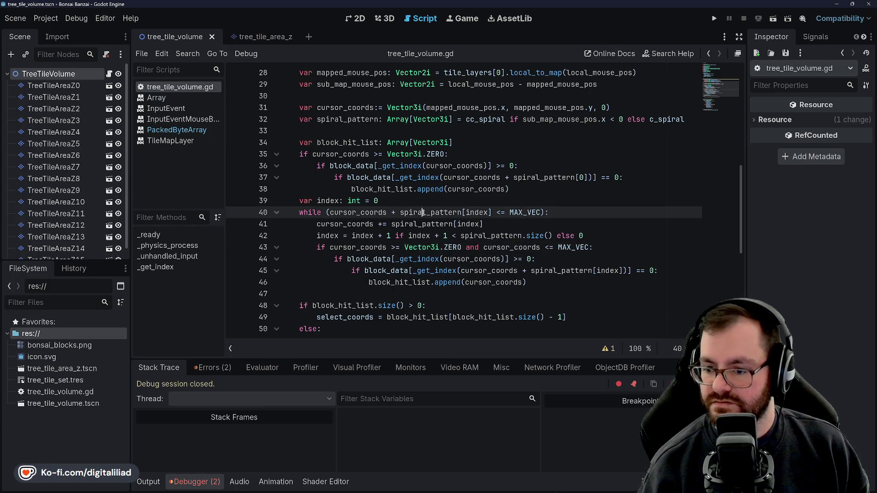
scroll(501, 210, down, 1)
click(565, 222)
click(555, 245)
click(555, 224)
click(555, 245)
click(554, 223)
scroll(554, 217, up, 10)
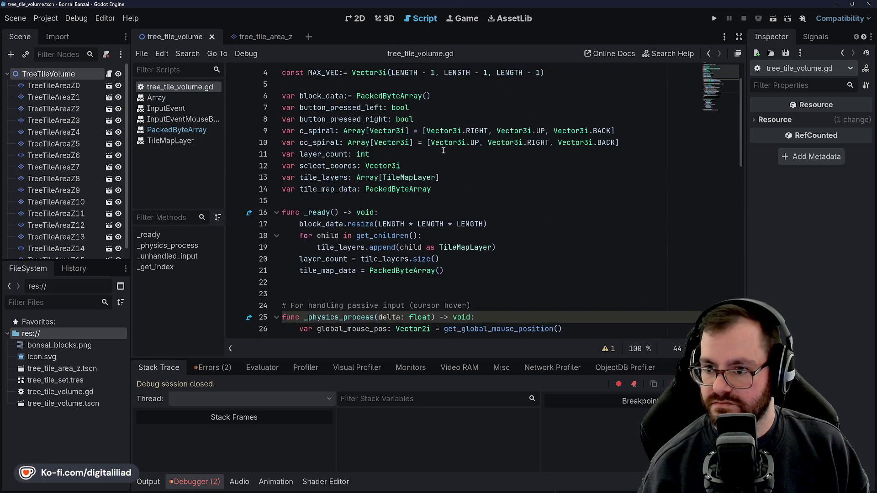
Step: Review the MAX_VEC and LENGTH constant definitions at the top of the script
click(333, 120)
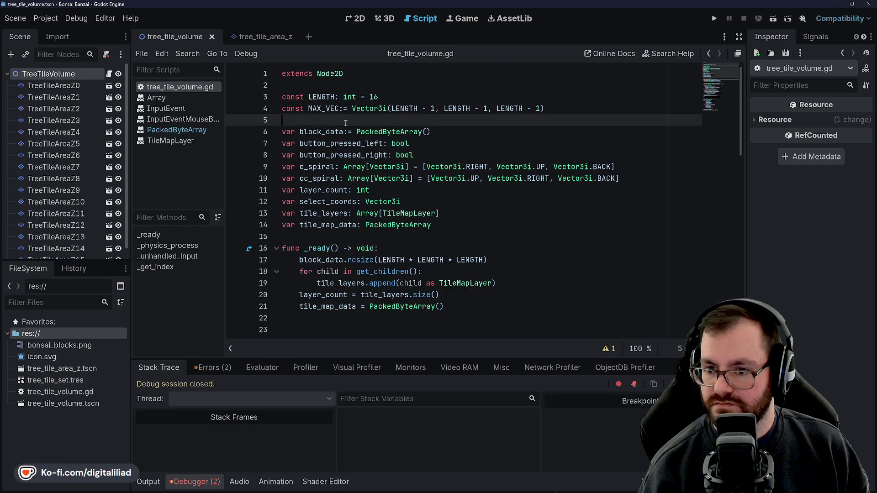
click(332, 110)
click(331, 97)
click(331, 109)
click(332, 97)
click(348, 108)
click(332, 97)
click(333, 109)
click(332, 97)
click(343, 119)
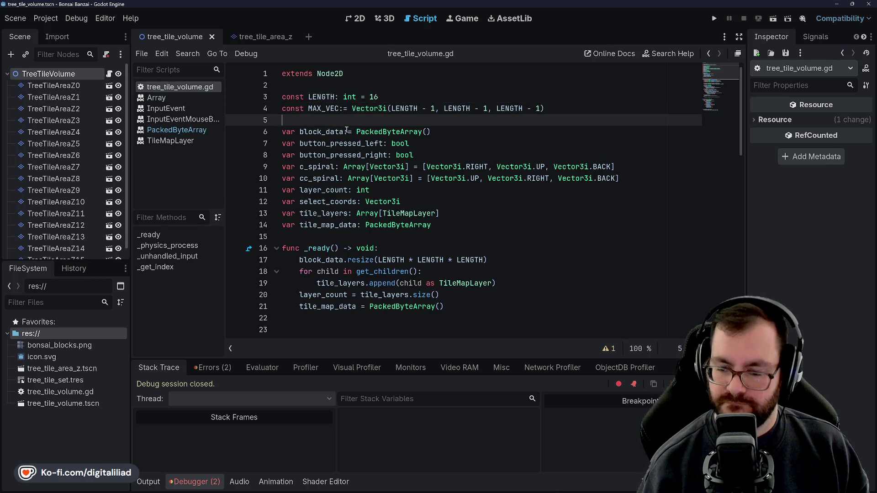
scroll(344, 129, down, 10)
Step: Review the spiral loop body and its index wrap-around line
click(496, 189)
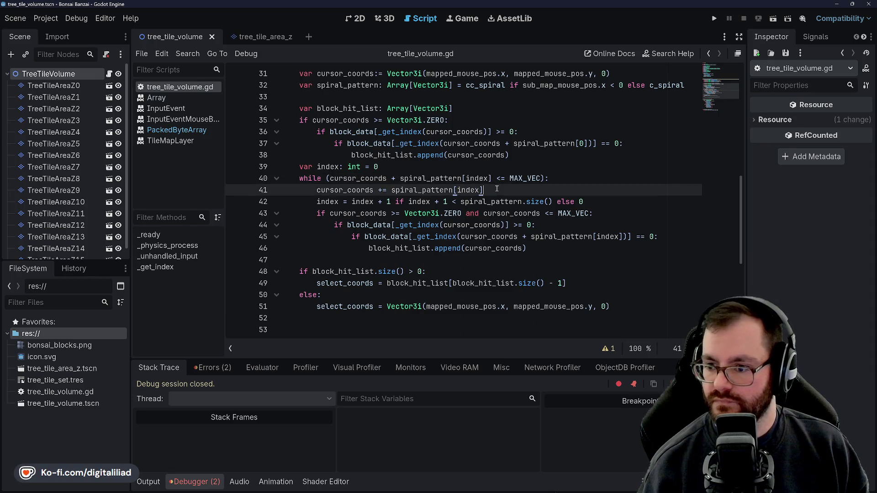
click(551, 224)
click(569, 201)
click(592, 204)
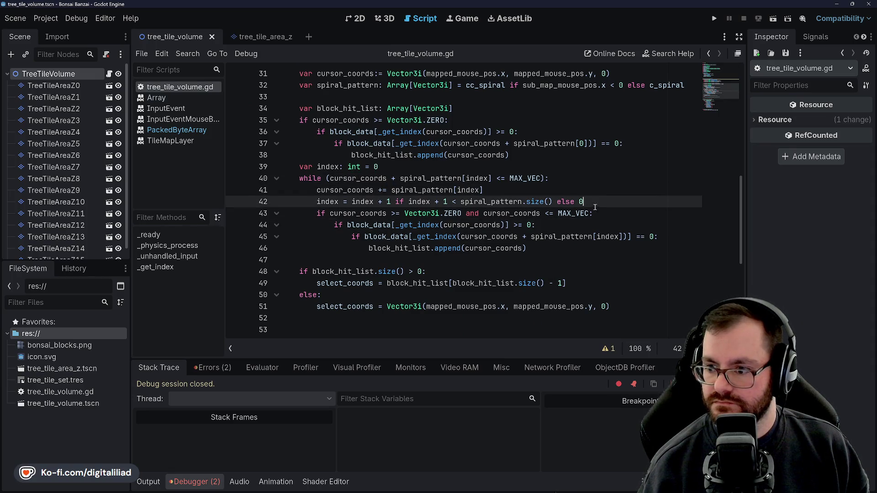
click(601, 212)
click(571, 225)
scroll(433, 196, up, 10)
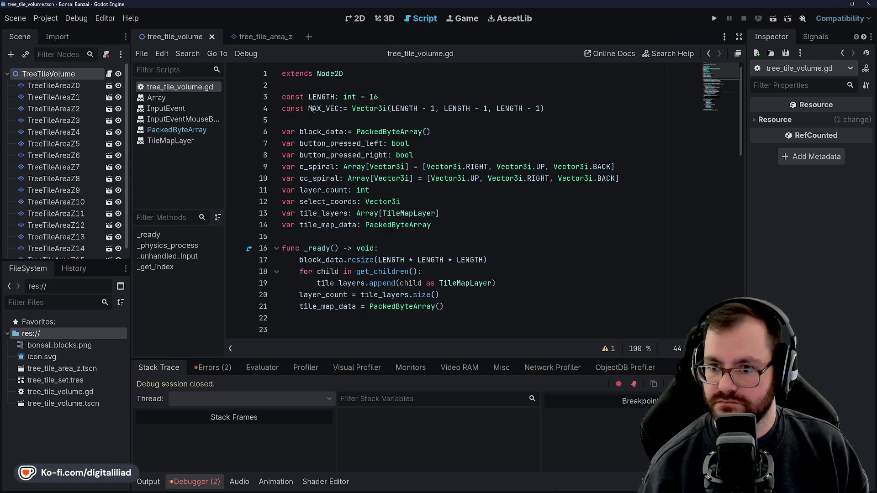
Step: Rename MAX_VEC to SIZE_V on line 4, drop its minus-one offsets, and save
double_click(312, 109)
text(SIZE_V)
click(434, 109)
key(BackSpace)
key(BackSpace)
key(BackSpace)
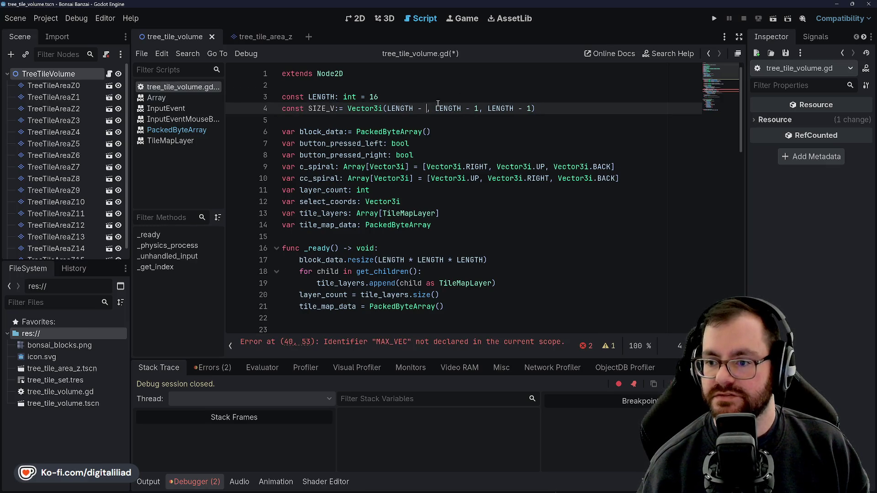
key(Right)
key(BackSpace)
key(BackSpace)
key(BackSpace)
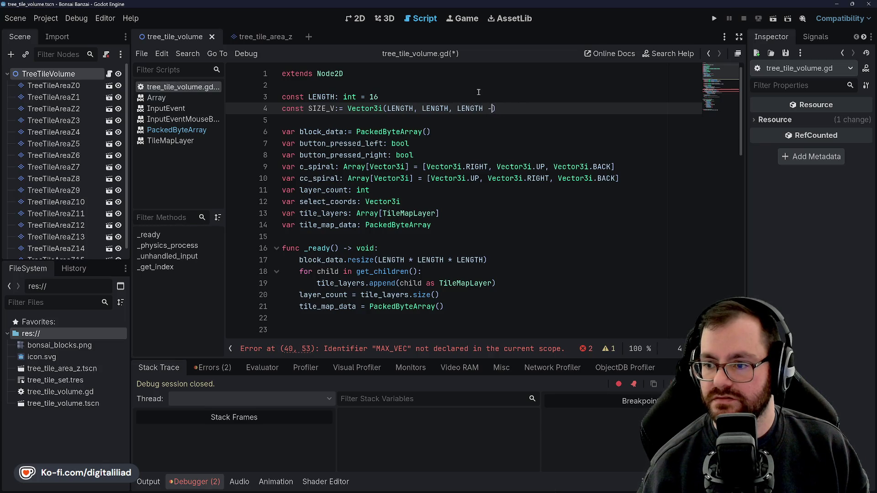
key(ctrl+s)
Step: Change line 43's bound from '<= MAX_VEC' to '< SIZE_V' and save
scroll(462, 182, down, 10)
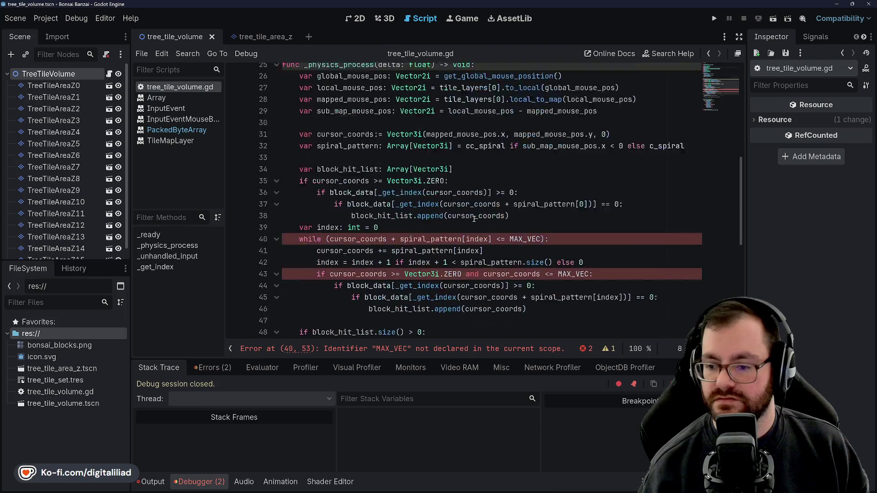
double_click(573, 178)
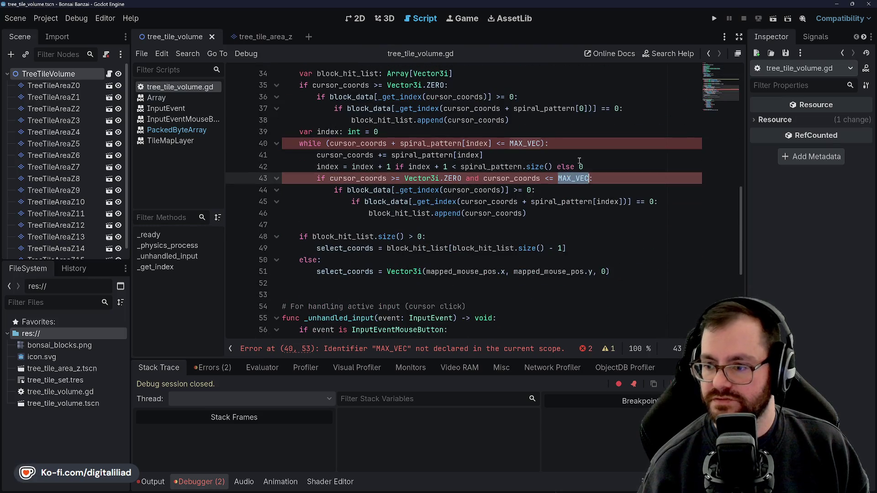
key(Left)
key(Left)
key(BackSpace)
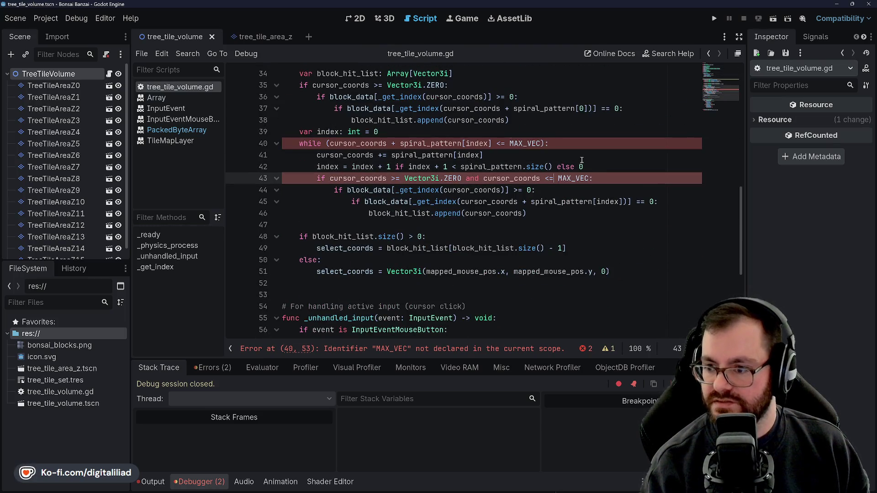
key(Right)
key(Delete)
key(Delete)
key(Delete)
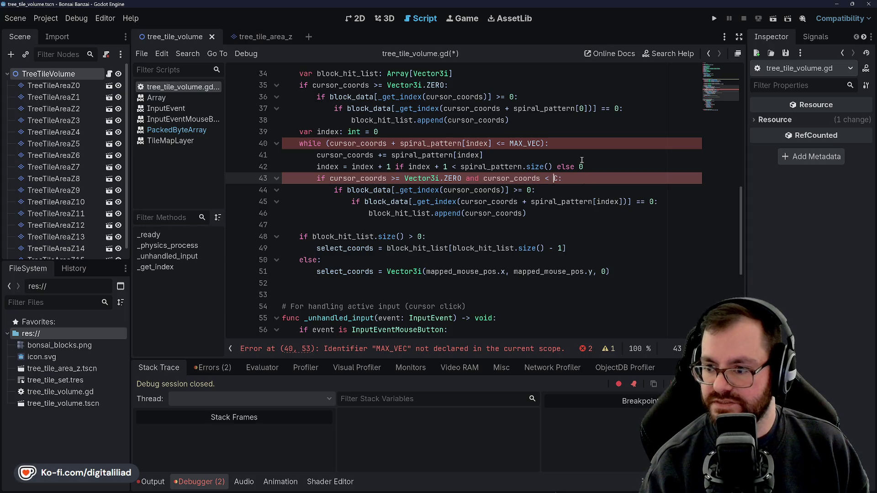
text(SIZE_V)
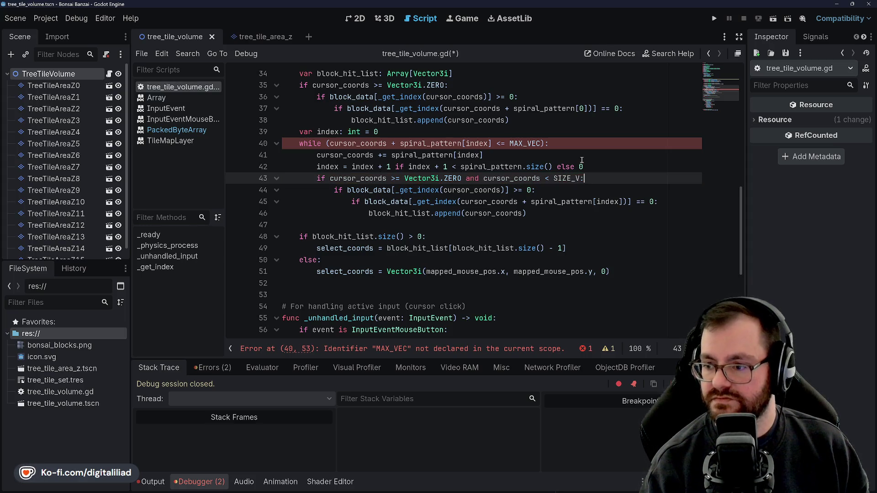
key(ctrl+s)
Step: Make the while loop's comparison on line 40 strictly less-than
click(580, 154)
click(555, 121)
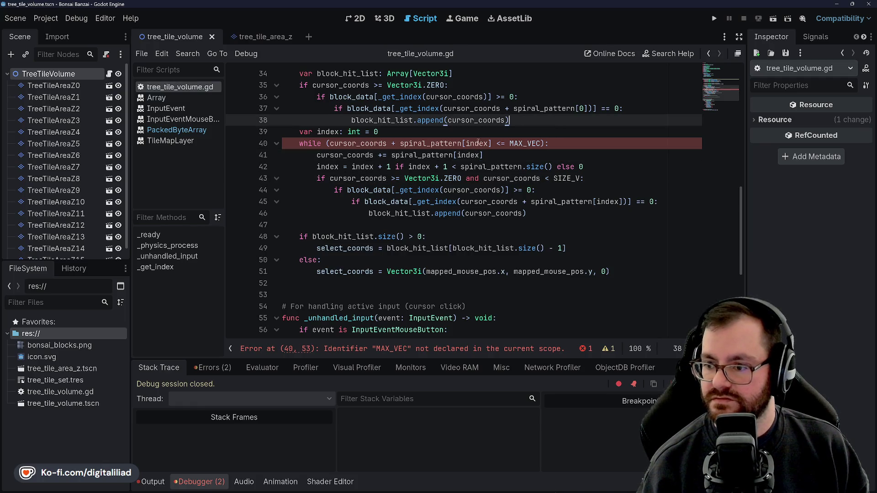
scroll(436, 172, up, 2)
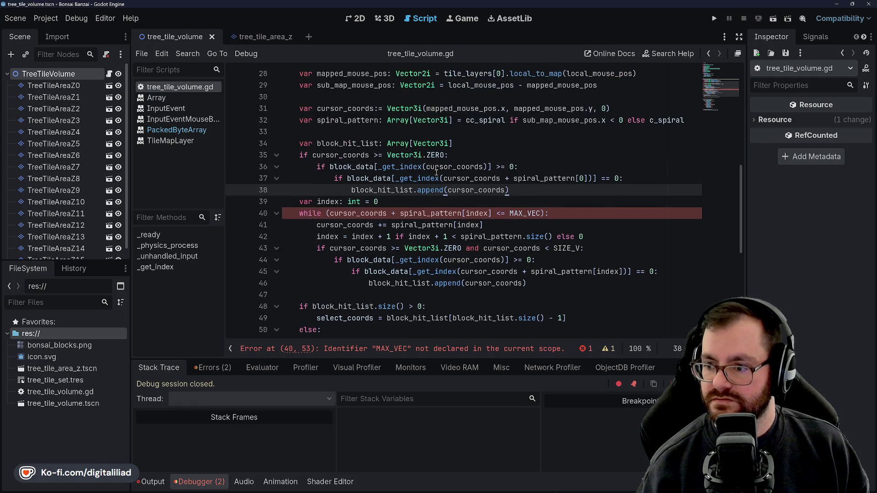
click(502, 211)
key(BackSpace)
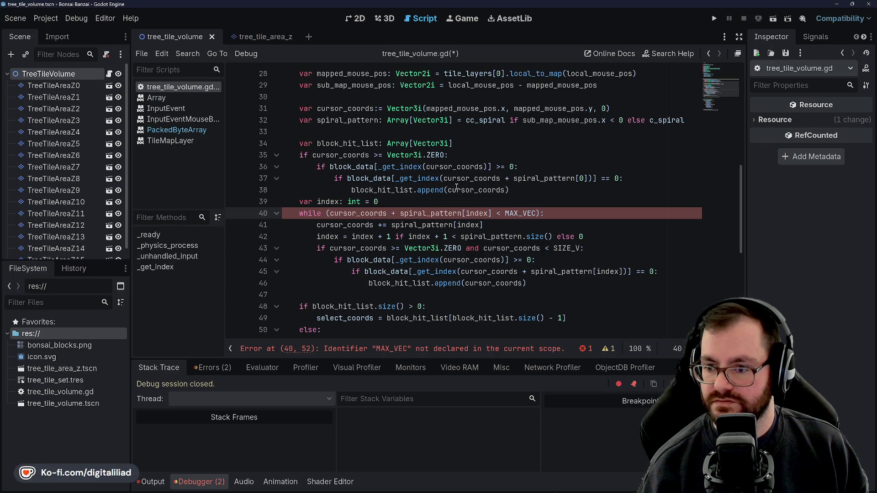
click(447, 191)
click(311, 211)
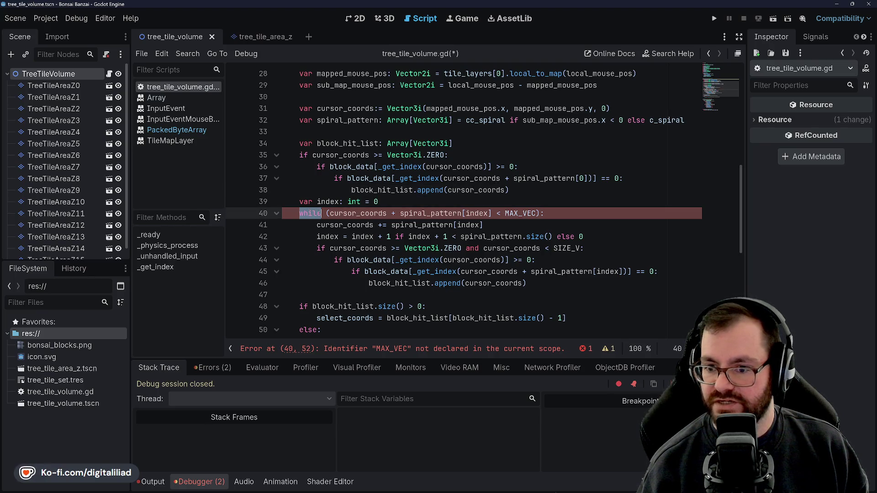
click(367, 213)
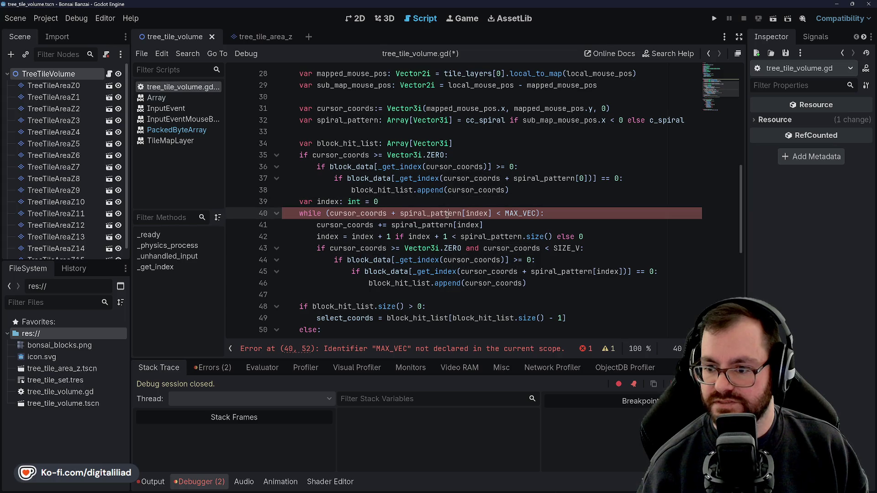
key(Right)
key(Right)
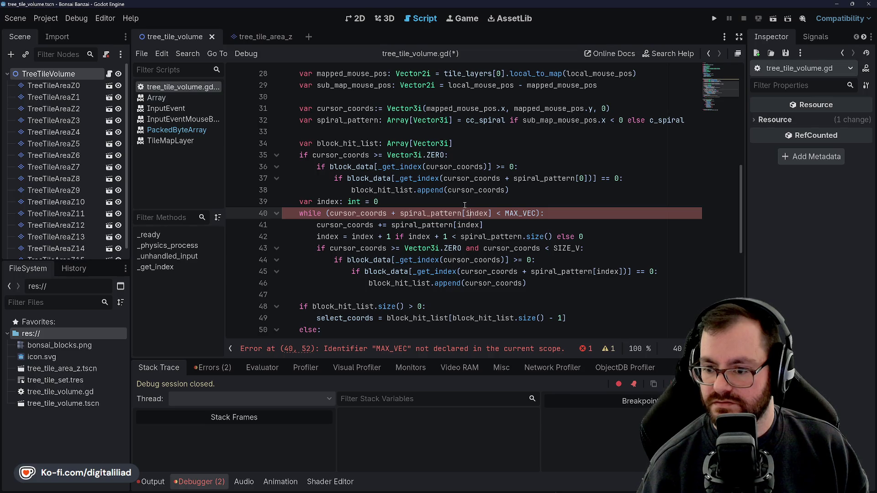
Step: Insert a new empty line after line 44 for an extra check
scroll(417, 231, down, 1)
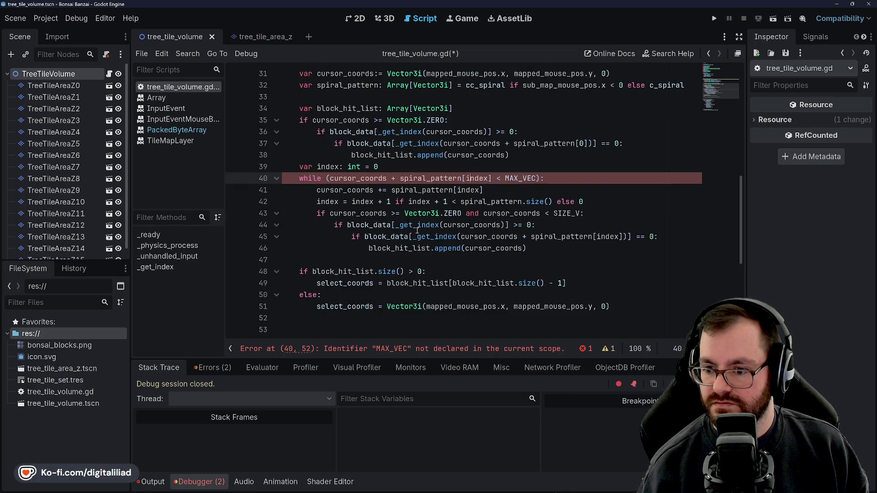
click(378, 237)
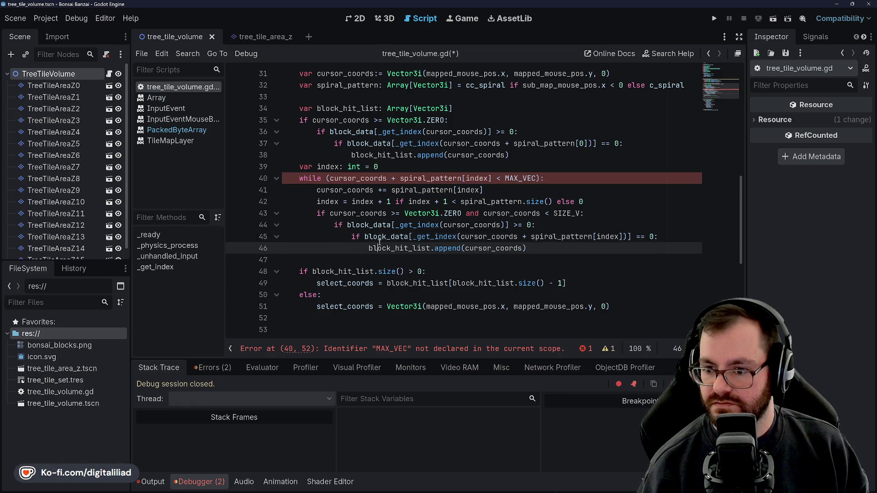
click(541, 225)
key(Return)
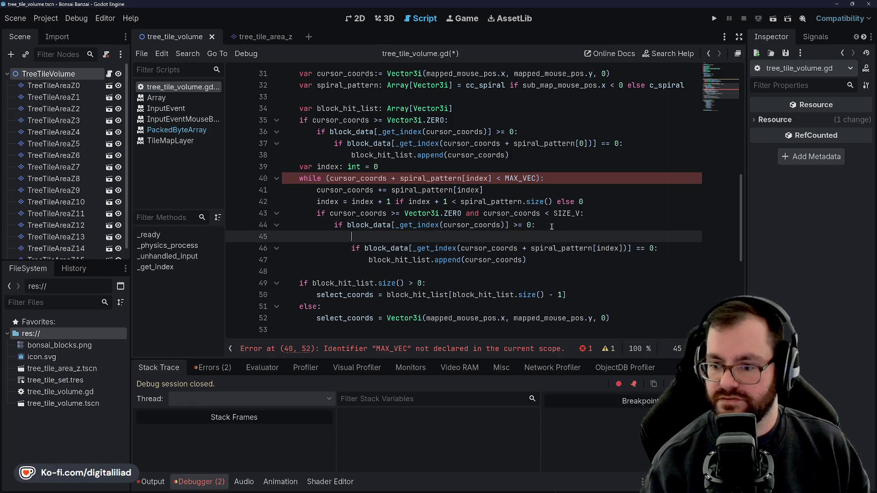
Step: Replace MAX_VEC with SIZE_V in the while condition and save
click(501, 178)
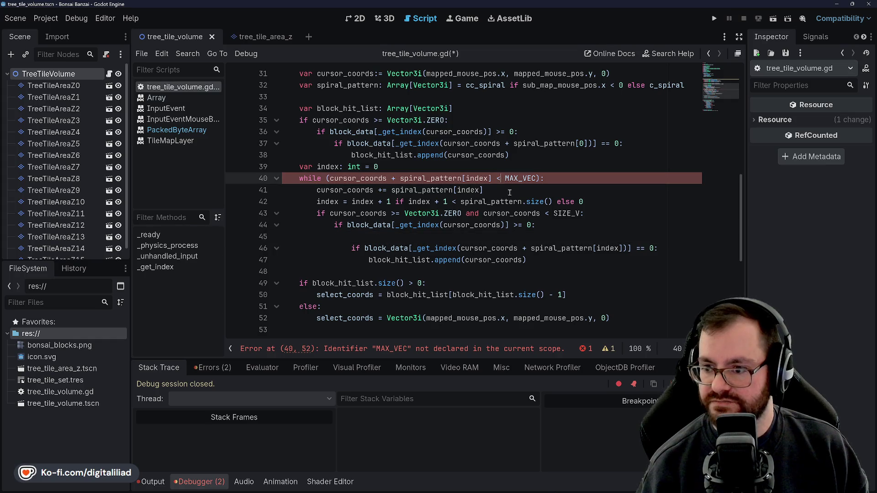
double_click(515, 178)
text(SIZE_V)
key(ctrl+s)
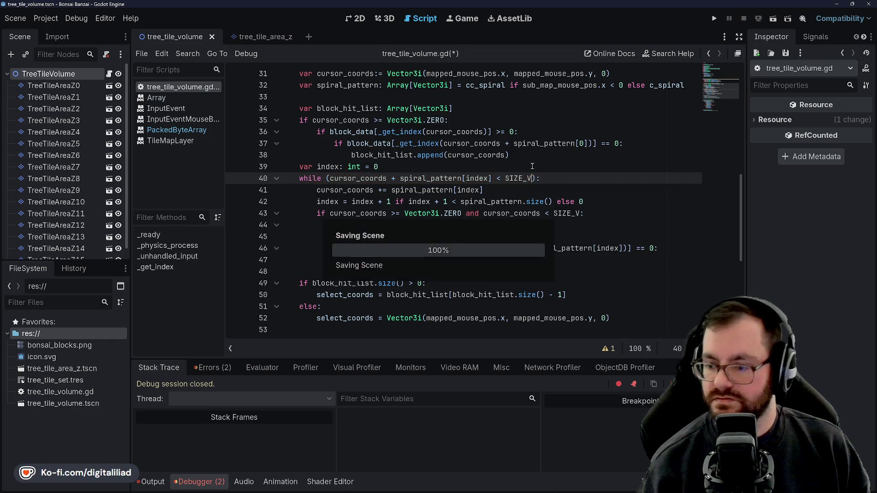
key(Down)
key(Down)
key(Down)
click(498, 243)
click(499, 237)
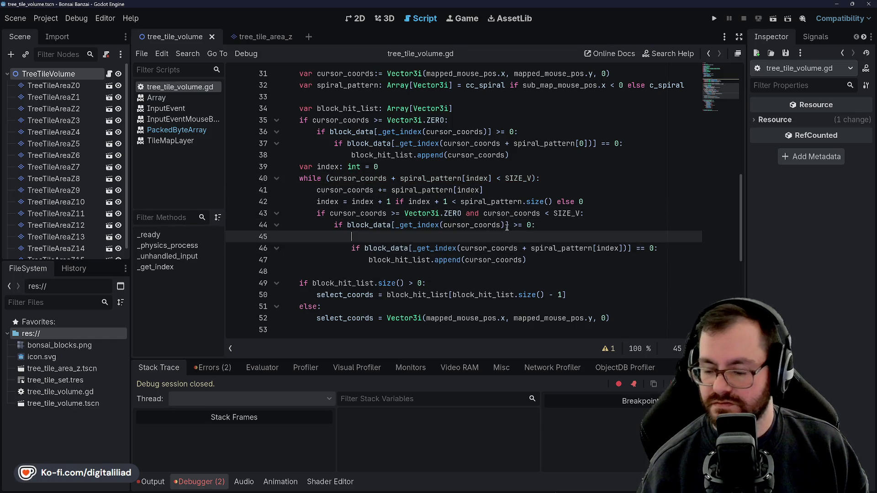
Step: Add an if on line 45 testing whether cursor_coords + spiral_pattern[index] reaches SIZE_V
text(if)
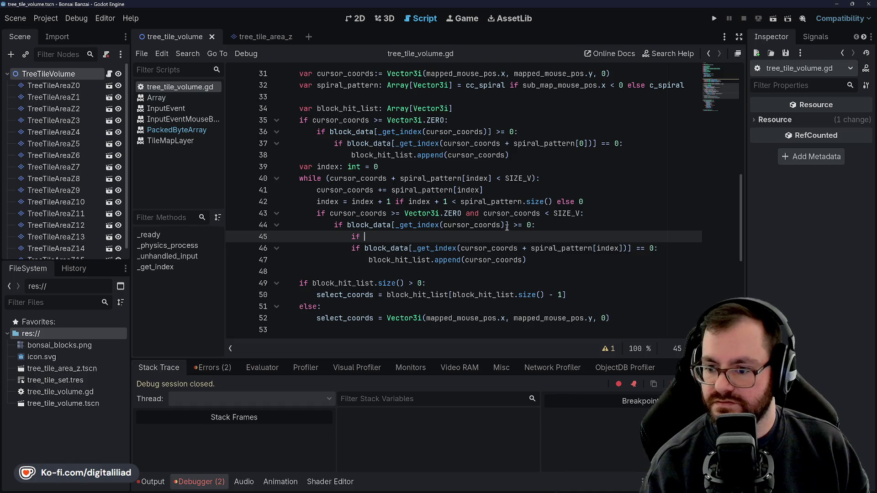
text(rsor)
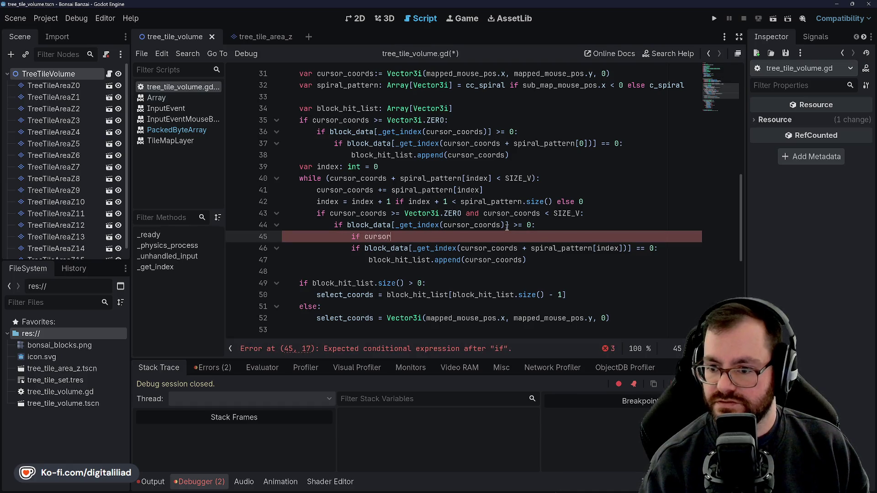
key(Return)
text(+ spiral_pattern.)
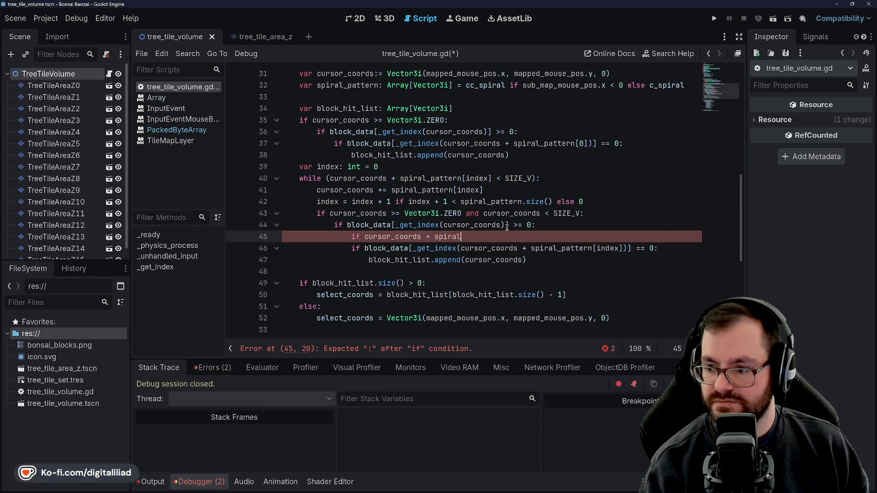
key(BackSpace)
text([index])
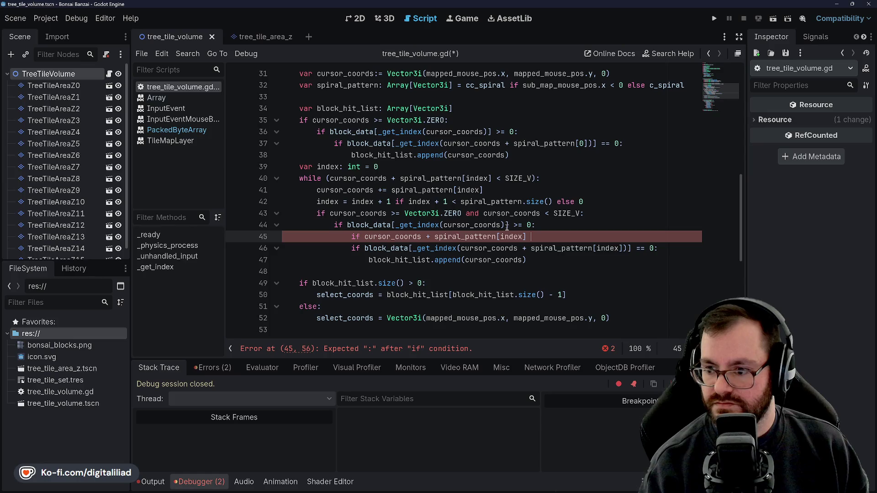
key(BackSpace)
key(BackSpace)
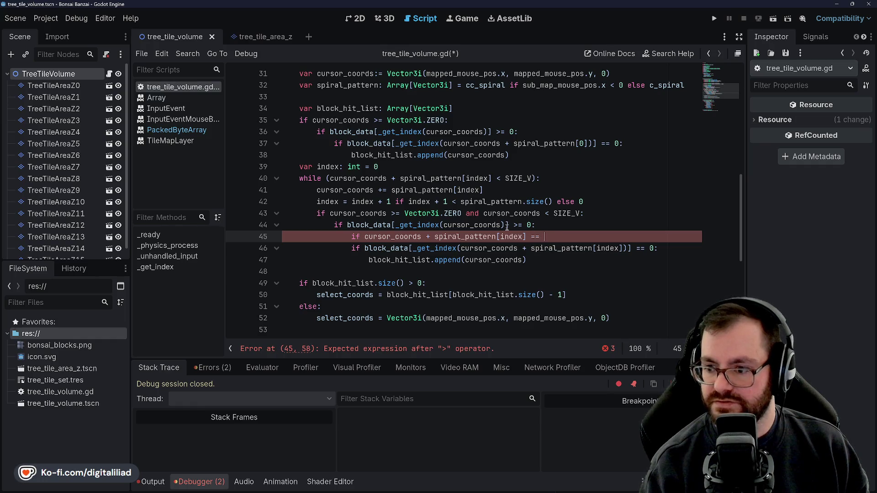
text(= )
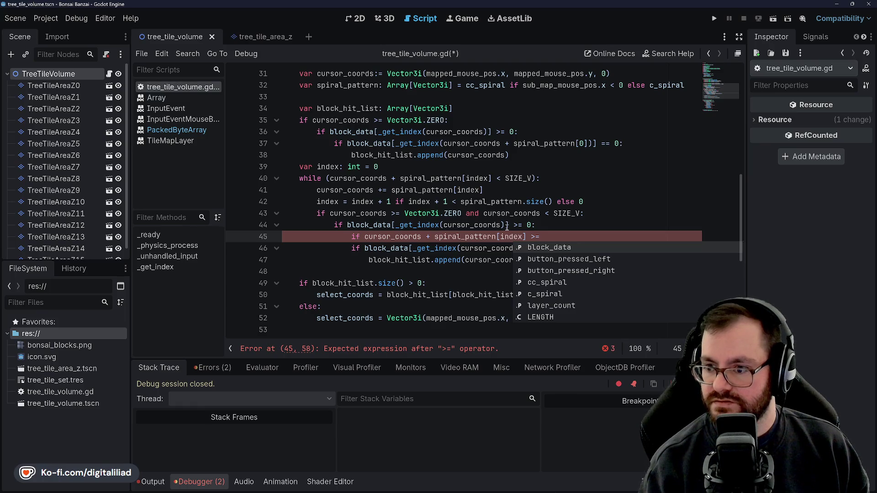
text(SIZE_V)
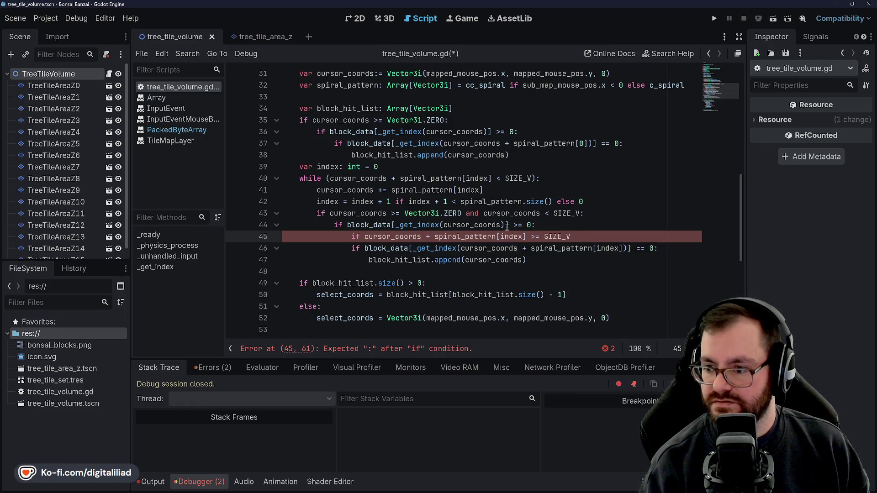
text(:)
key(Return)
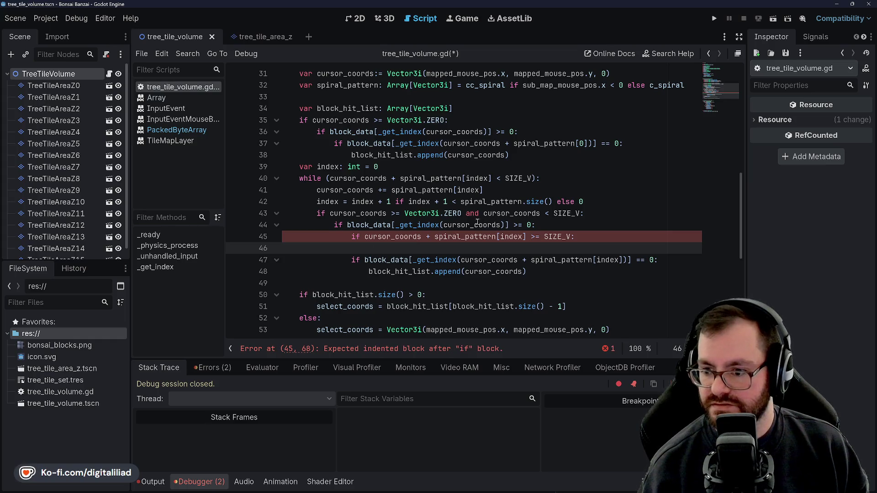
Step: Copy block_hit_list.append(cursor_coords) into the new line 46
drag(371, 271, 536, 269)
key(ctrl+c)
click(454, 247)
key(ctrl+v)
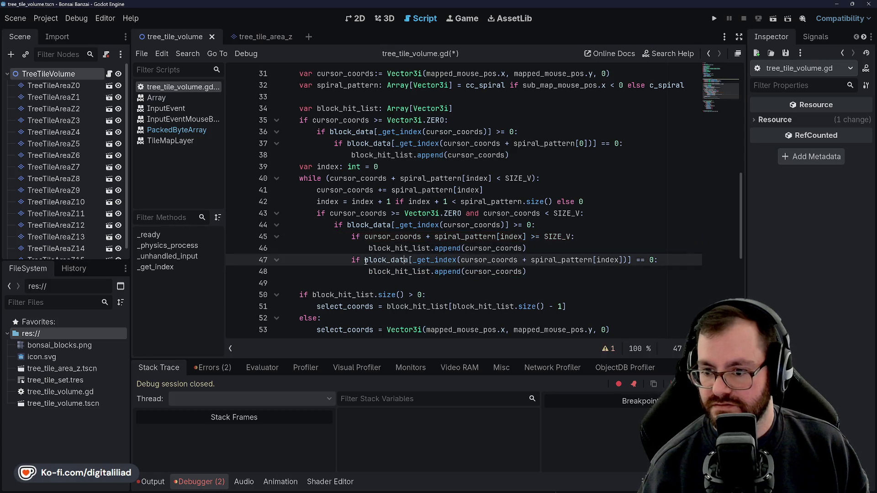
Step: Turn the following empty-block check into elif and save the script
text(el)
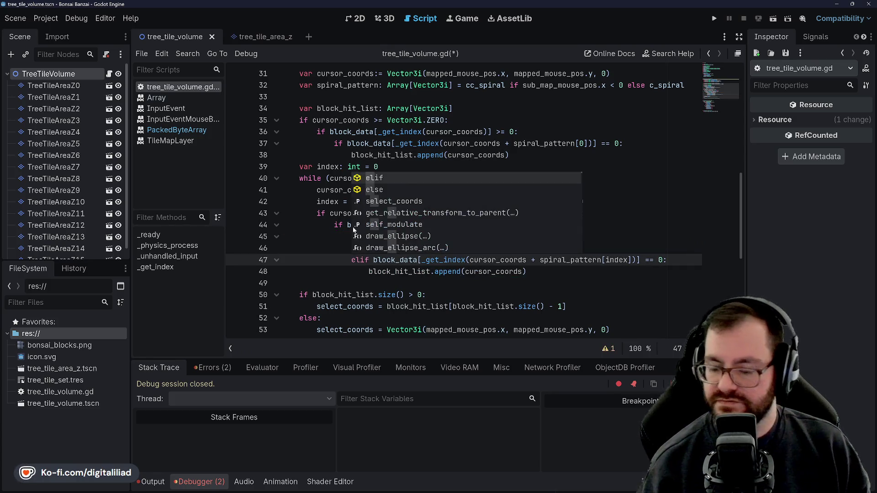
click(374, 260)
click(407, 249)
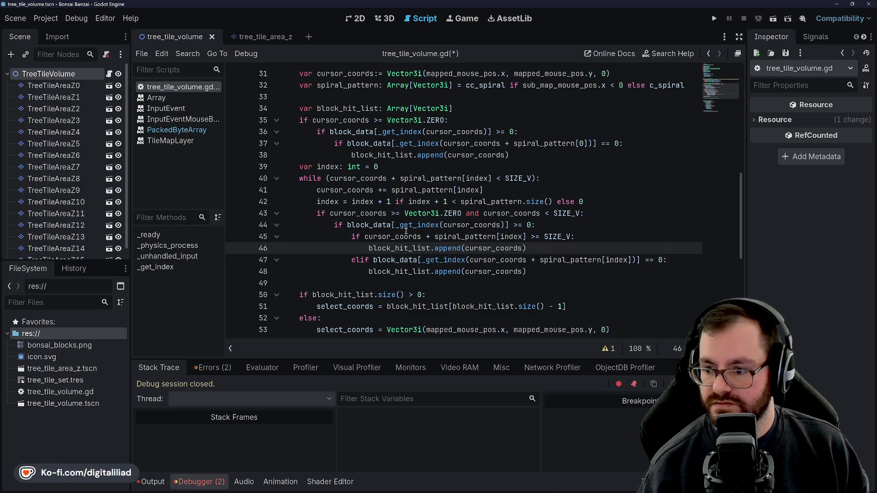
click(463, 237)
key(Down)
key(ctrl+s)
scroll(452, 247, down, 1)
click(442, 259)
click(442, 249)
key(ctrl+s)
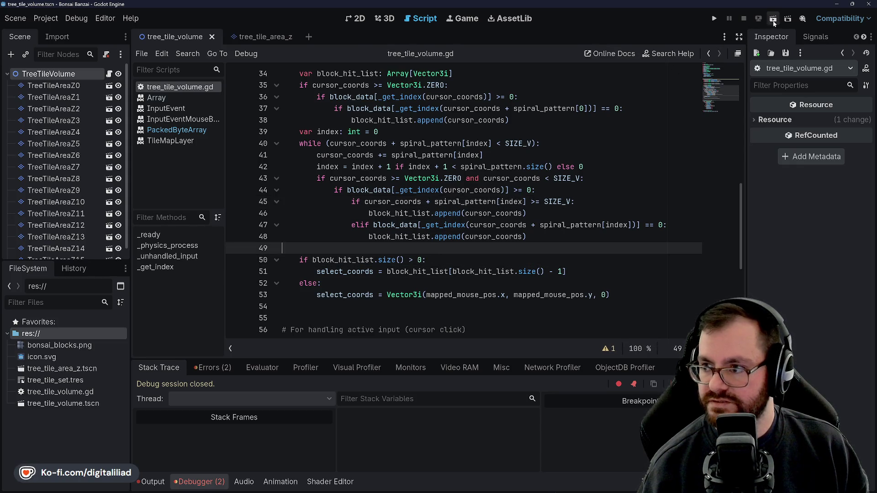
Step: Run the current scene and review the block_data lookup around lines 37-39
click(773, 19)
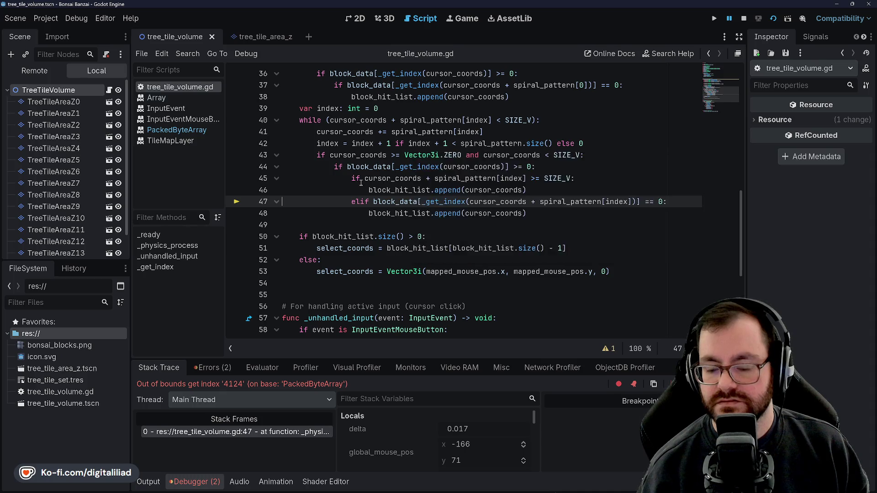
scroll(361, 183, up, 3)
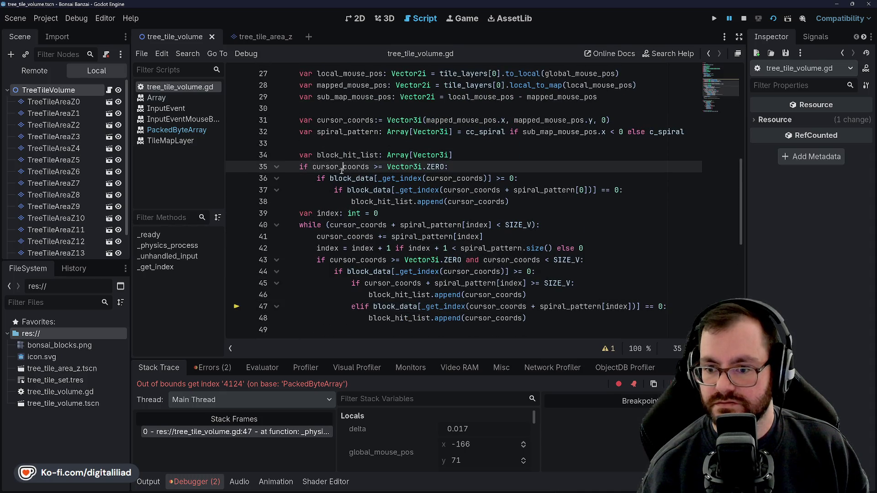
click(355, 190)
click(368, 202)
click(370, 213)
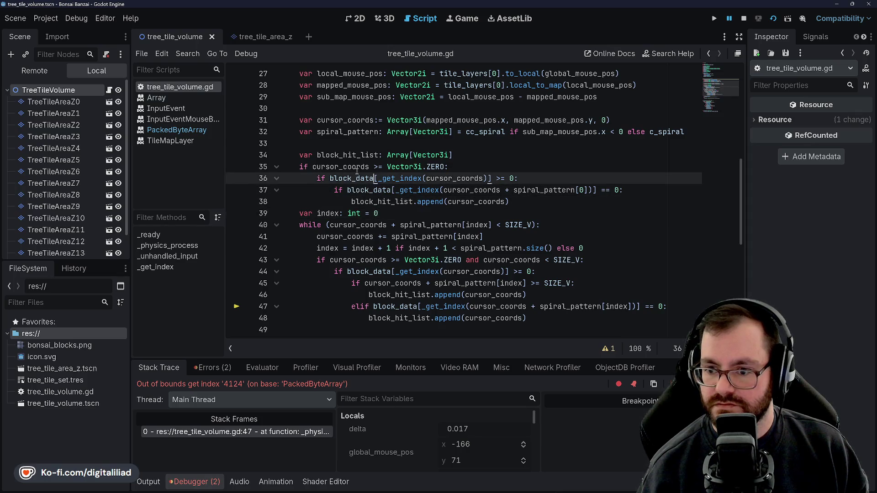
click(367, 191)
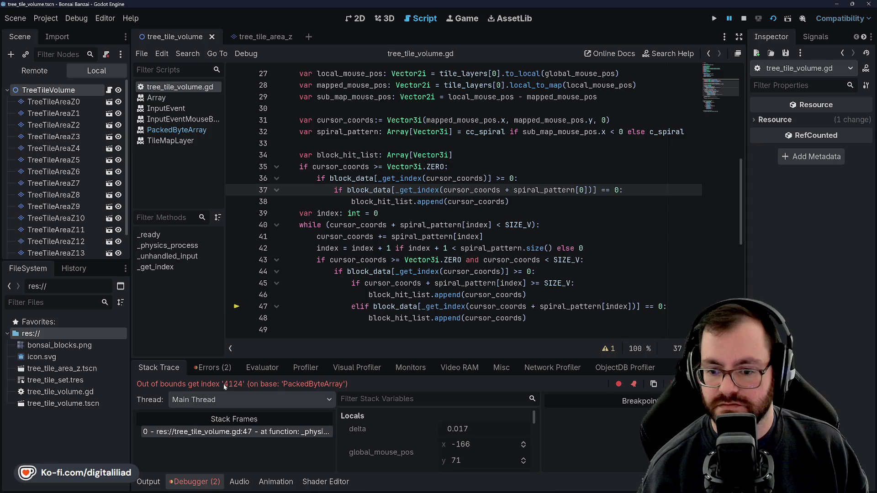
Step: Inspect the line 47 out-of-bounds index 4124 error, then stop the debug session
scroll(392, 449, down, 4)
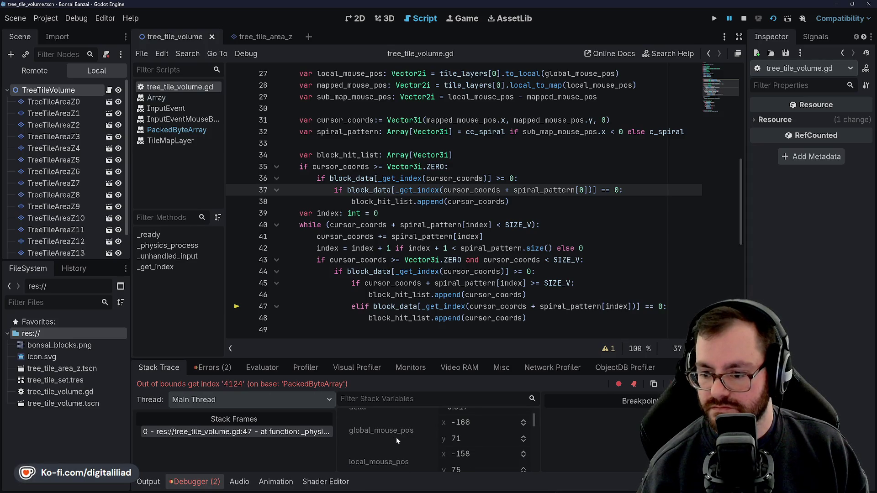
scroll(401, 441, down, 3)
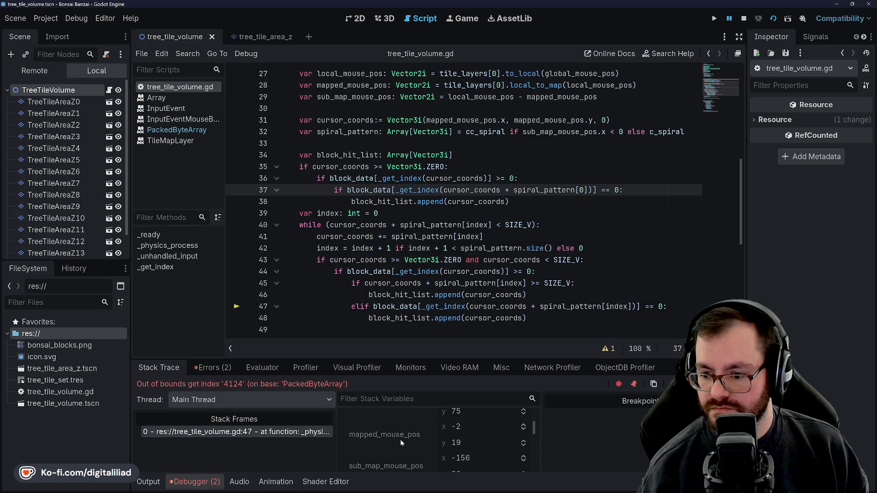
scroll(401, 439, down, 3)
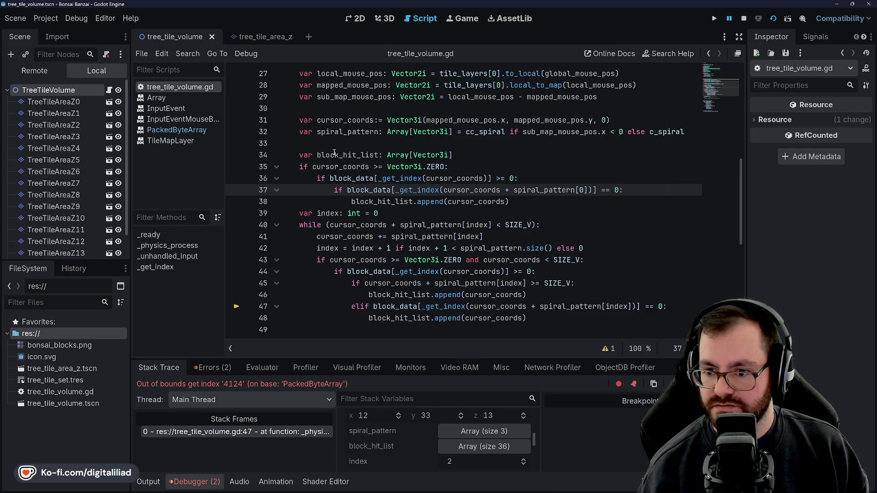
scroll(351, 277, down, 2)
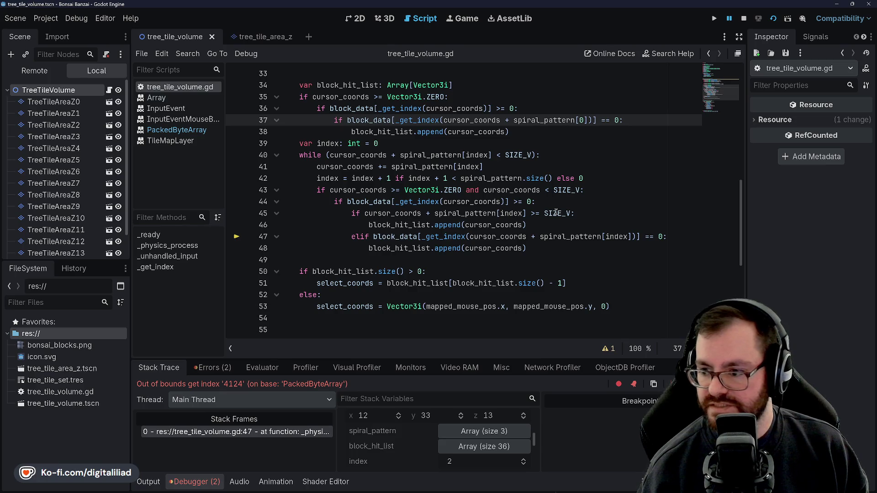
mouse_move(556, 213)
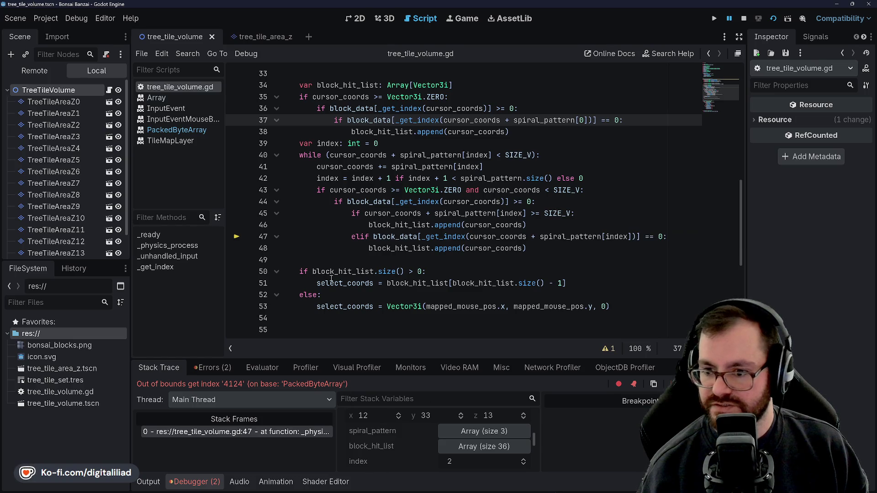
scroll(417, 438, down, 1)
scroll(417, 438, up, 2)
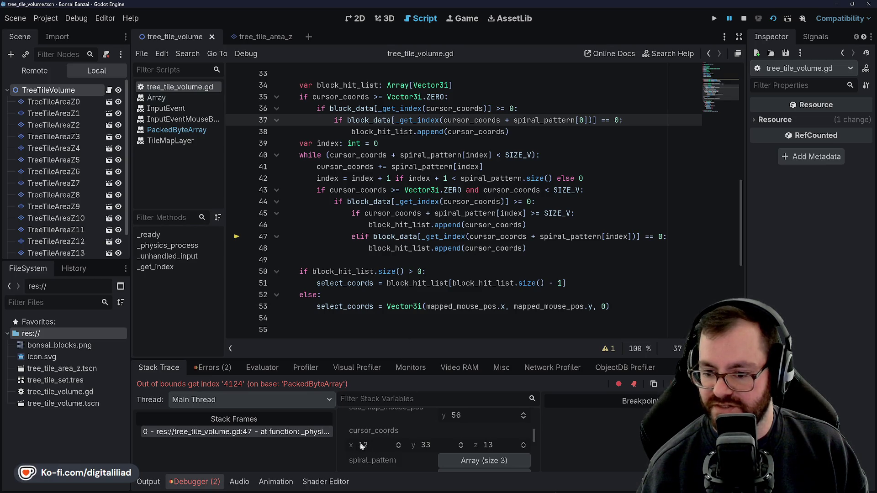
click(743, 19)
Step: Open blank lines below _unhandled_input to make room for a new helper at line 71
click(548, 167)
click(553, 153)
scroll(411, 205, down, 6)
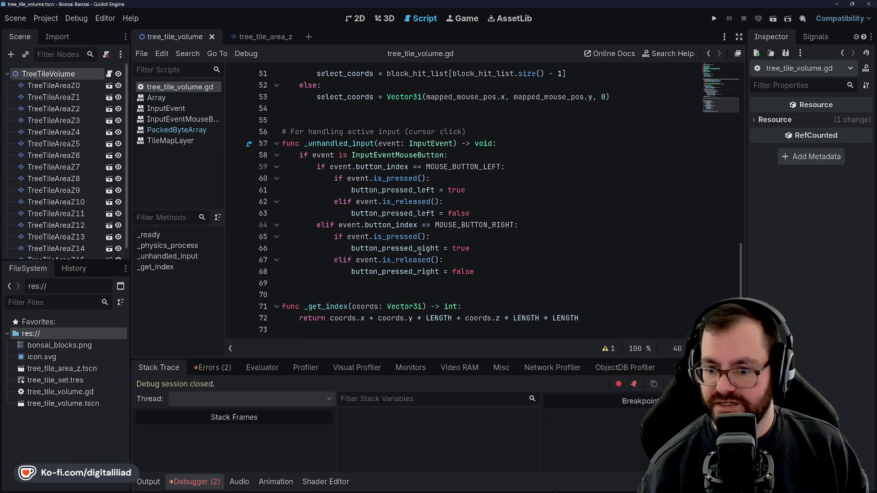
click(325, 284)
key(Down)
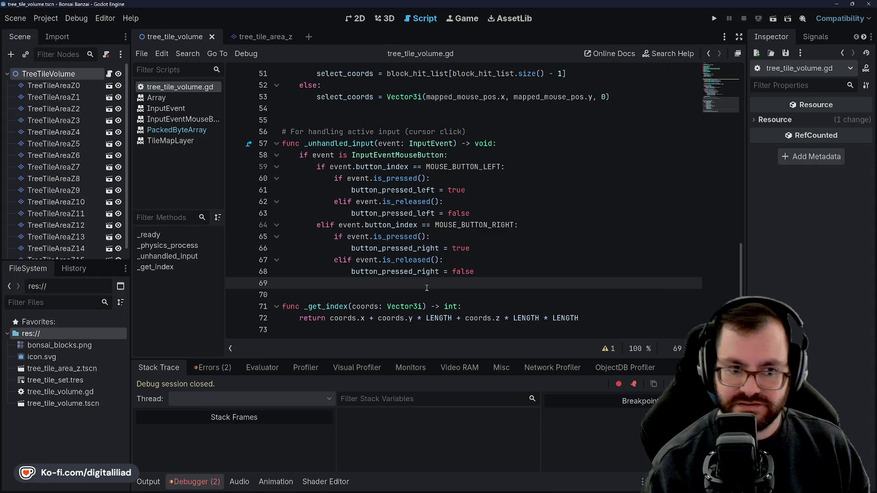
key(Return)
key(Return)
key(Up)
key(Up)
key(Return)
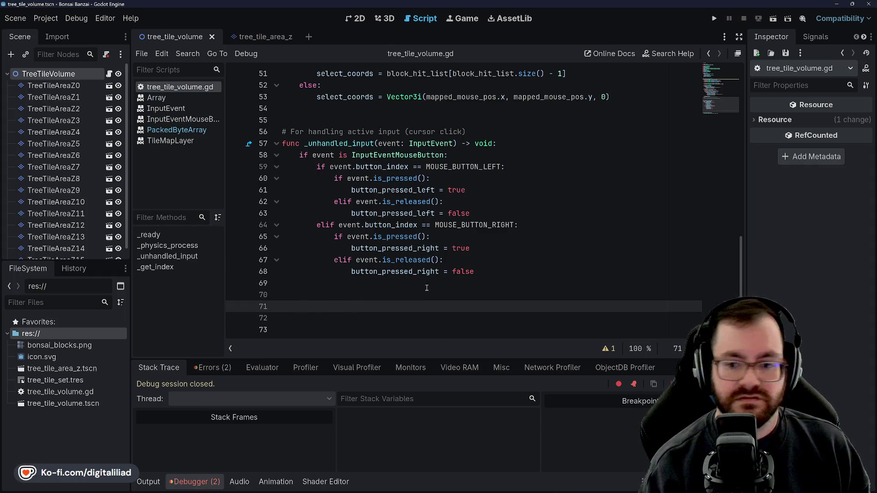
Step: Declare func _any_greater_than(left: Vector3i, right: Vector3i) -> bool: and begin its return line
text(func _)
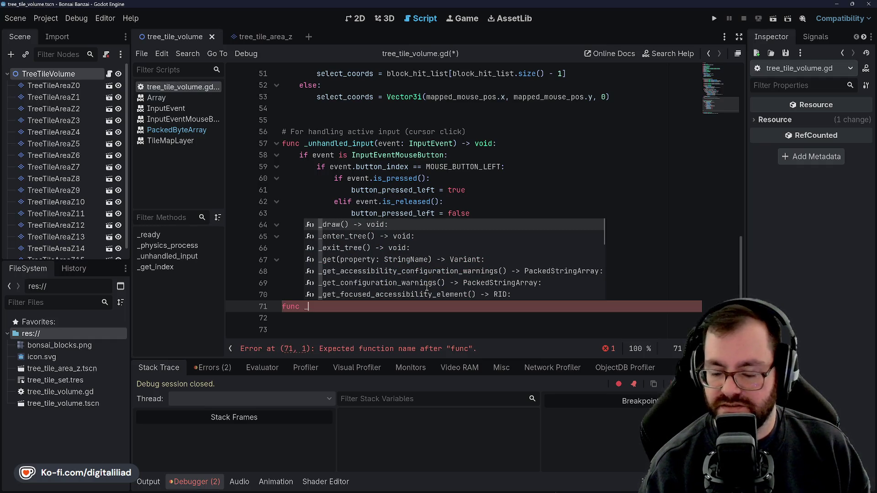
text(an)
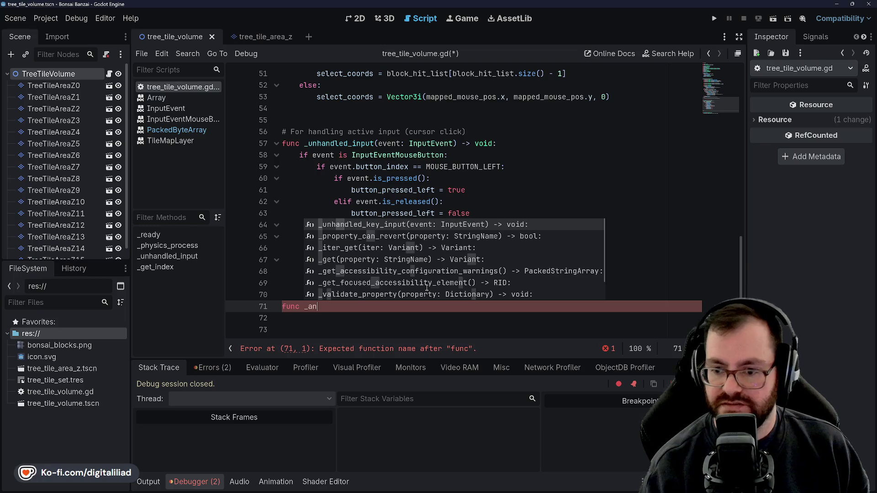
text(y_greater_than()
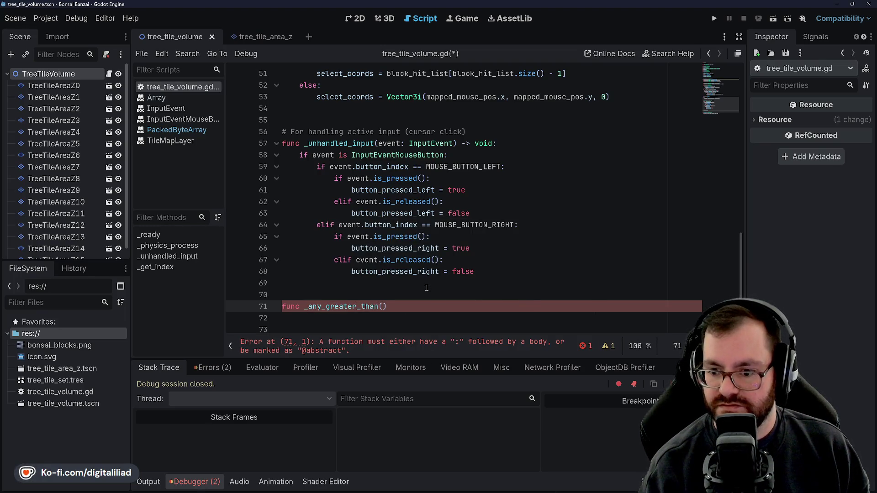
text(left: Vector3i, )
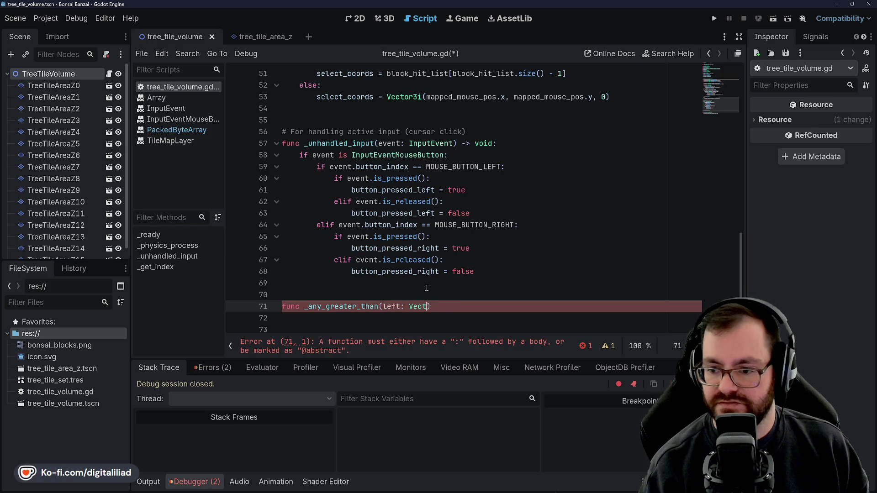
text(right: Vector3i)
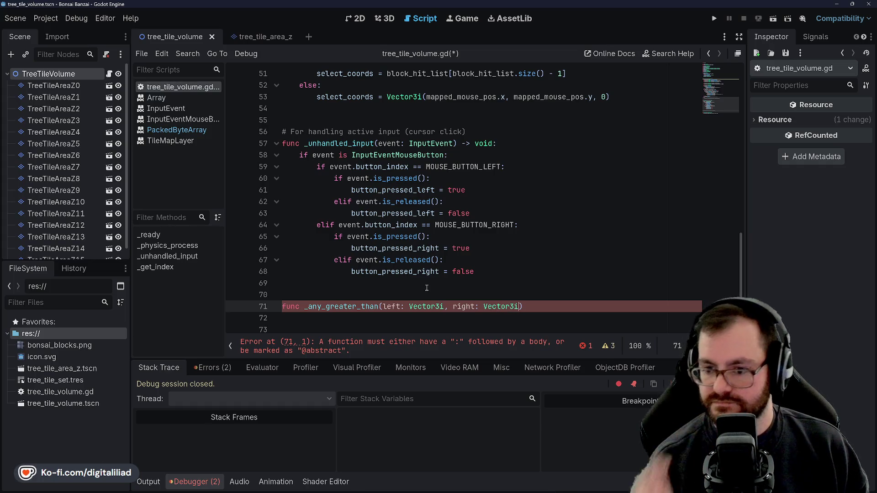
text(-)
key(BackSpace)
key(BackSpace)
text(bookl:)
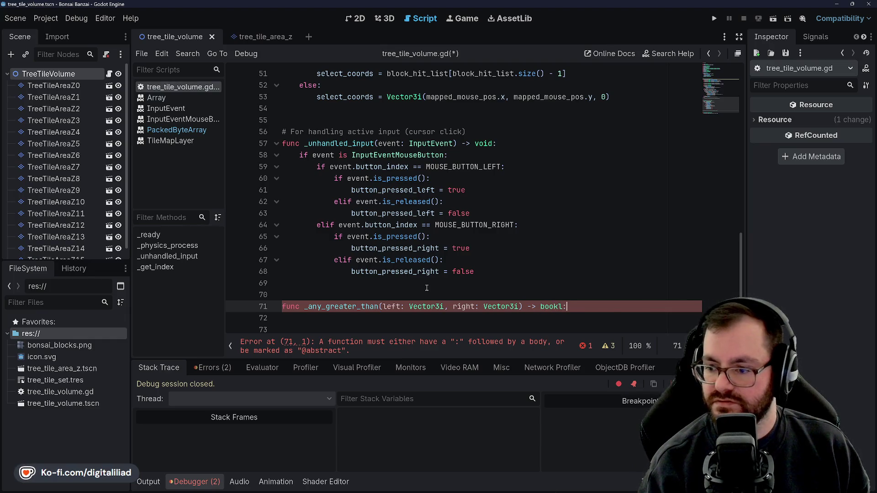
key(BackSpace)
key(BackSpace)
text(:)
key(Return)
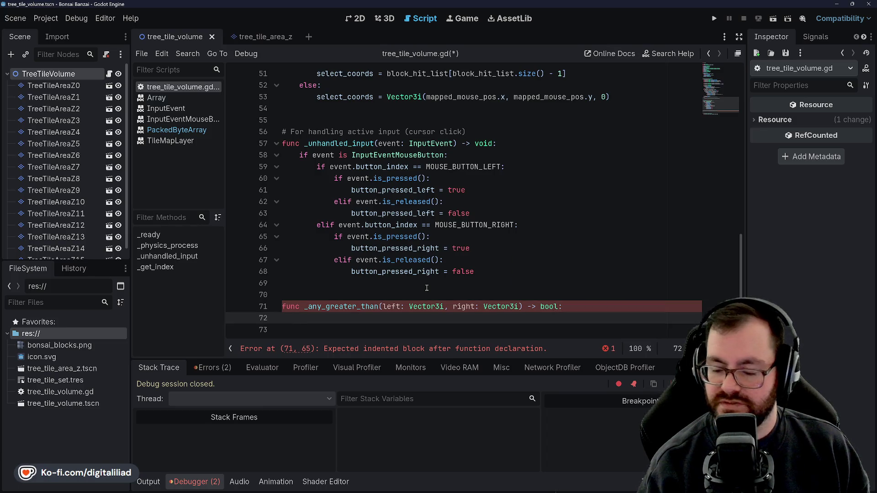
text(if)
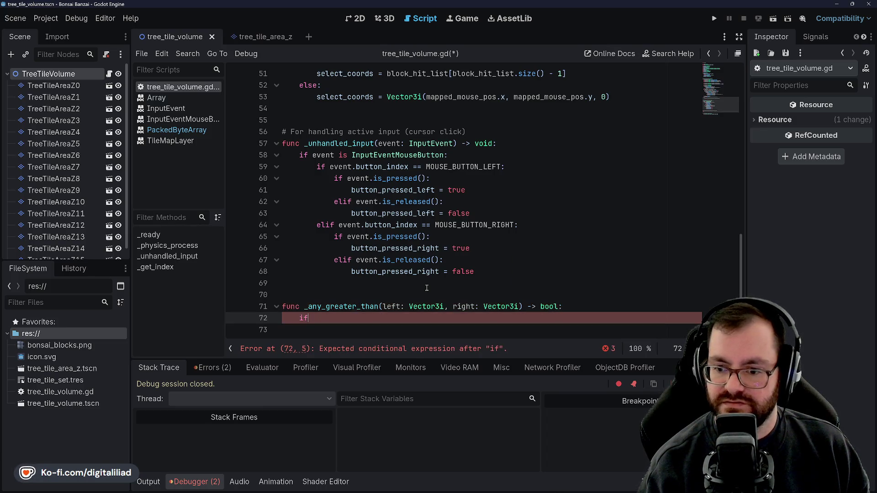
text(turn)
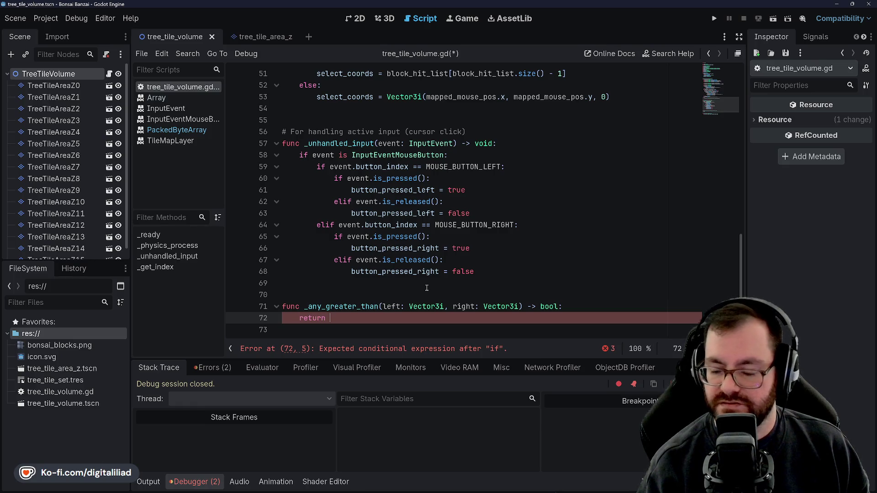
text(left.)
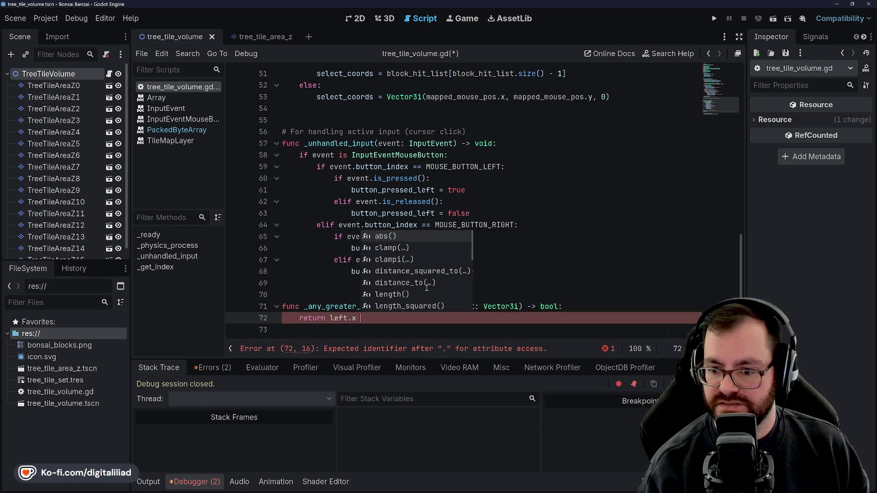
text(x>)
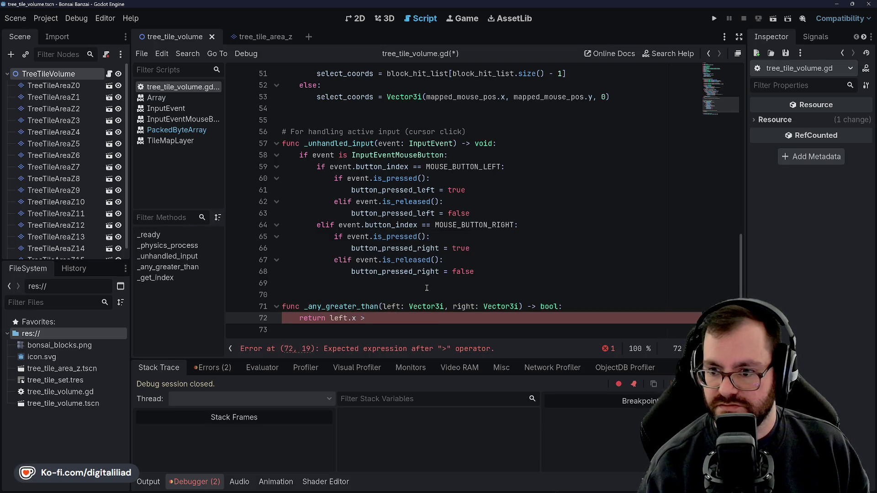
Step: Rename the SIZE_V constant on line 4 to MAX_VI
scroll(360, 227, up, 15)
click(327, 108)
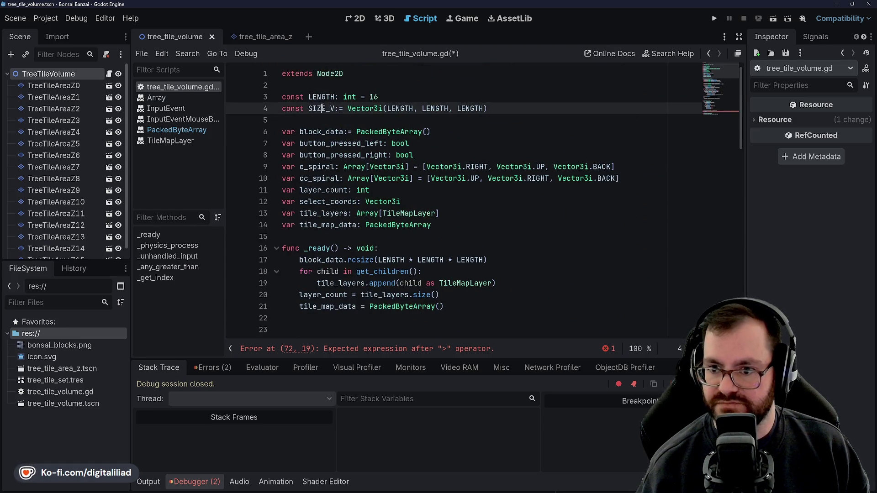
drag(325, 108, 308, 111)
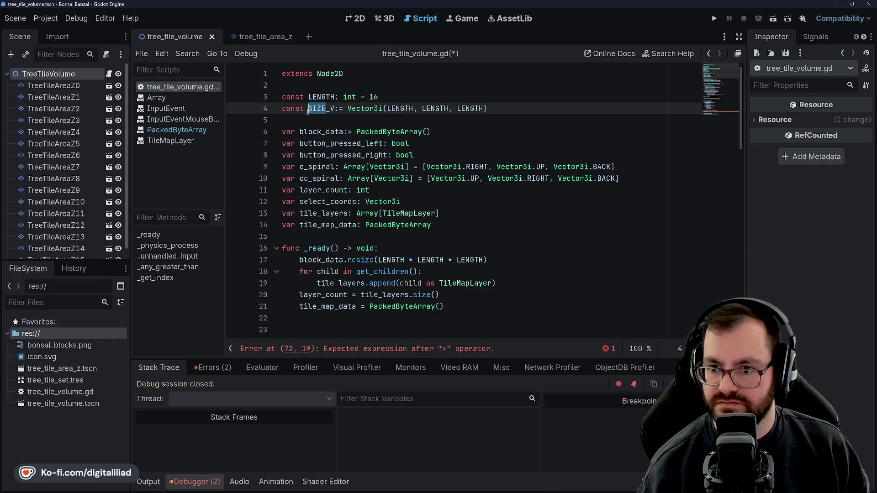
text(MAX)
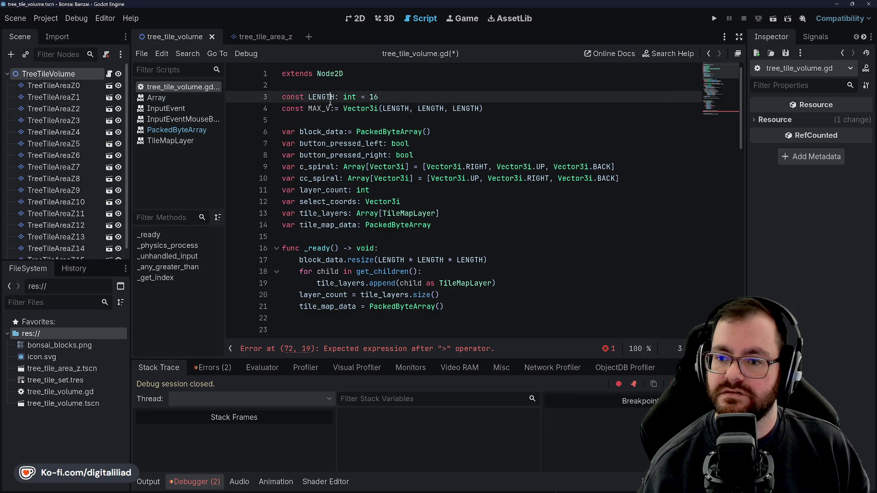
double_click(317, 110)
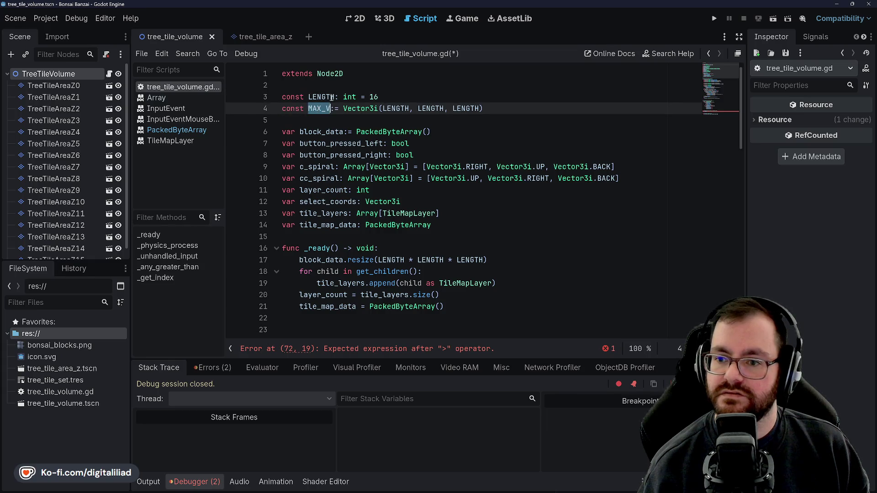
click(362, 96)
double_click(314, 108)
key(Right)
text(I)
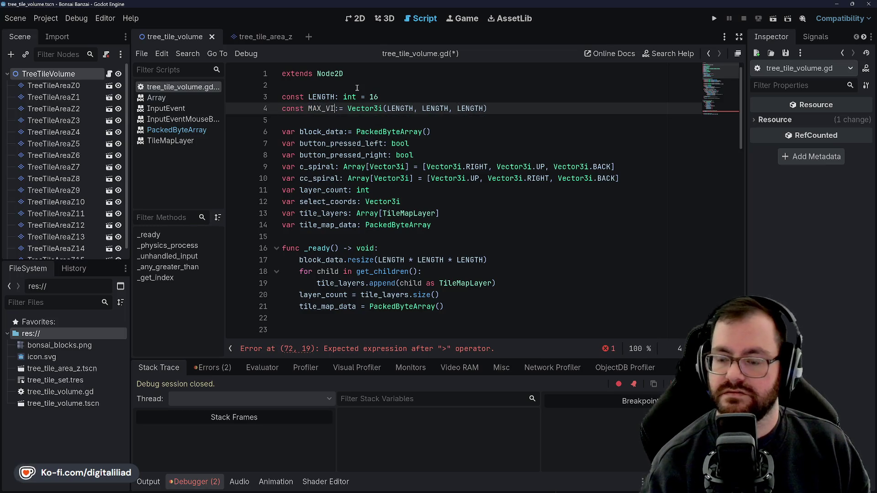
click(350, 87)
Step: Change the line 40 while-loop condition from < SIZE_V to <= MAX_VI
key(Down)
key(Down)
key(Down)
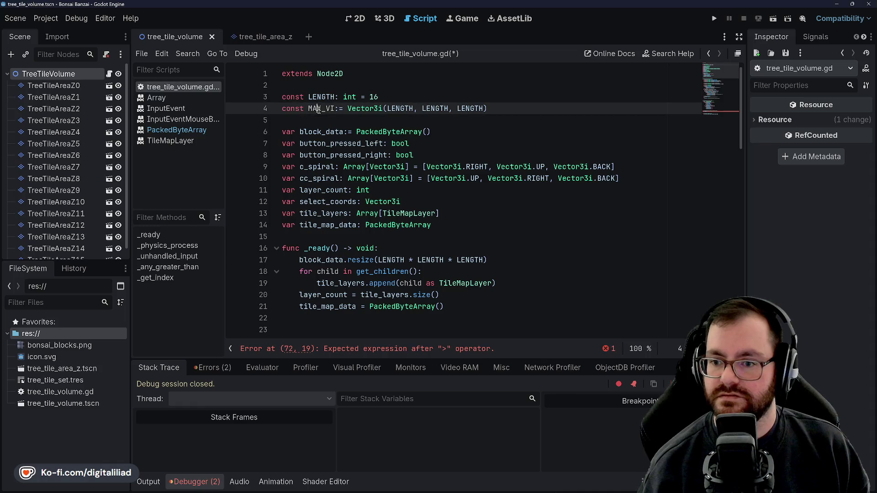
scroll(348, 137, down, 1)
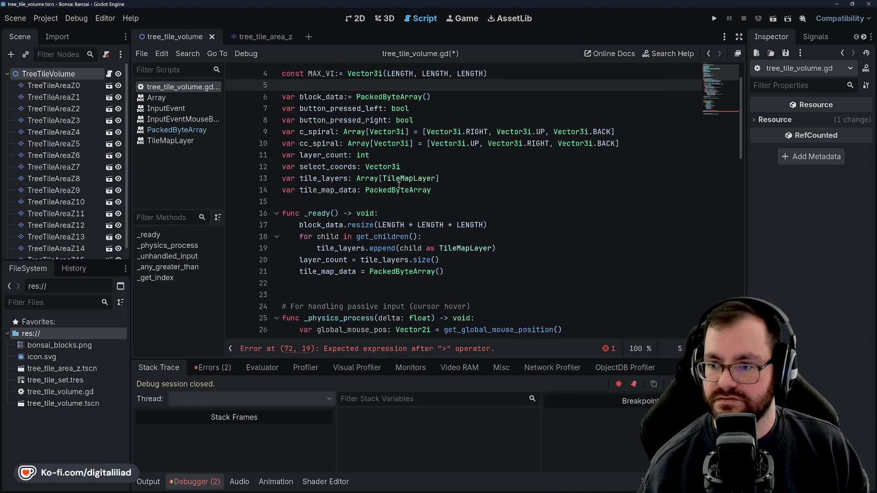
scroll(387, 219, down, 8)
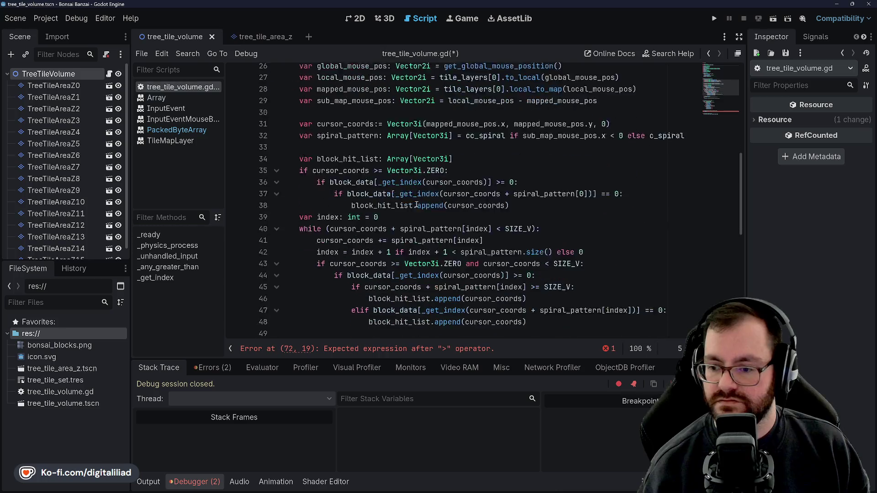
double_click(520, 213)
text(MAX_VI)
key(Left)
key(Left)
key(Left)
text(=)
click(510, 199)
Step: Return to the unfinished return comparison on line 72 of _any_greater_than
scroll(510, 200, down, 2)
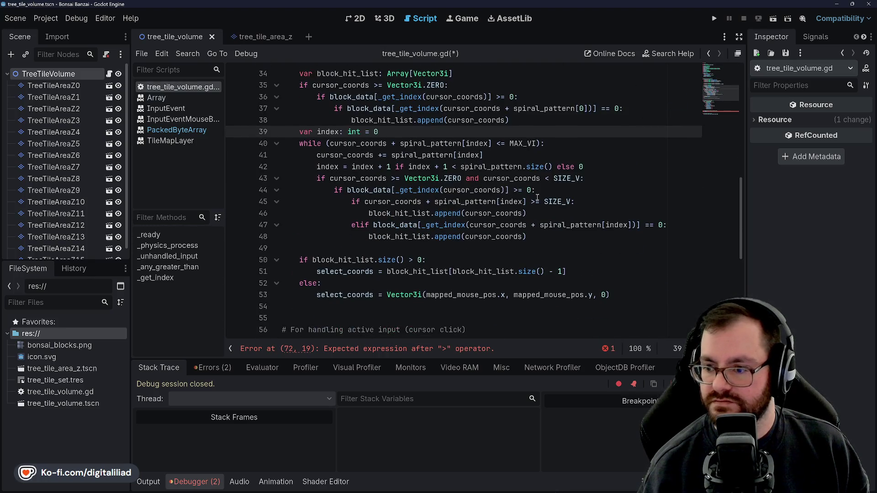
click(512, 144)
scroll(499, 225, down, 7)
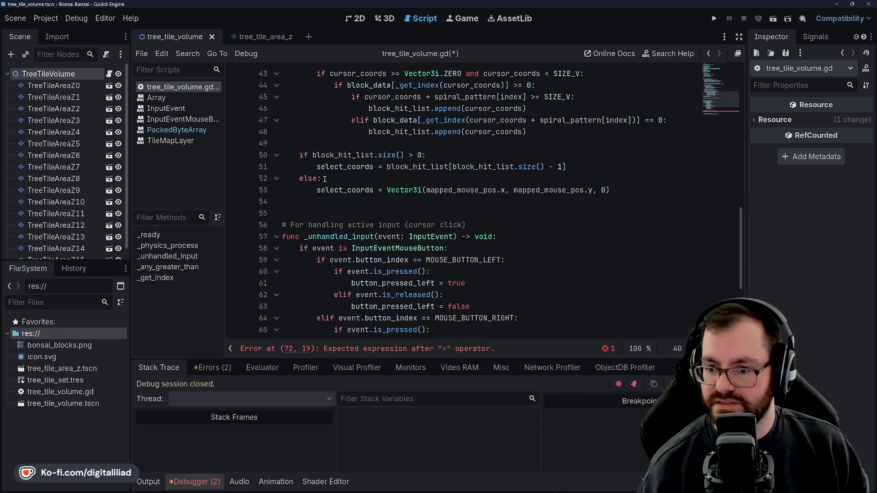
click(387, 272)
key(BackSpace)
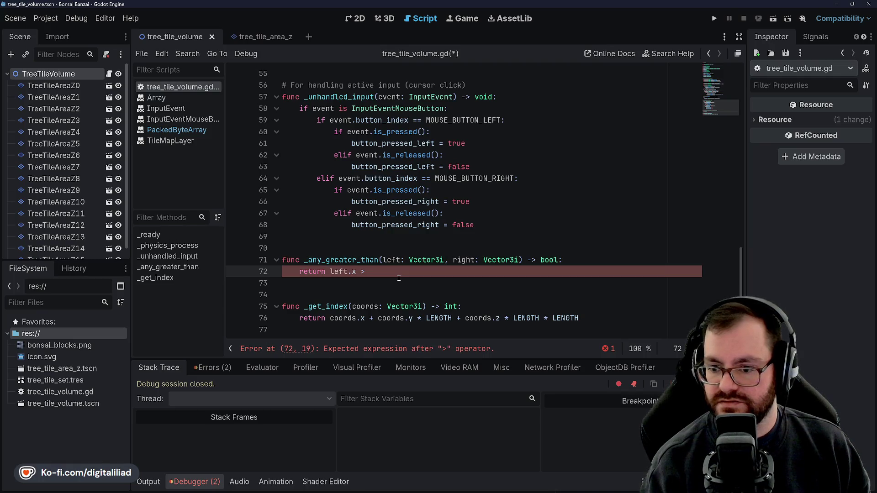
Step: Complete line 72 as return right.x > left.x or right.y > left.y or right.z > left.z, then save
text( right.x)
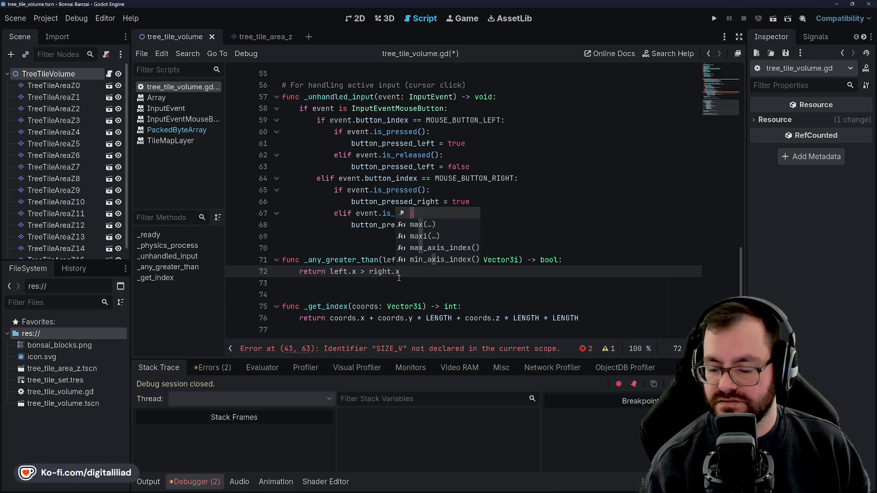
key(BackSpace)
key(BackSpace)
key(BackSpace)
key(BackSpace)
key(BackSpace)
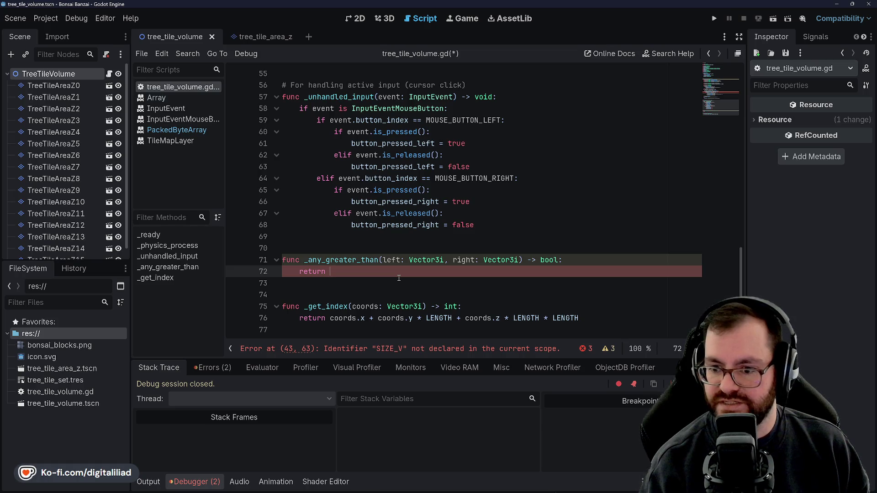
text(left)
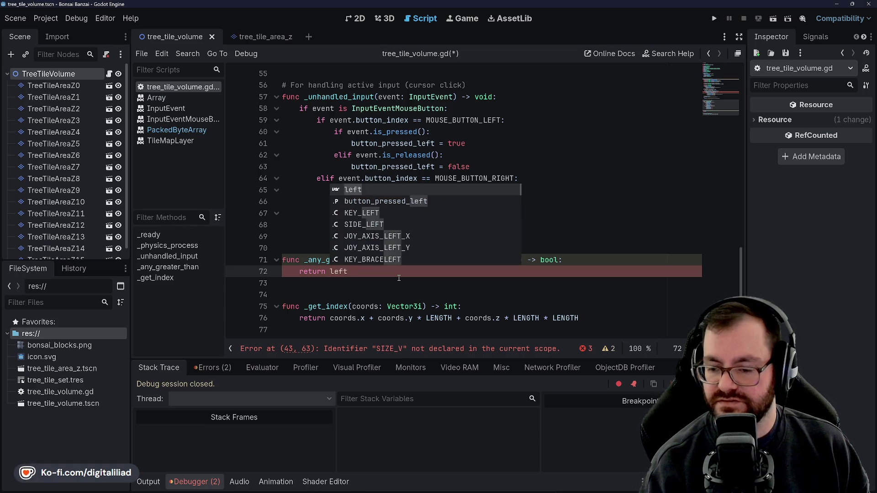
key(BackSpace)
key(BackSpace)
key(BackSpace)
text(left)
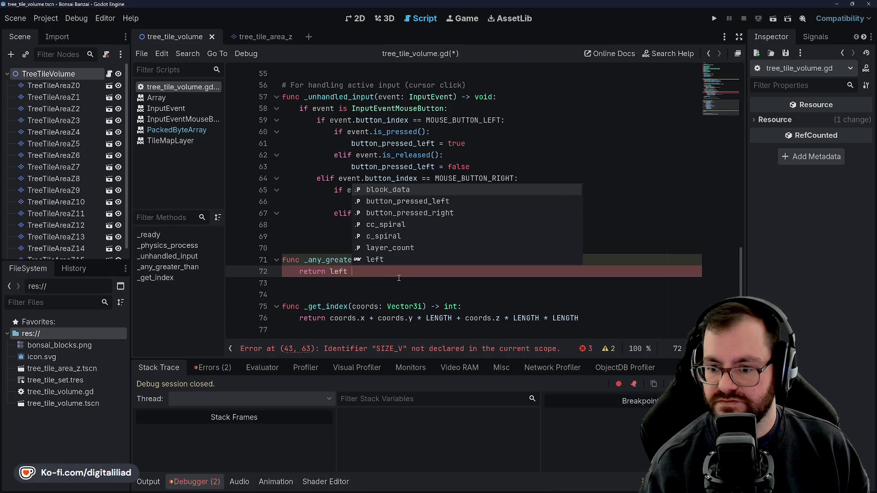
key(BackSpace)
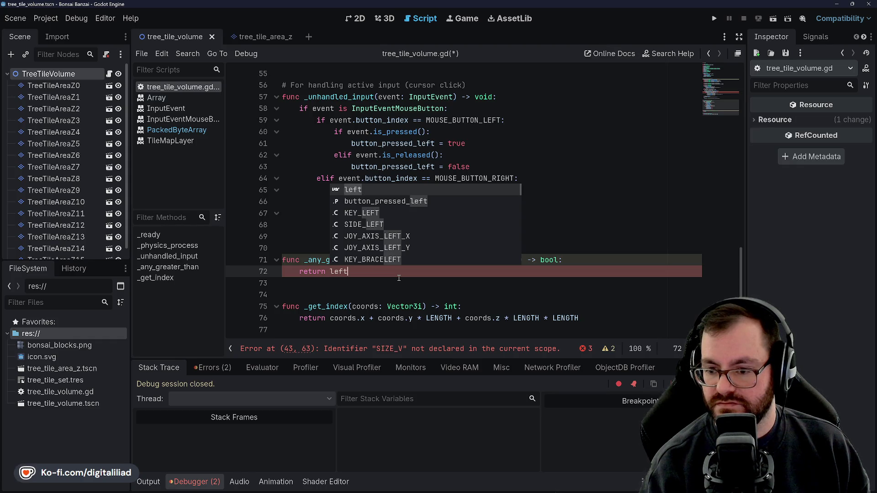
key(BackSpace)
key(BackSpace)
key(BackSpace)
text(right.x > left.x )
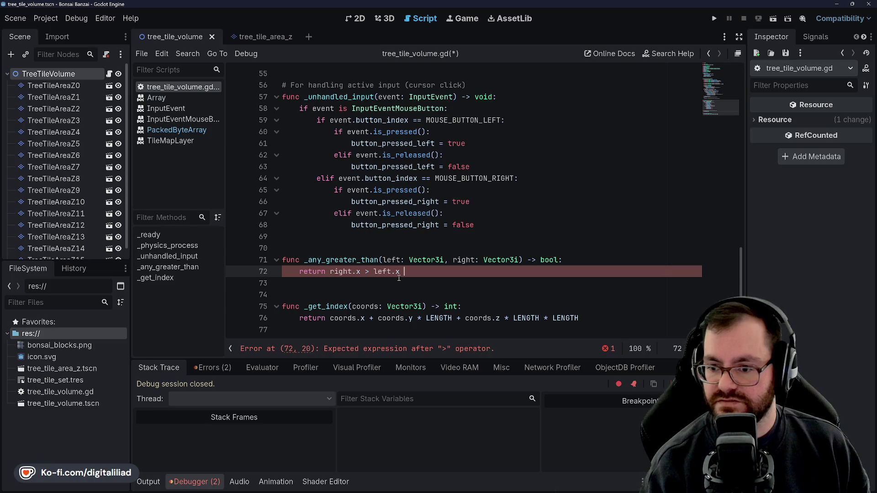
text(or right.y)
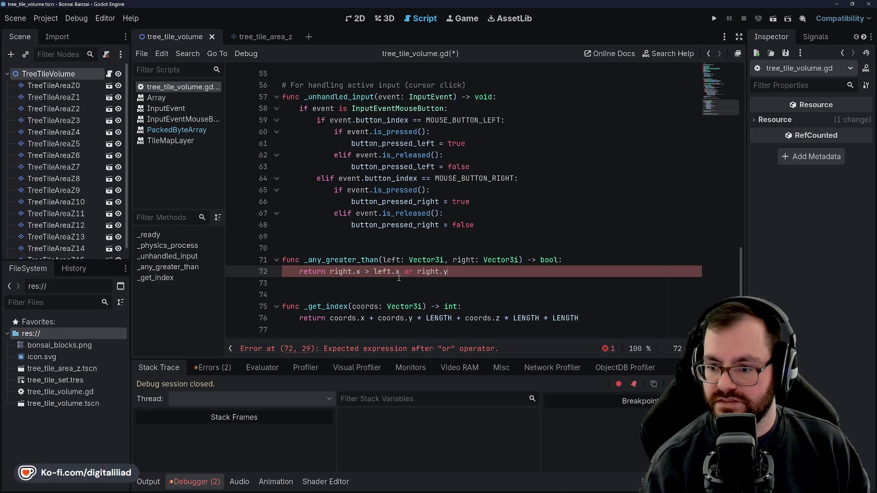
text( > left.)
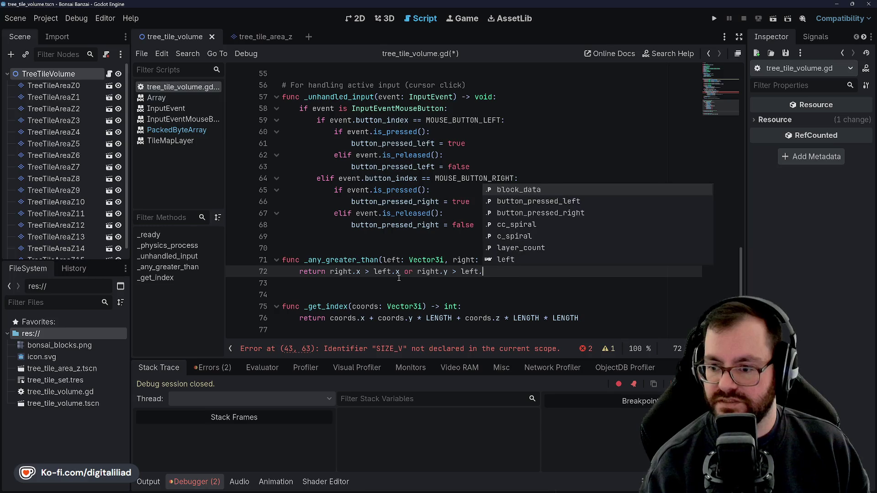
text(y or ri)
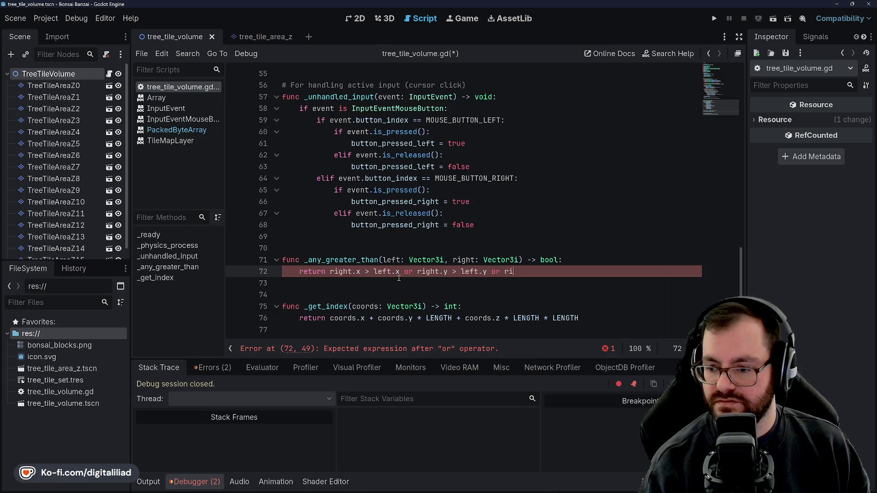
text(ght.z > left.z)
key(ctrl+s)
click(406, 236)
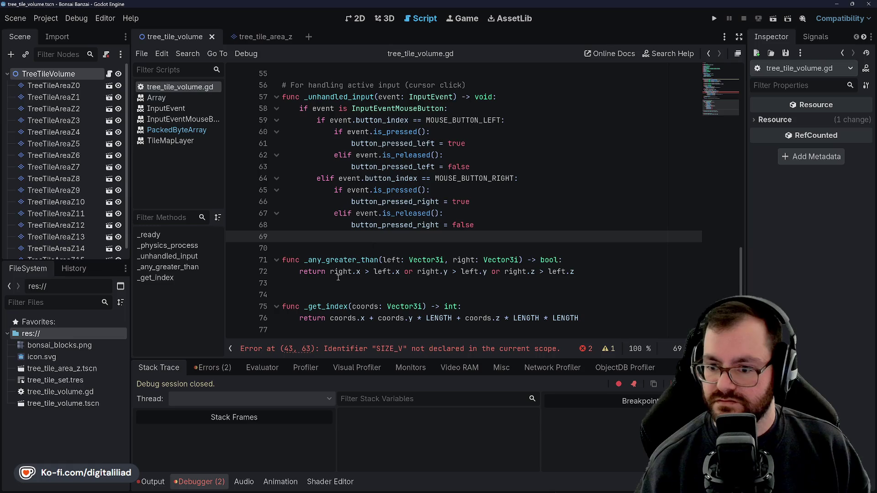
click(383, 250)
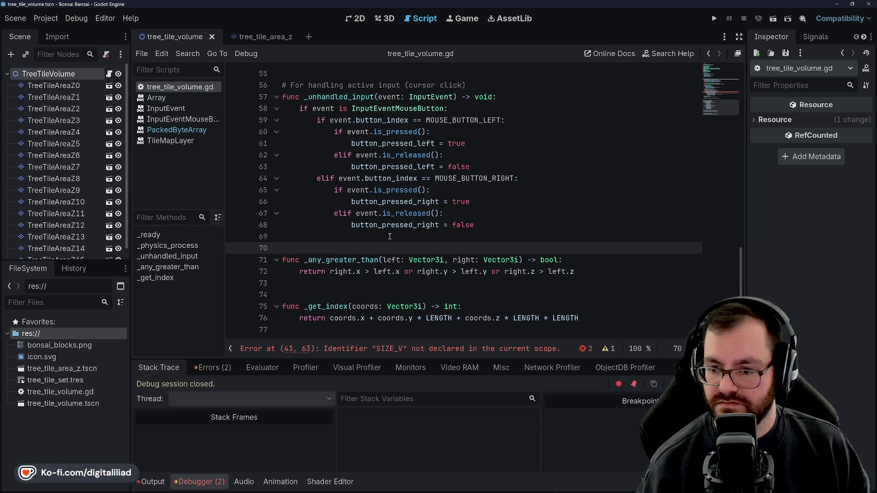
Step: Start the line 43 bounds check with a call to _any_greater_than(cursor_coords
click(390, 237)
scroll(390, 237, up, 10)
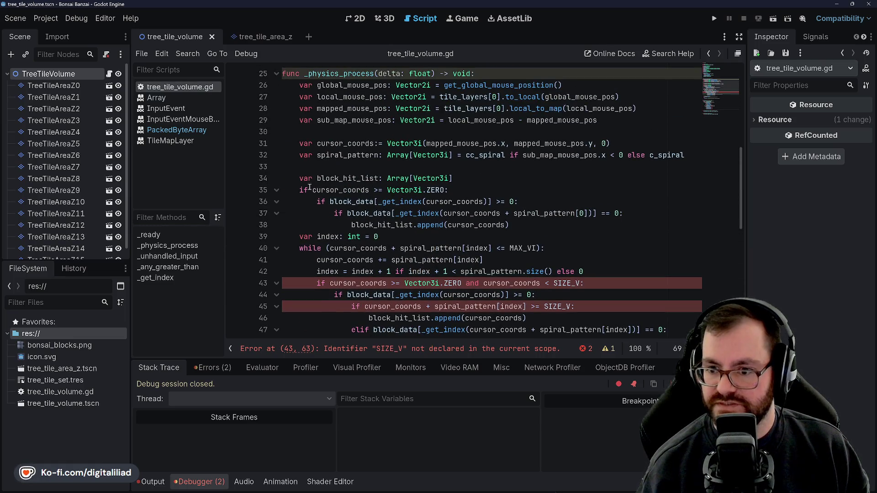
scroll(354, 200, down, 2)
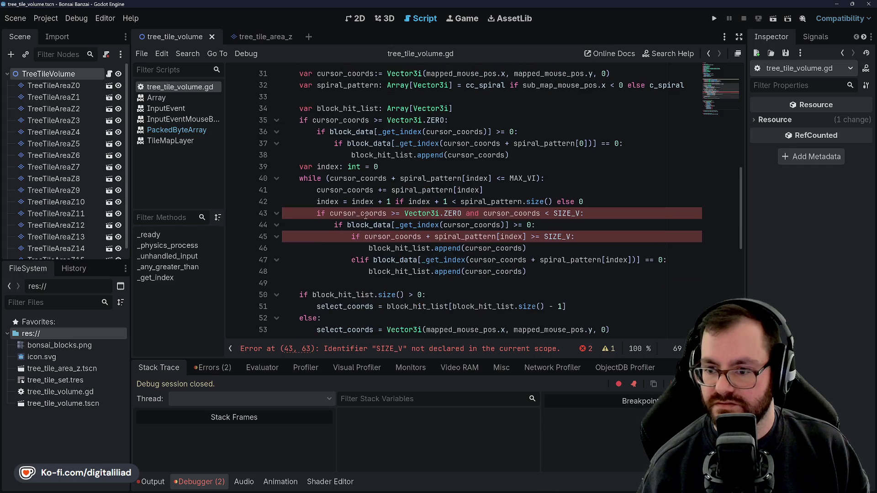
click(329, 212)
mouse_move(330, 213)
mouse_down()
mouse_move(386, 213)
mouse_move(330, 213)
mouse_up()
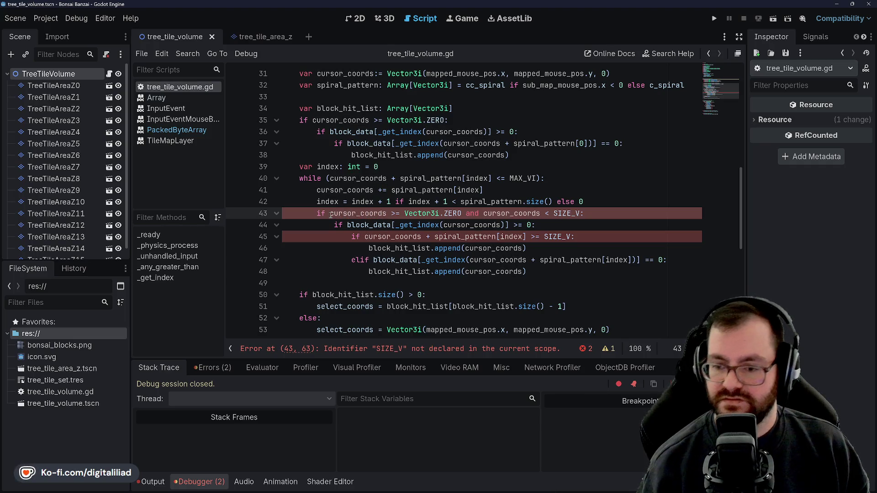
text((_any_)
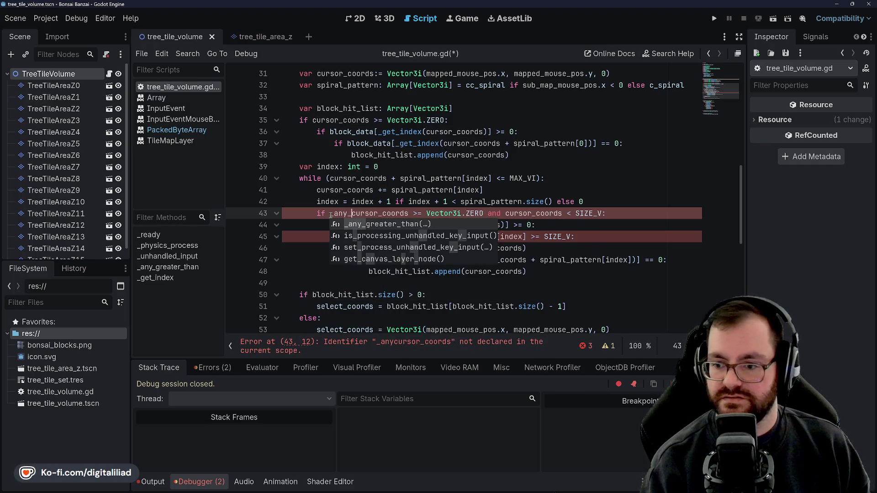
key(Tab)
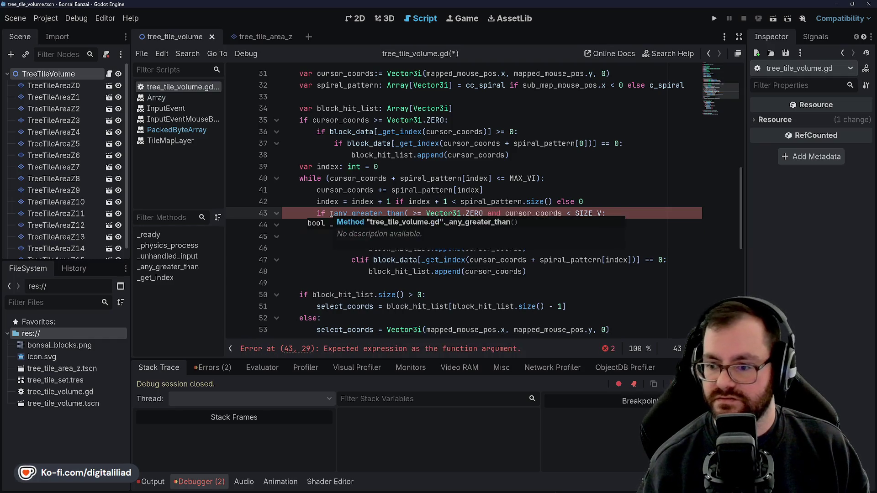
text(cursor_co)
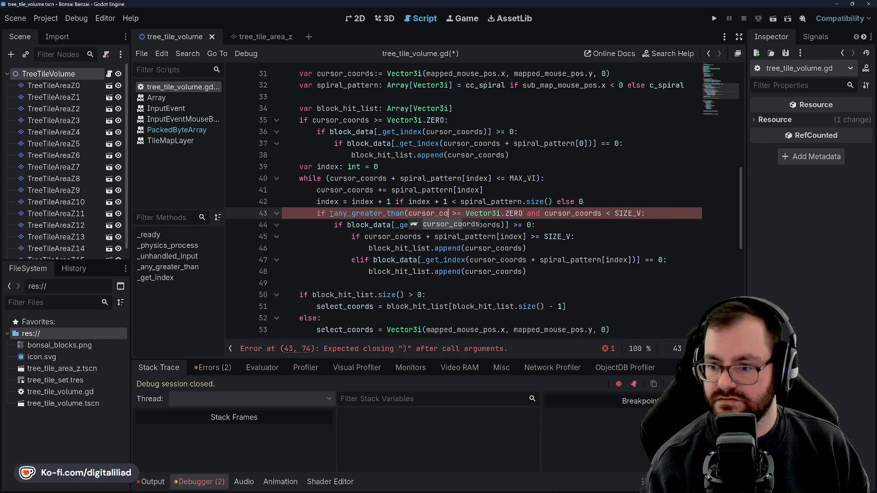
key(Tab)
Step: Review the spiral loop code on lines 38–43 around the new bounds check
click(434, 162)
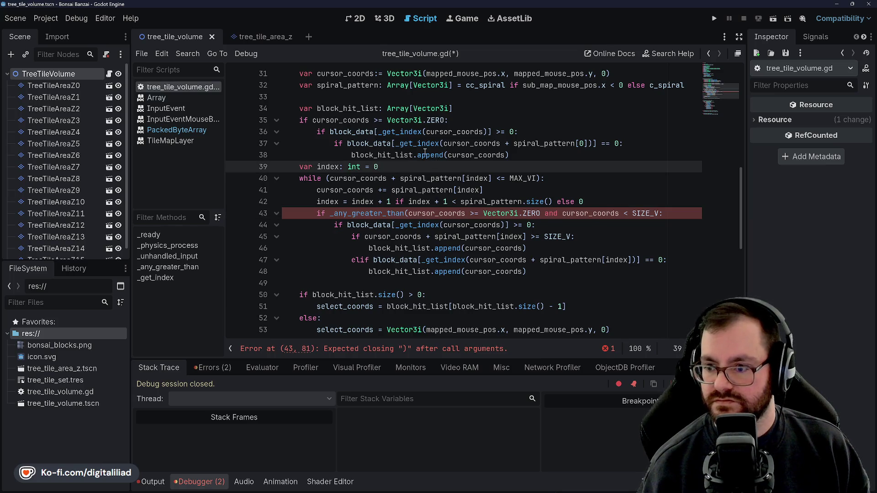
click(424, 153)
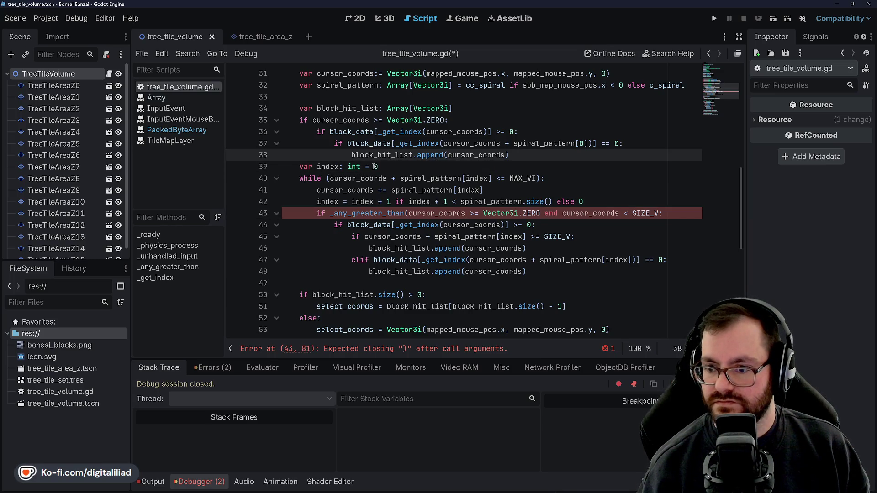
click(330, 178)
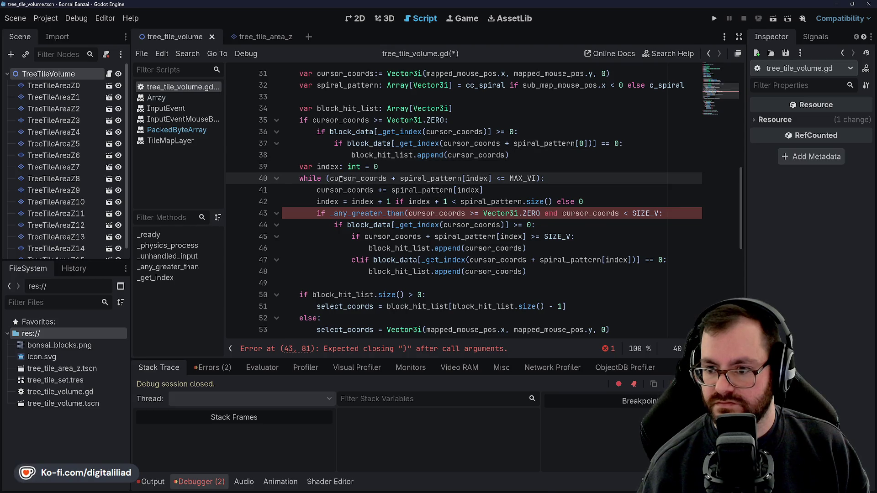
click(385, 190)
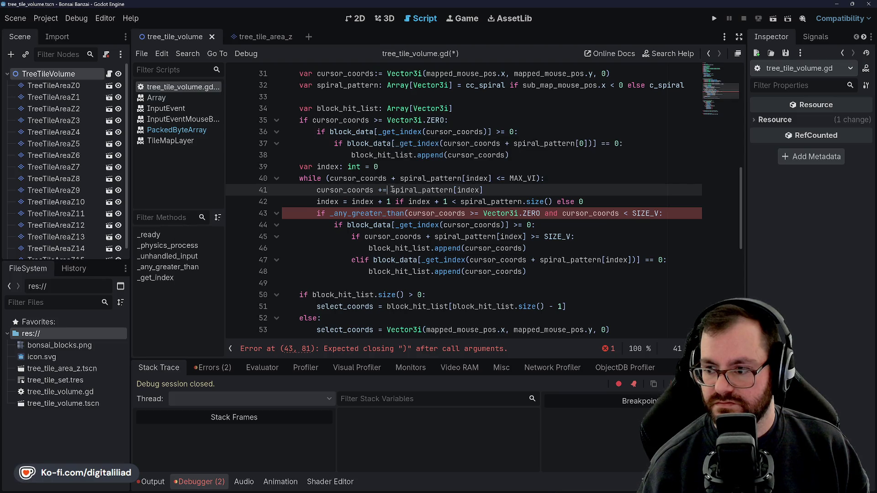
click(365, 215)
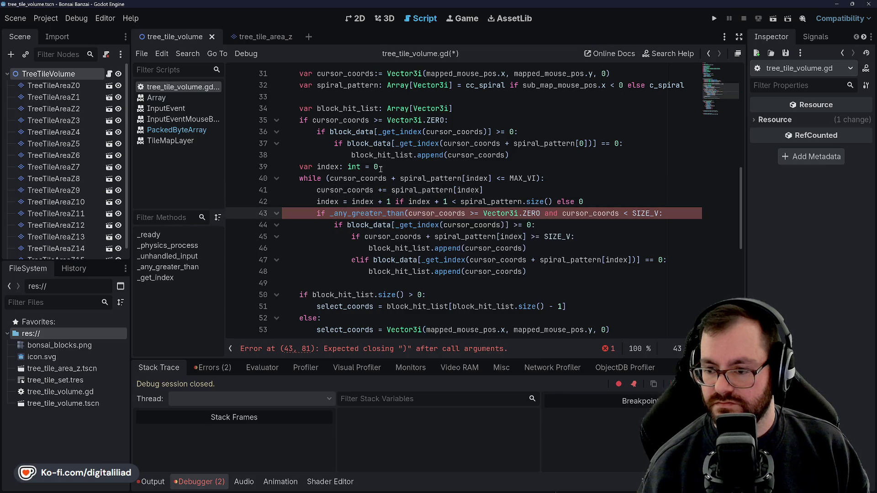
Step: Rename the line 4 constant MAX_VI back to SIZE_V and save the script
scroll(393, 133, up, 10)
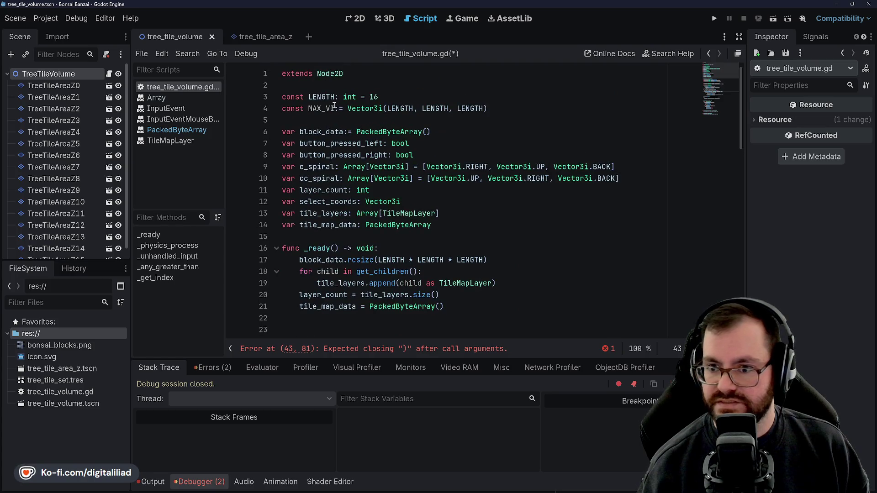
drag(334, 108, 309, 108)
text(SIZE_V)
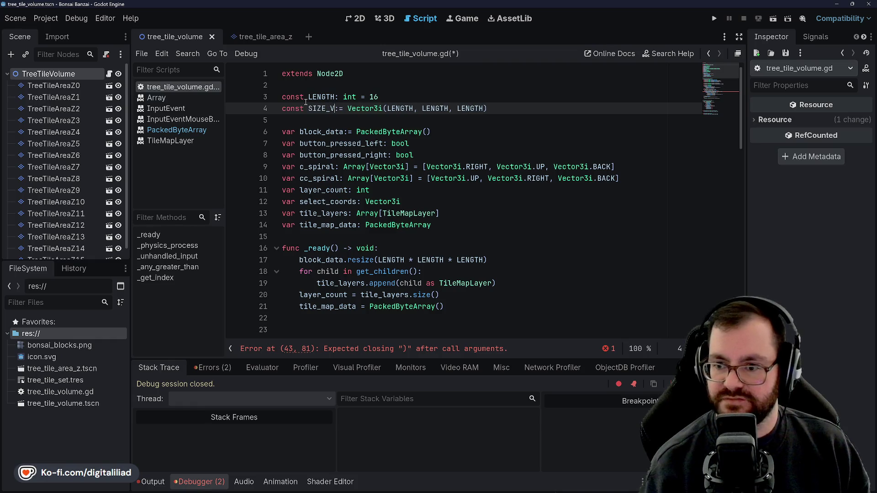
key(ctrl+s)
Step: Begin a second helper function below _any_greater_than, first typed as _any_less_than
scroll(410, 208, down, 14)
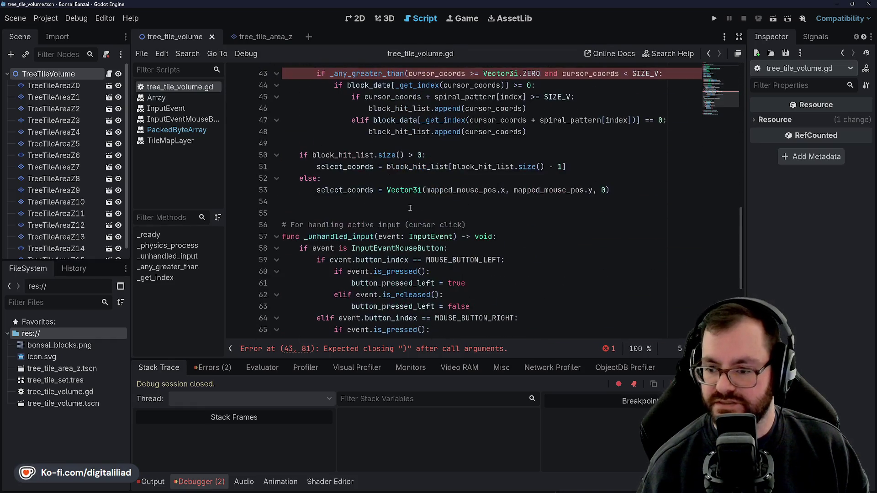
scroll(350, 245, down, 4)
click(356, 263)
key(Up)
key(Up)
click(338, 290)
key(Up)
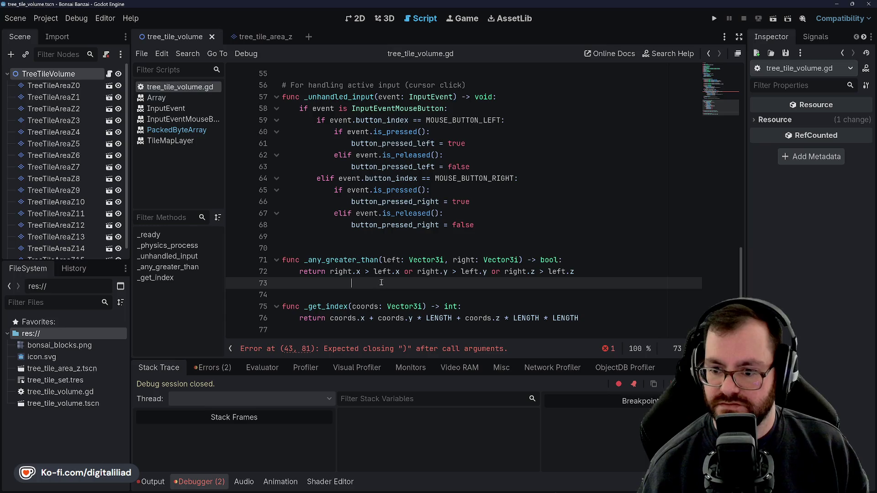
key(BackSpace)
key(BackSpace)
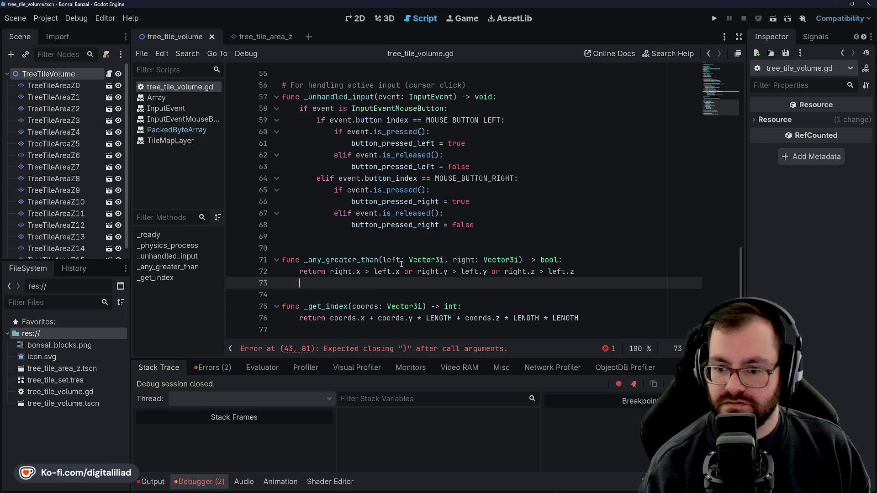
key(Return)
key(Return)
text(fu)
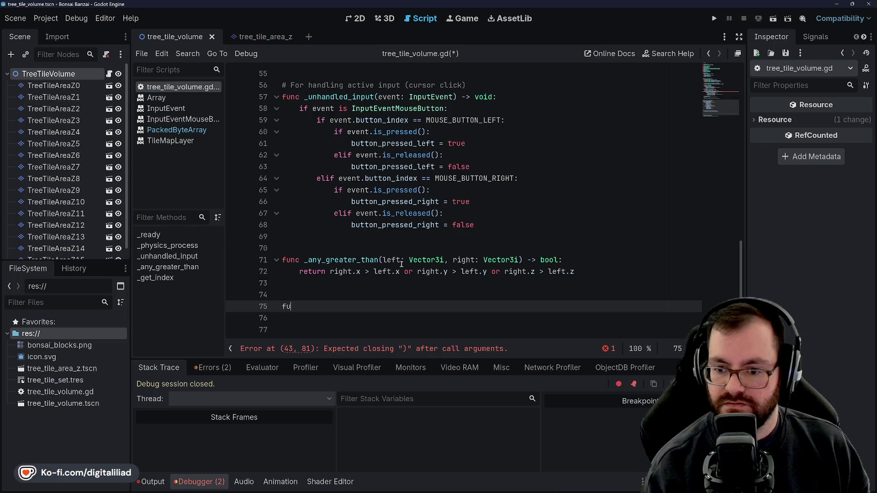
text(nc _any_less_than(left:)
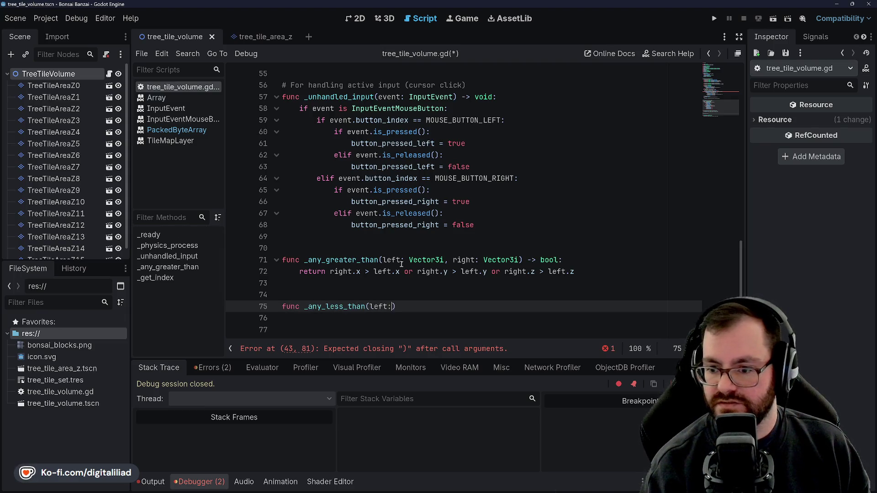
text(i, )
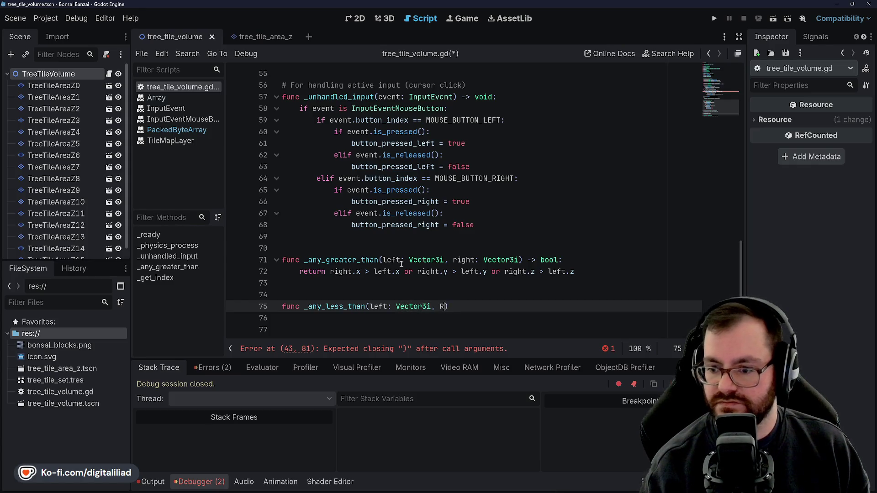
text(right: Vector3i)
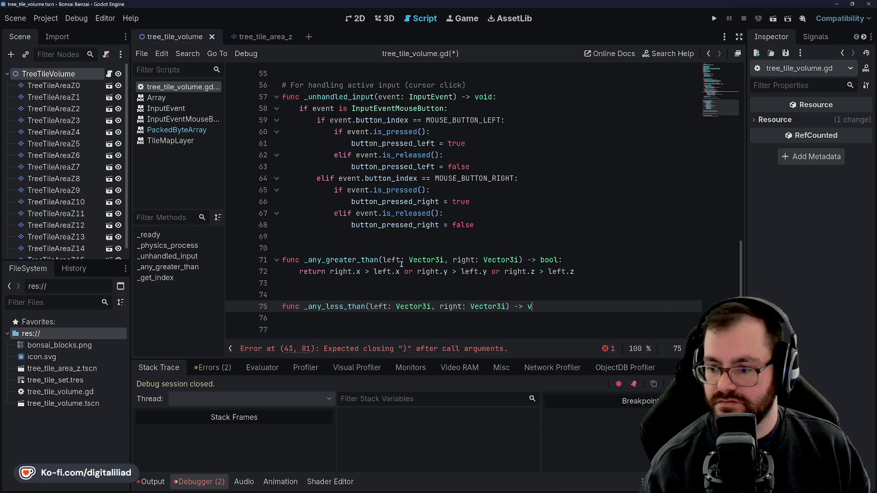
text(ol:)
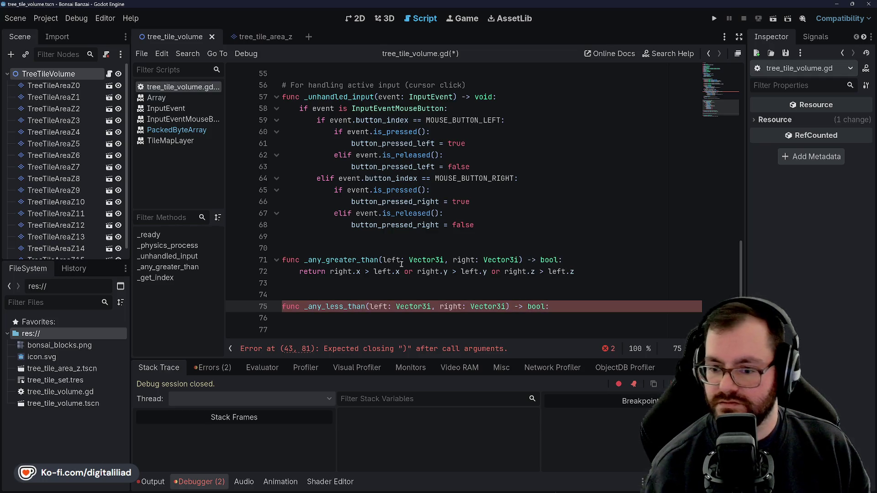
Step: Rename the new helper to _all_less_than and save the script
click(322, 301)
key(BackSpace)
key(BackSpace)
text(ll)
click(352, 298)
click(348, 286)
click(347, 293)
click(360, 279)
key(ctrl+s)
Step: Move the _all_less_than header above _any_greater_than, to line 71
scroll(356, 211, down, 1)
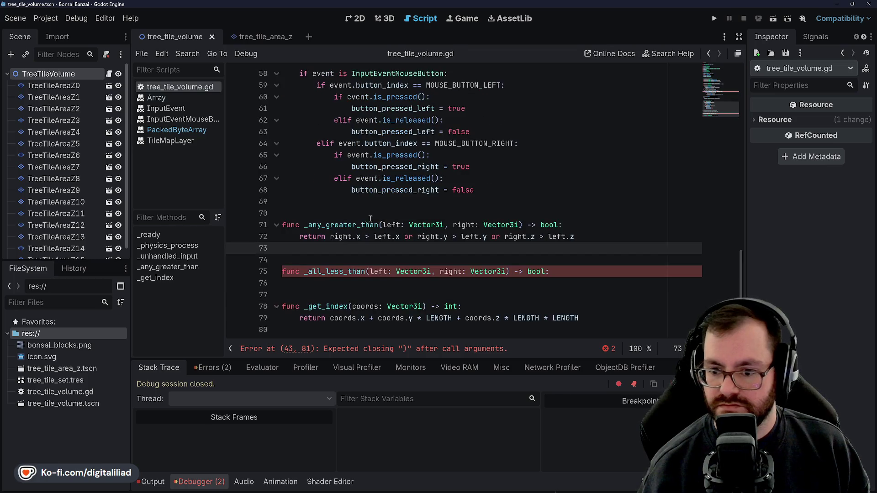
click(330, 259)
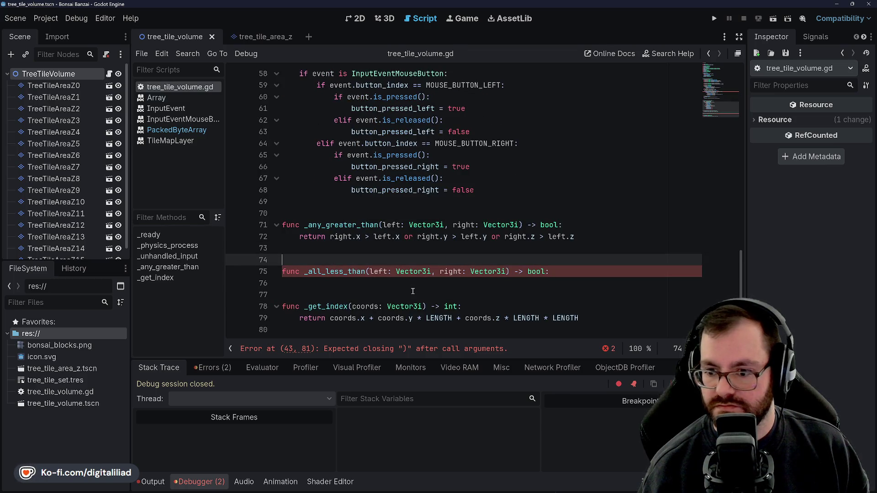
click(390, 274)
click(358, 254)
click(356, 213)
click(356, 201)
click(356, 213)
key(Return)
key(Return)
key(Return)
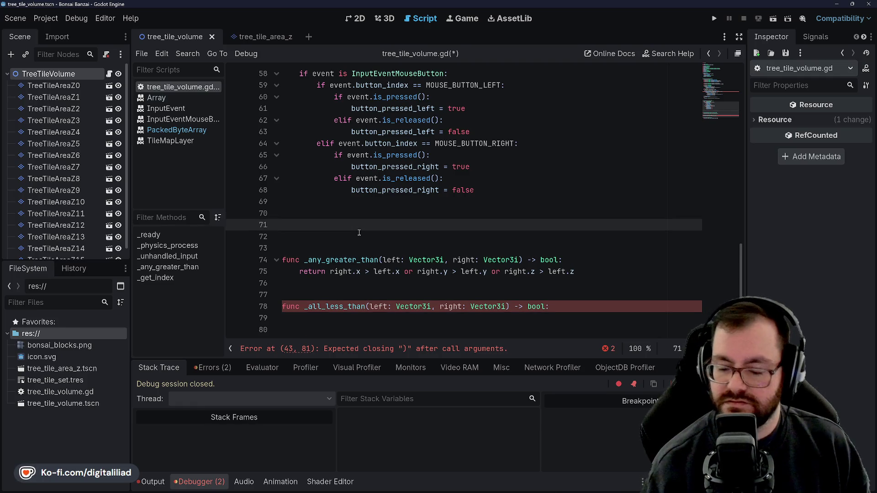
mouse_move(551, 307)
mouse_down()
mouse_move(282, 306)
mouse_move(284, 214)
mouse_up()
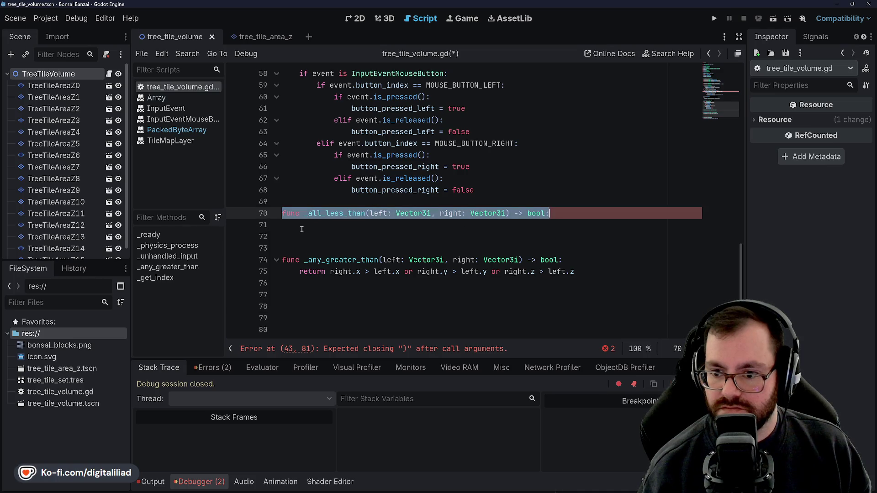
click(310, 202)
key(Return)
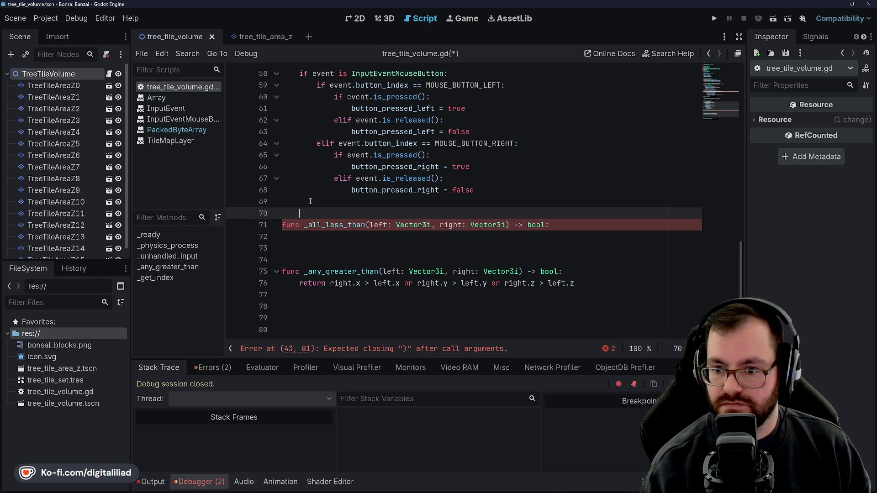
Step: Remove surplus blank lines above _get_index and under the _all_less_than header
scroll(320, 274, down, 1)
click(331, 291)
key(BackSpace)
key(BackSpace)
key(BackSpace)
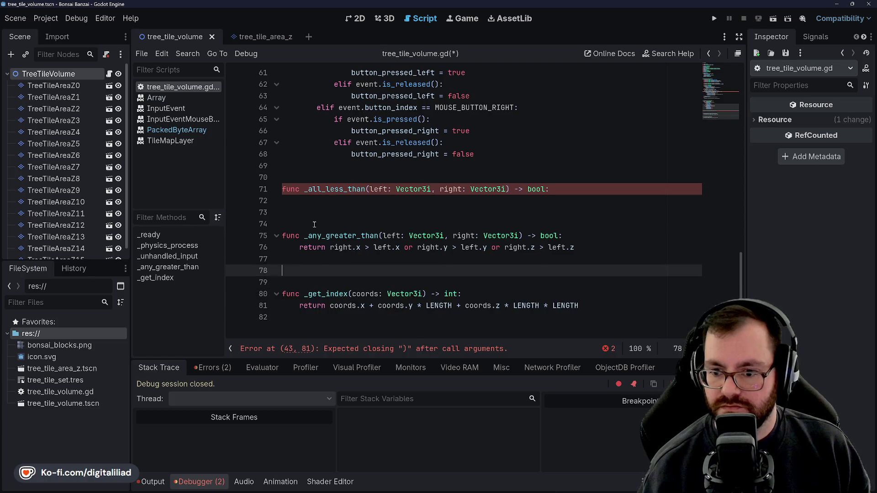
click(382, 201)
key(Delete)
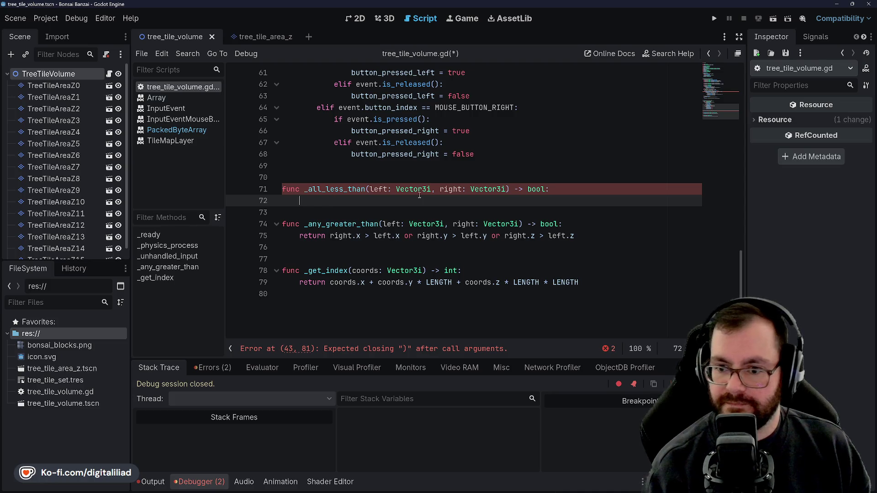
Step: Give _all_less_than the body return left.x < right.x and left.y < right.y and left.z <, and save
key(Return)
key(Up)
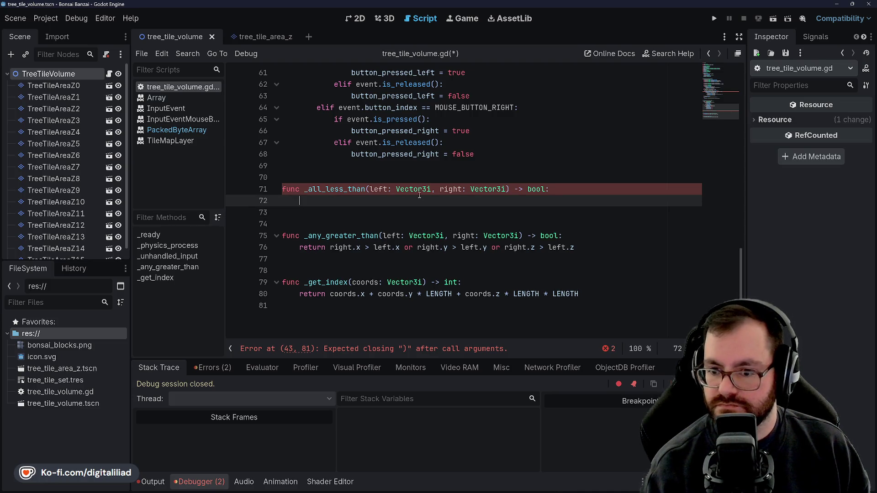
text(return left)
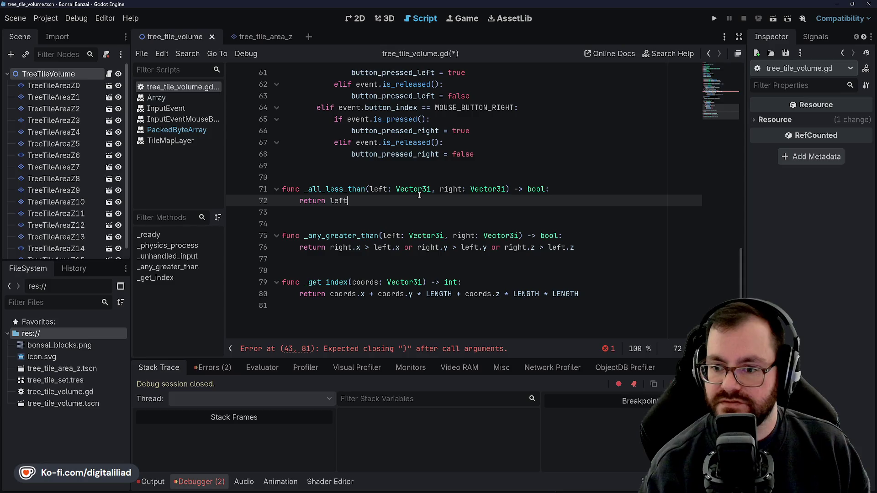
text(.x < ri)
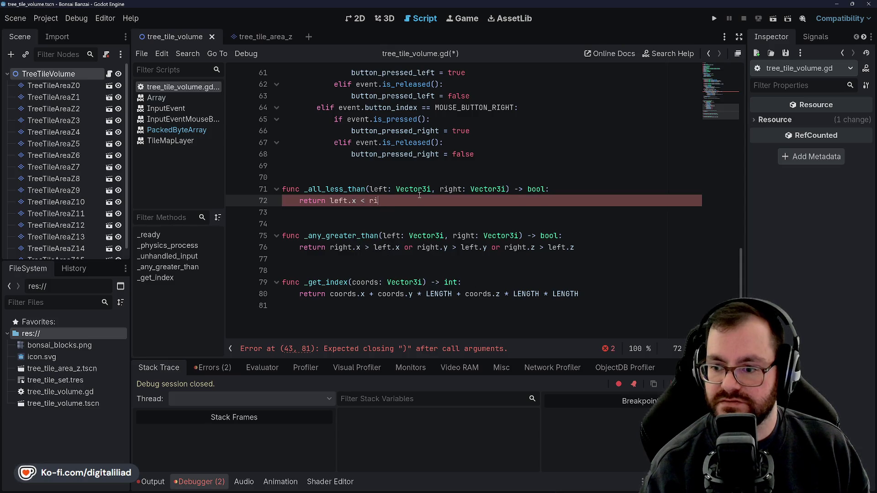
text(ght.x and )
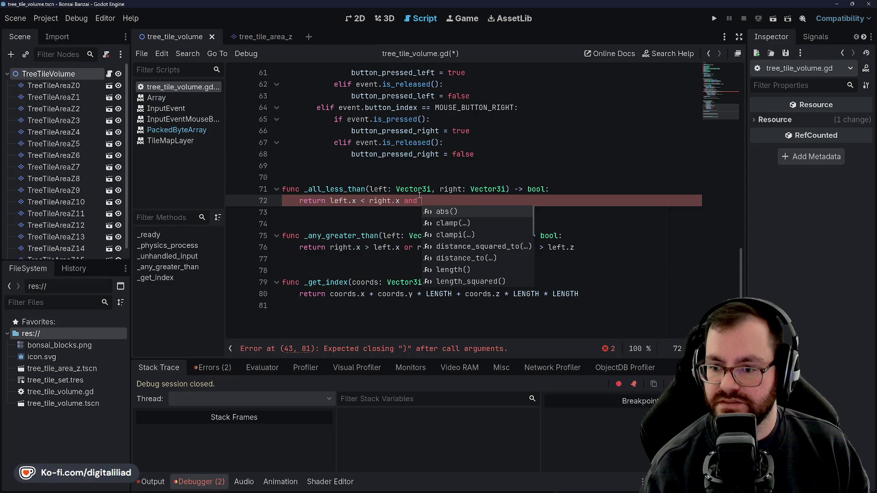
text(left.y < right.y and)
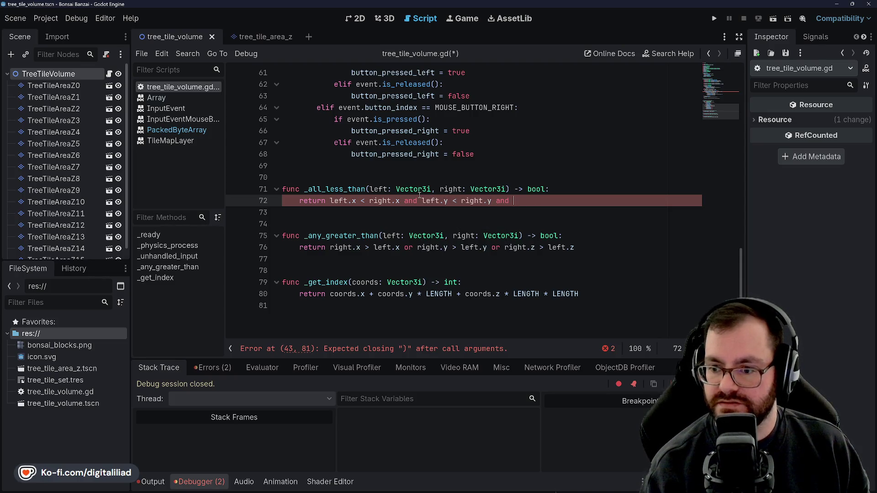
text( left.z < right.z)
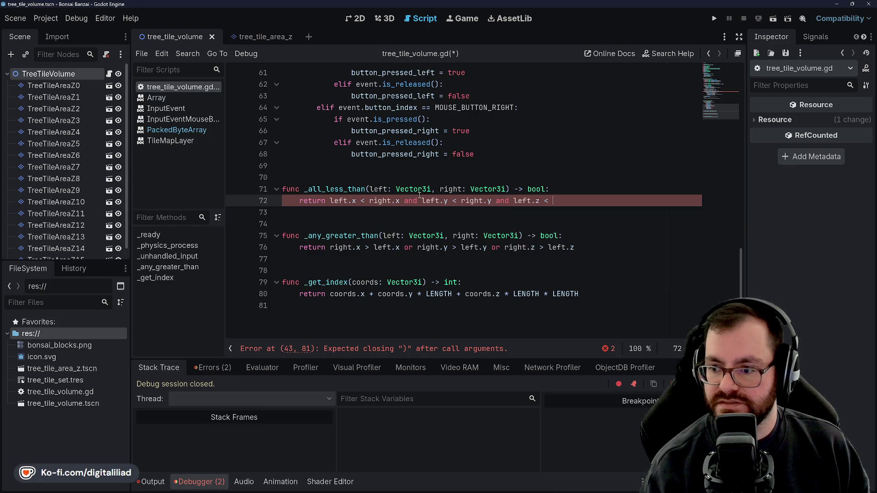
key(ctrl+s)
Step: Check the spacing around both helpers, then return to the erroring bounds check on line 43
click(395, 212)
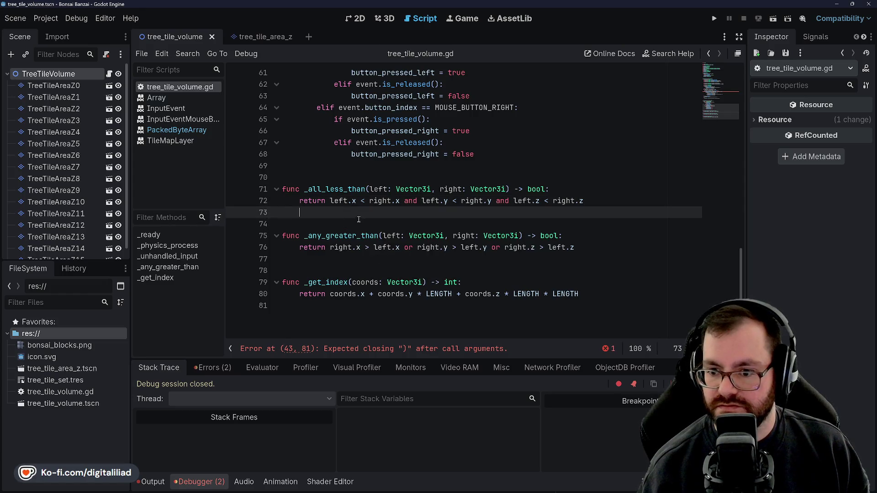
click(347, 224)
click(344, 259)
click(344, 224)
click(345, 262)
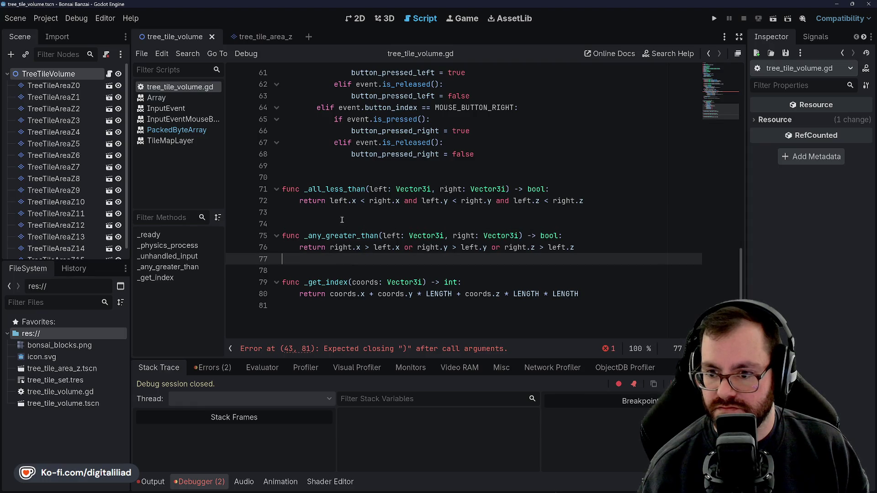
double_click(343, 249)
click(337, 224)
click(337, 247)
double_click(340, 248)
click(335, 213)
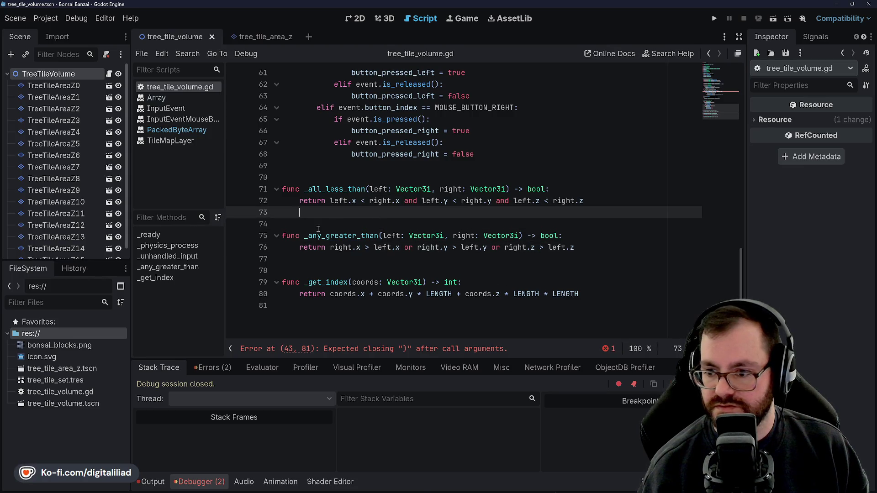
click(335, 223)
click(335, 213)
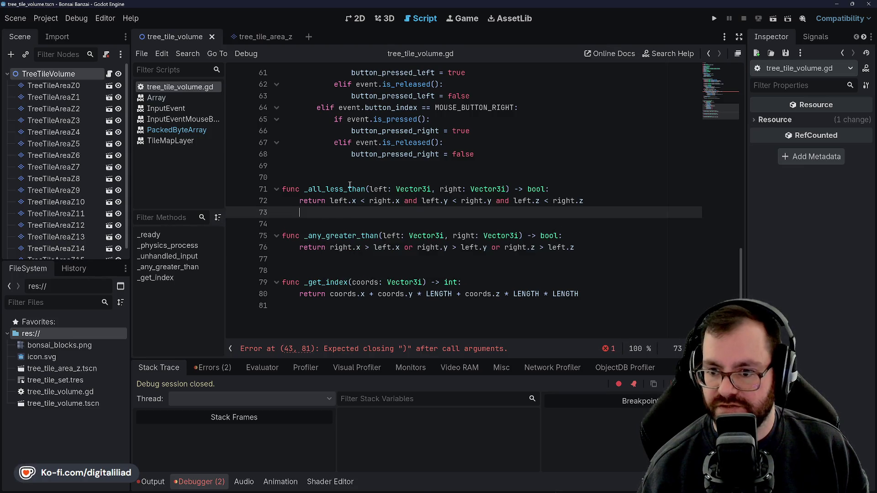
scroll(343, 185, up, 10)
click(335, 247)
Step: Replace the _any_greater_than call on line 43 with _all_less_than
double_click(337, 247)
text(_all_)
key(Return)
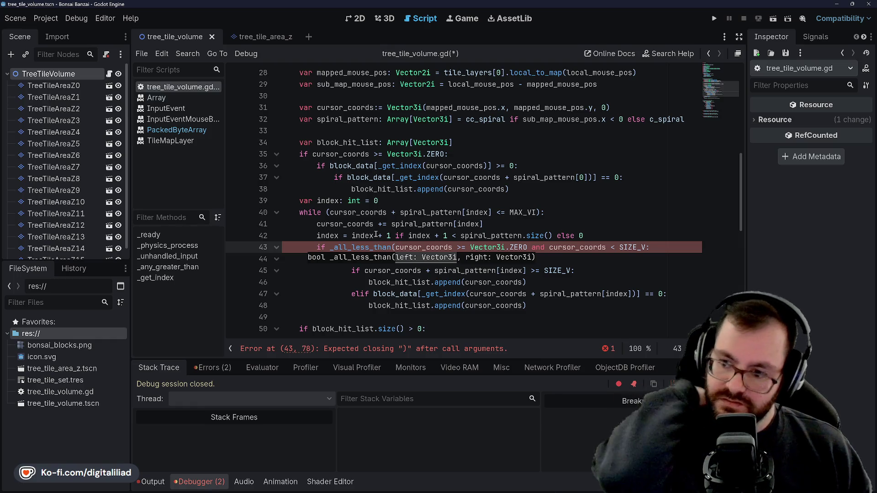
click(448, 165)
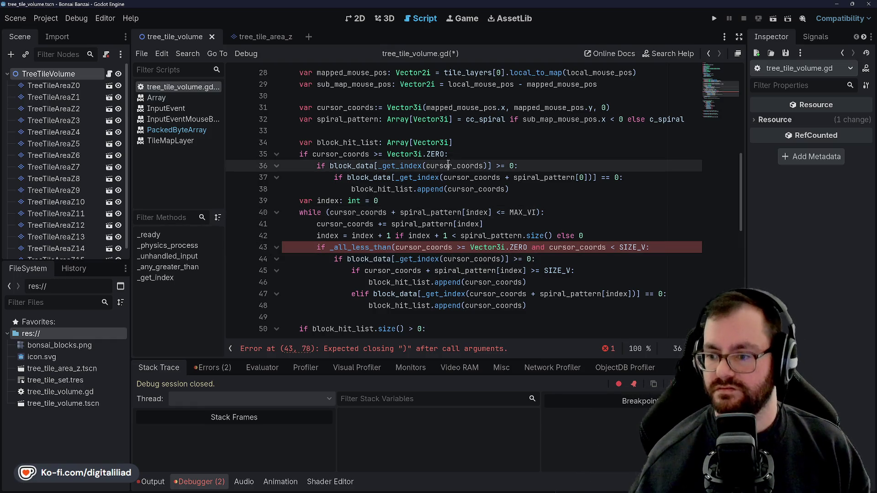
Step: Wrap line 40's while condition in _all_less_than(..., SIZE_V), dropping the <= MAX_VI comparison, and save
click(363, 188)
click(332, 212)
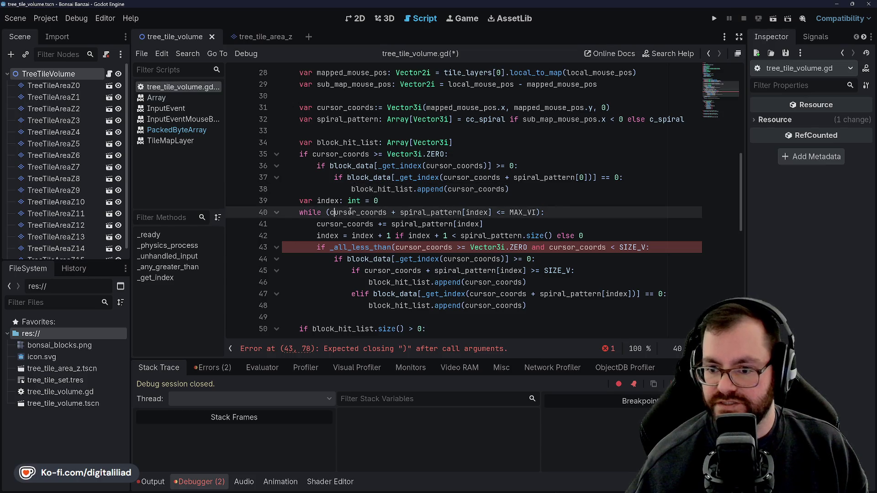
text(_all_less)
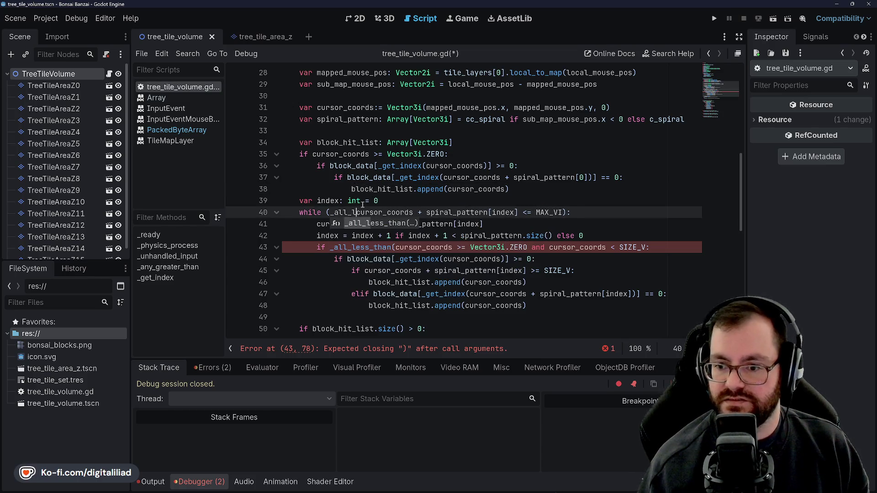
text(_than()
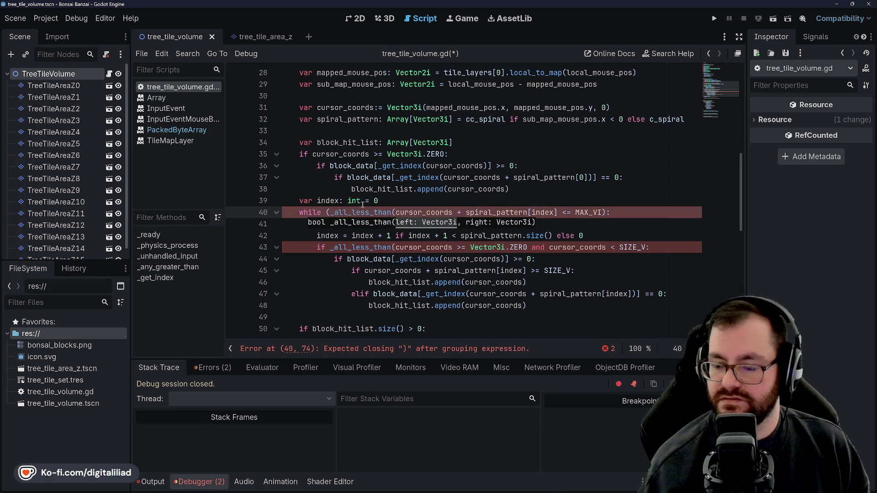
click(510, 212)
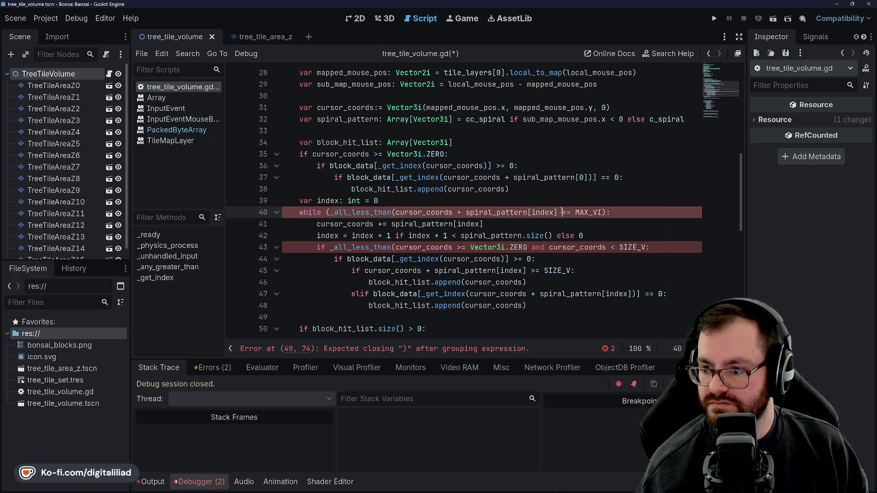
key(BackSpace)
key(BackSpace)
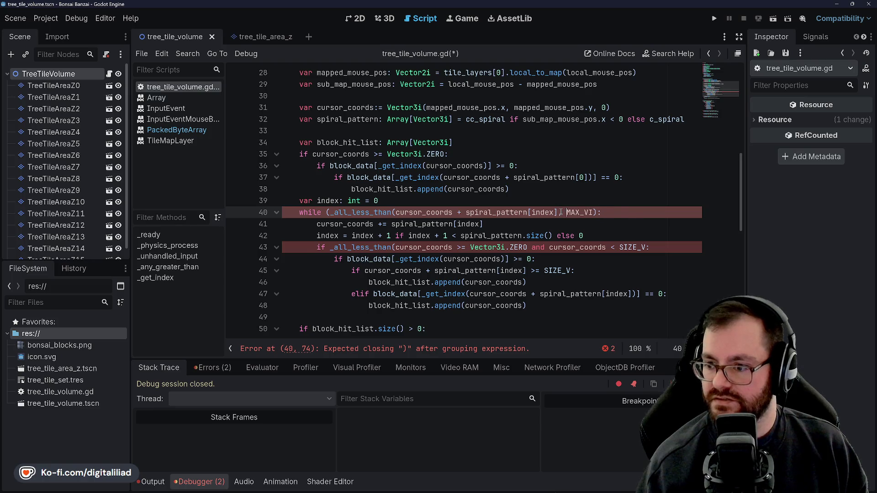
key(Delete)
key(Delete)
key(Delete)
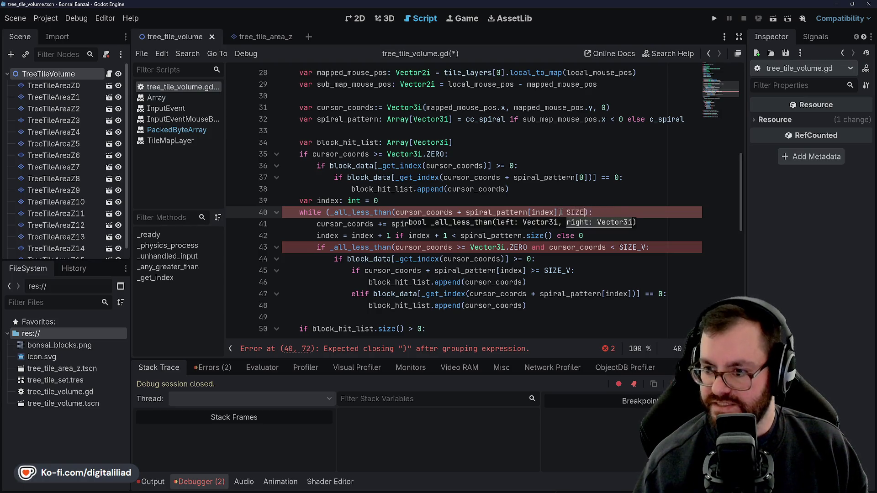
text(_V)
click(521, 166)
key(ctrl+s)
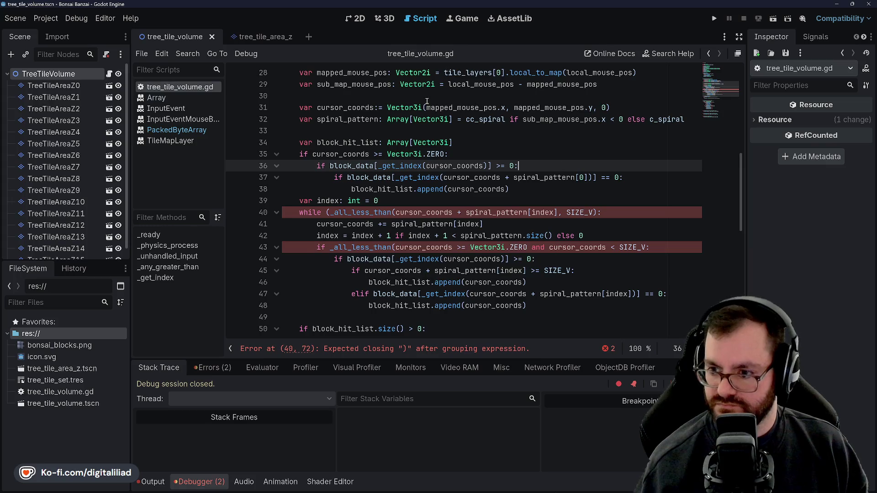
Step: Add the missing closing parenthesis before the colon on line 40 and check the parentheses after SIZE_V
click(434, 202)
click(527, 184)
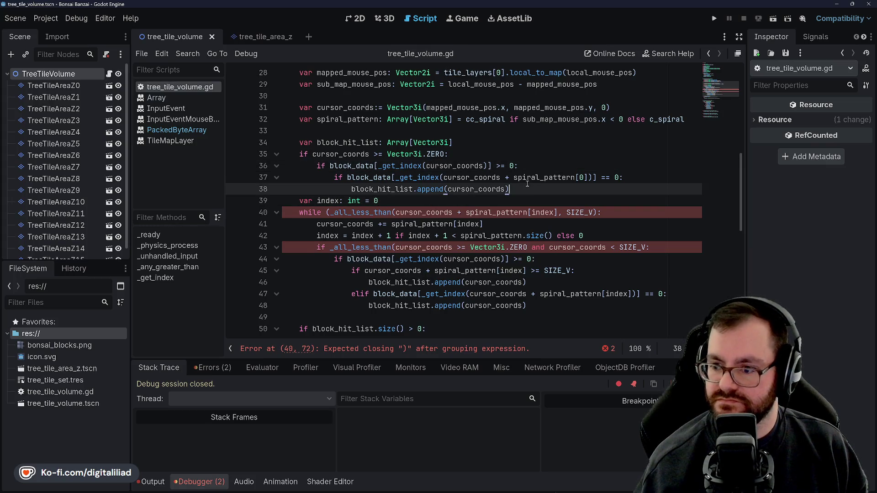
click(415, 207)
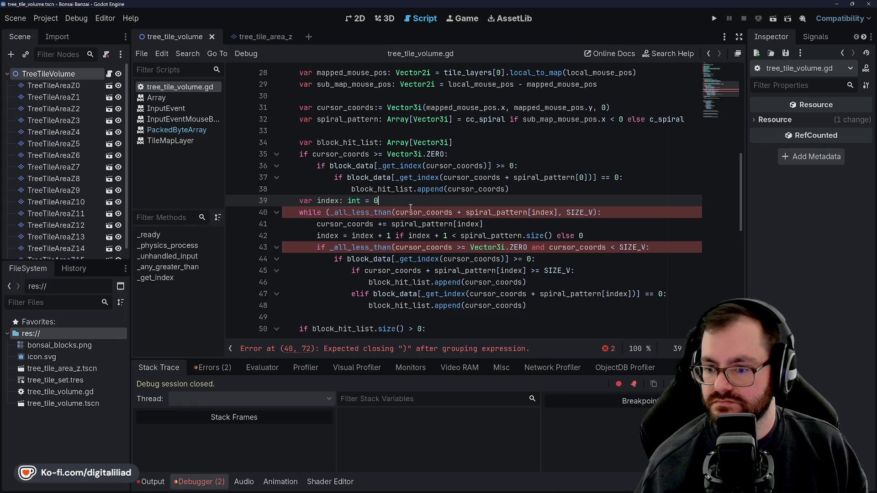
click(539, 212)
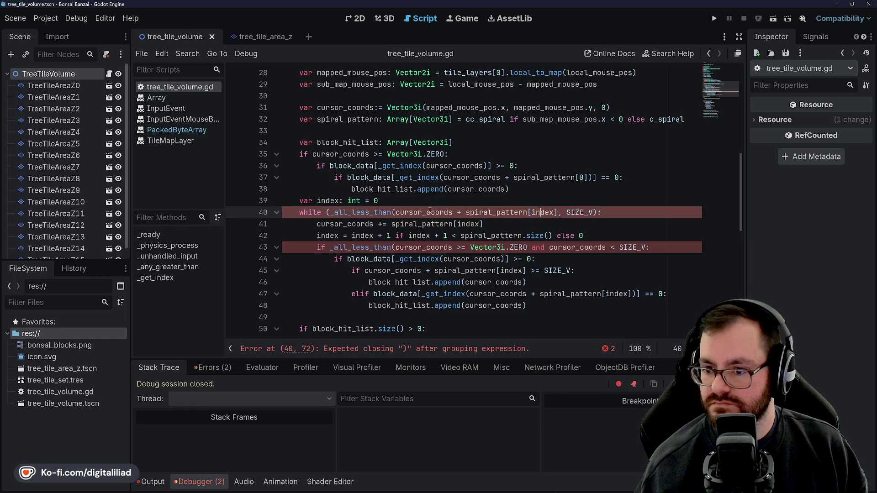
click(597, 212)
text())
click(573, 178)
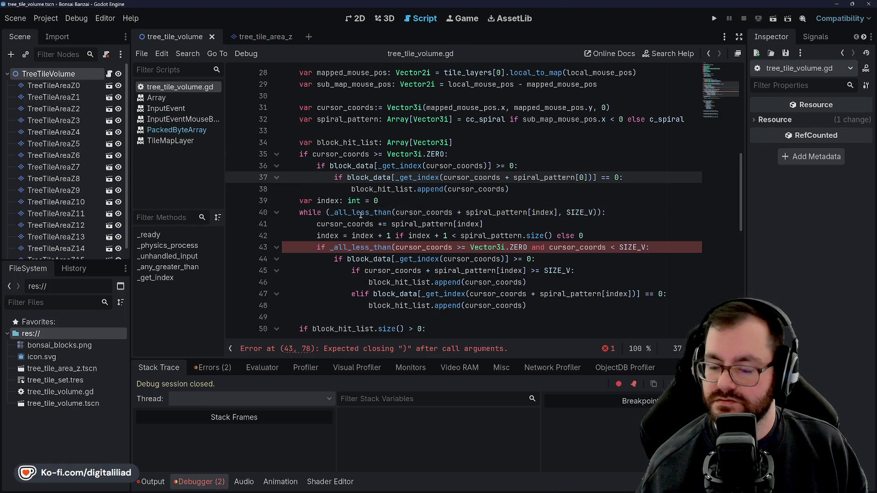
scroll(474, 165, down, 1)
click(474, 166)
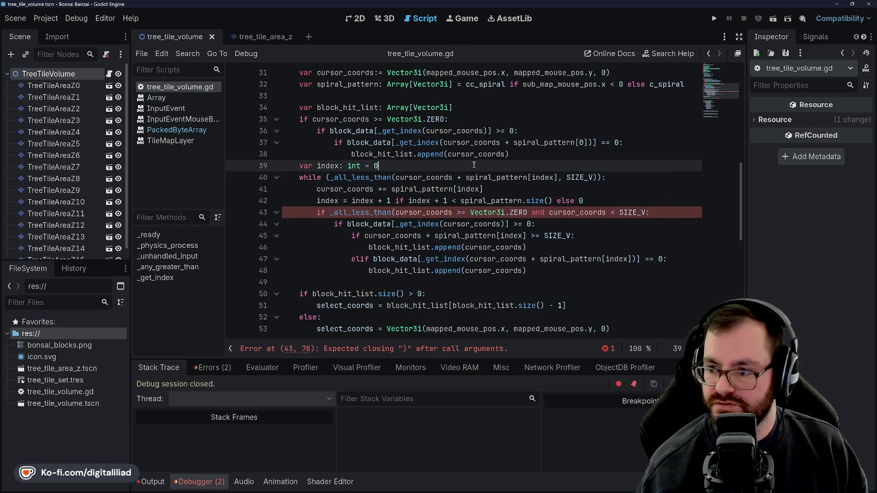
click(594, 177)
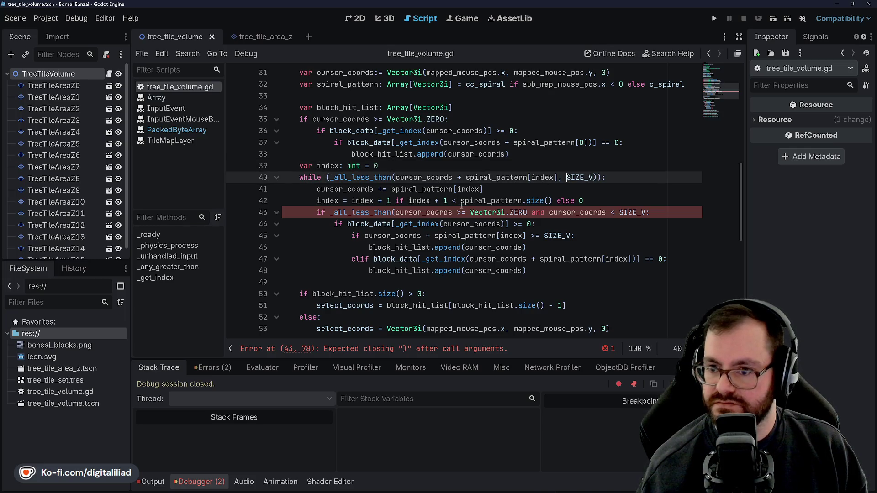
scroll(328, 148, up, 2)
Step: Insert _all_greater_than_or_equal_to( before cursor_coords in line 35's bounds check
double_click(339, 191)
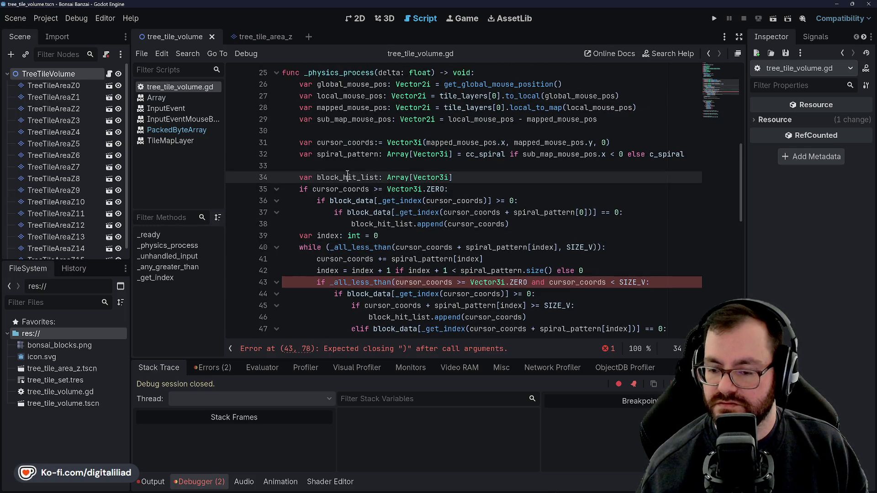
click(312, 189)
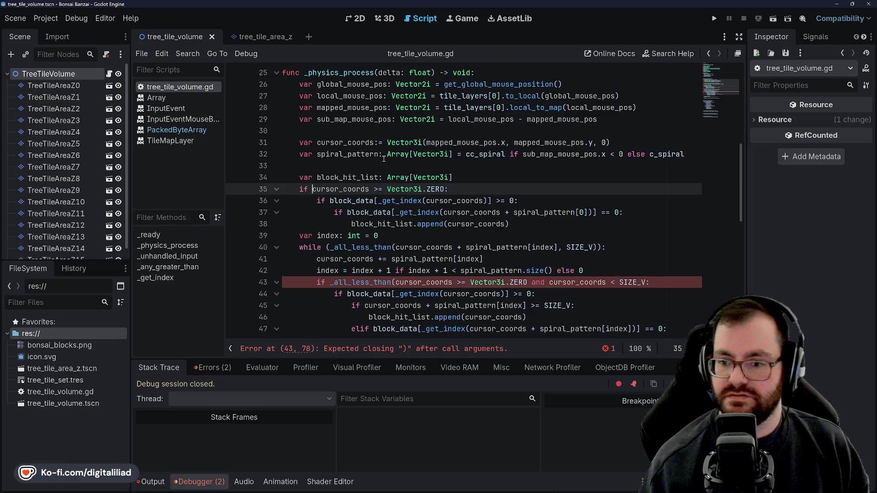
text(al)
key(ctrl+space)
text(_all_great)
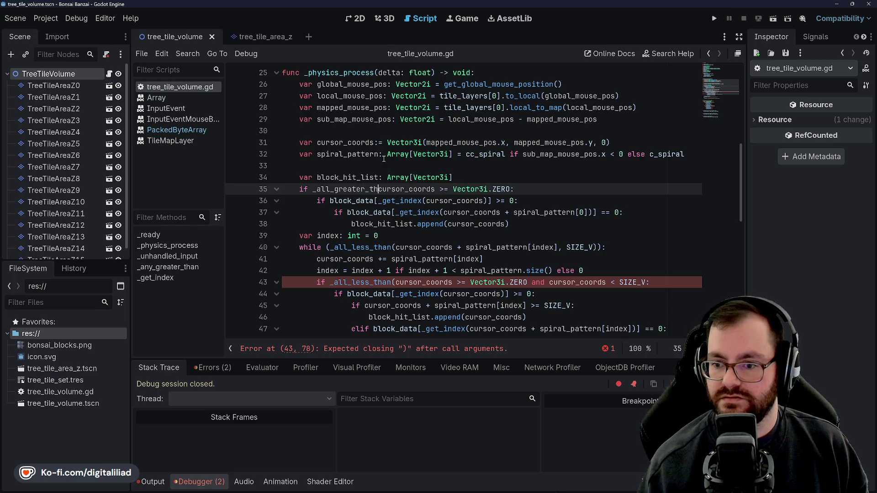
text(er)
text(_than_or)
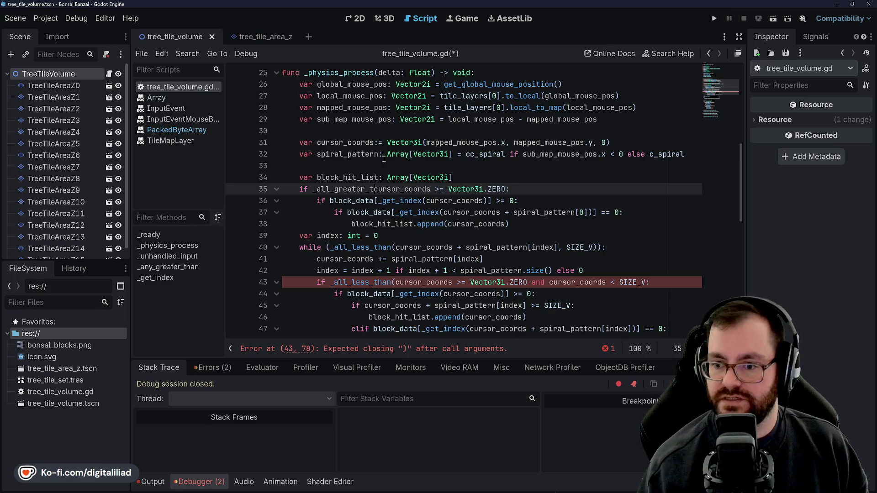
text(_equal_to)
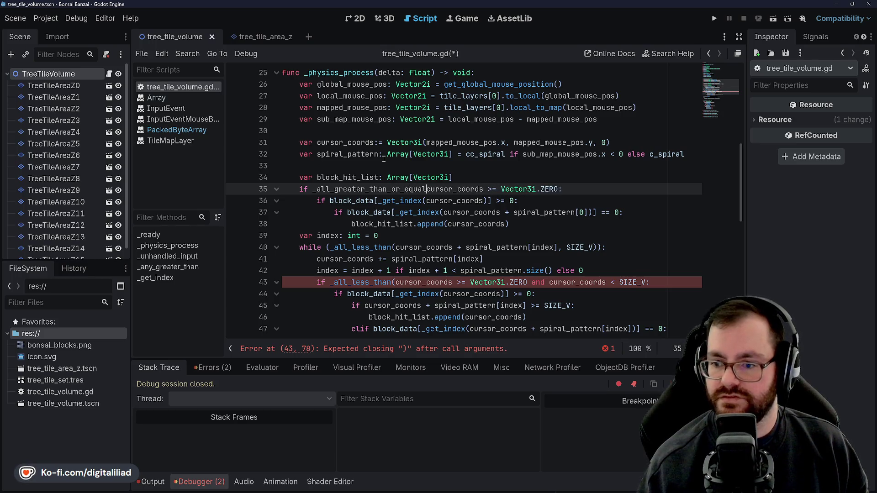
text(()
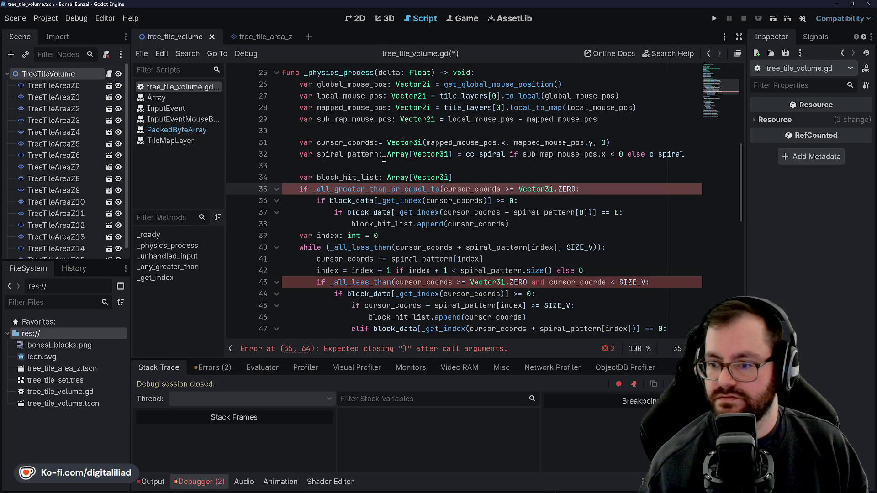
Step: Replace the >= with a comma so the call reads (cursor_coords, Vector3i.ZERO), then save
click(520, 189)
key(BackSpace)
key(BackSpace)
key(BackSpace)
text(,)
key(End)
key(Left)
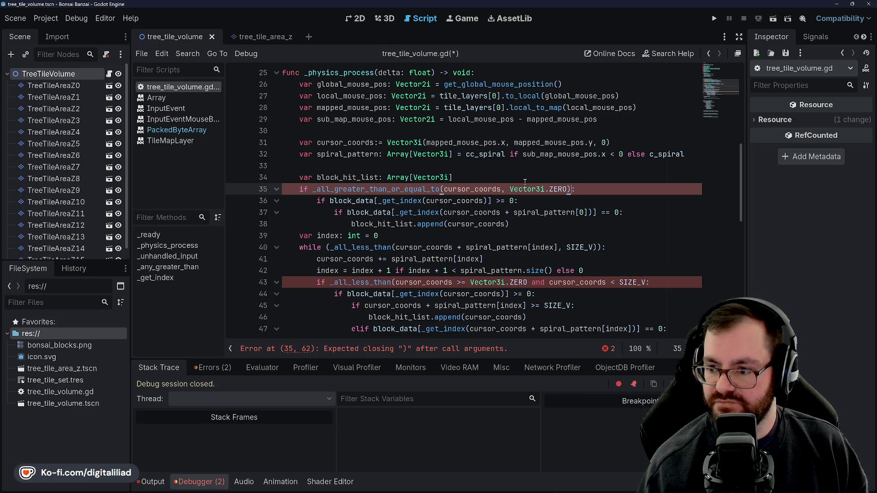
click(397, 155)
key(ctrl+s)
click(405, 224)
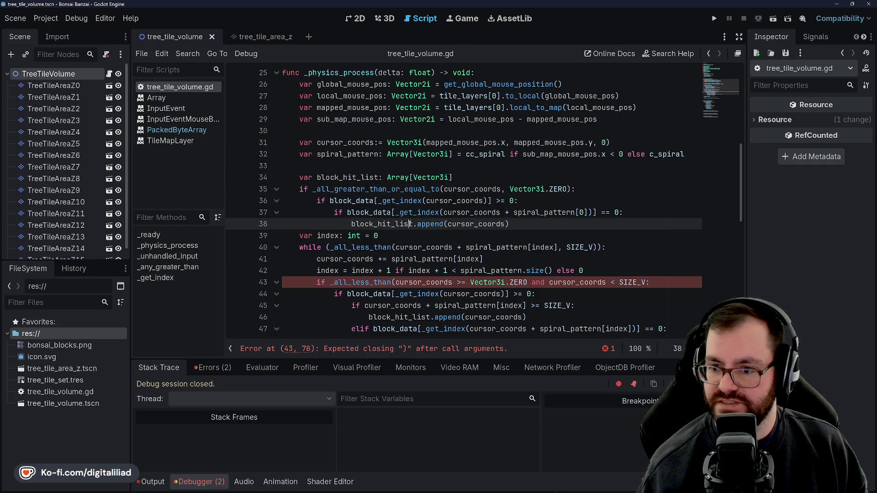
scroll(405, 220, down, 6)
scroll(405, 221, down, 5)
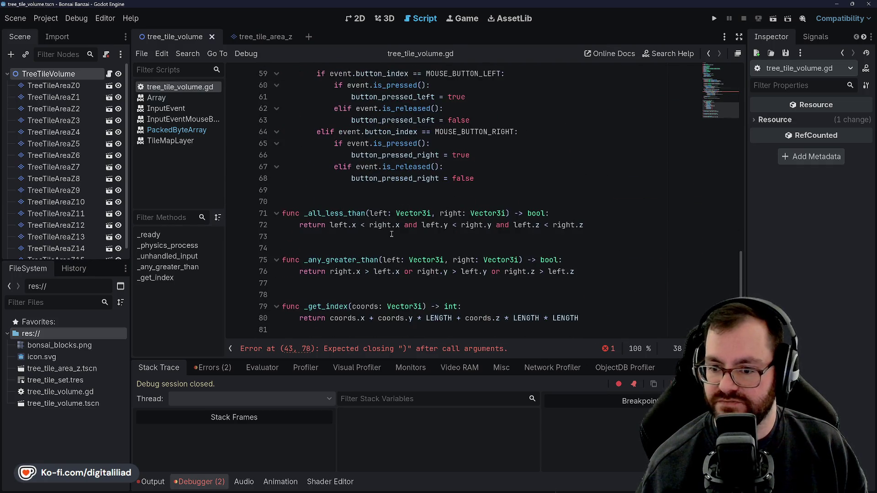
Step: Above _all_less_than, declare func _all_greater_than_or_equal_to(left: Vector3i, right: Vector3i) -> bool
click(377, 259)
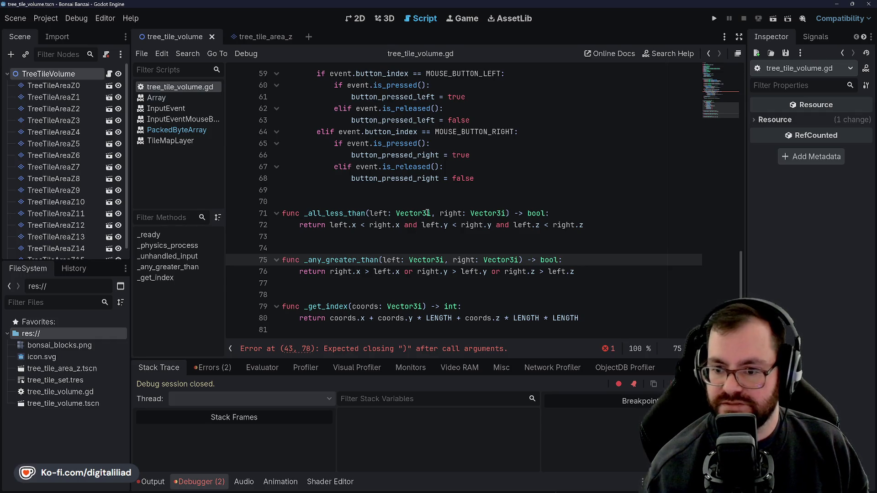
click(377, 196)
key(Return)
key(Return)
key(Return)
key(Up)
key(Up)
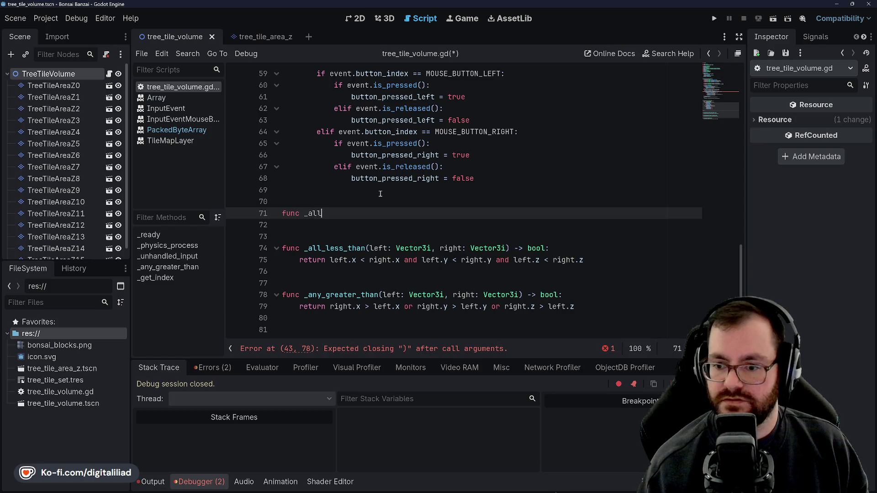
text(_greather_than_or)
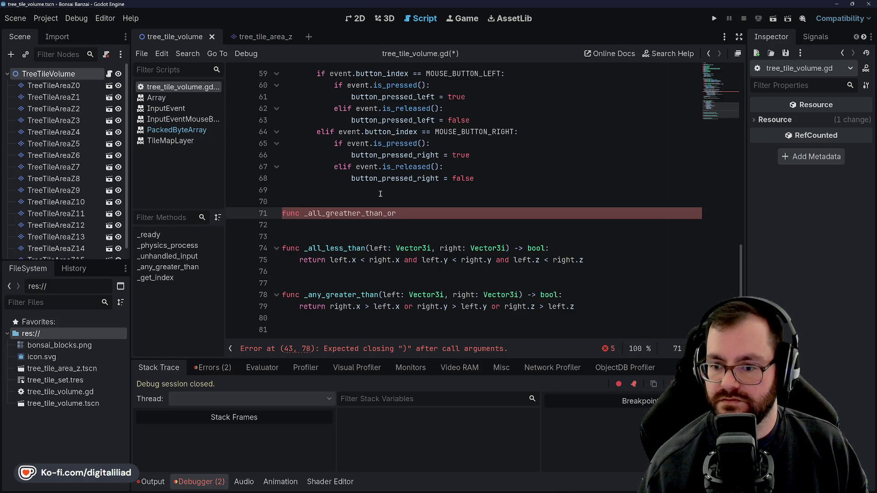
key(Left)
key(Delete)
key(Down)
key(Up)
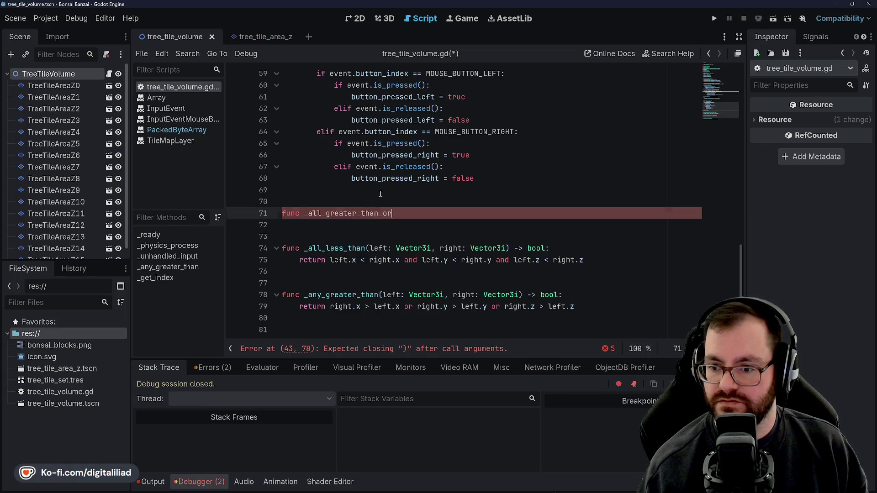
text(_equal_to)
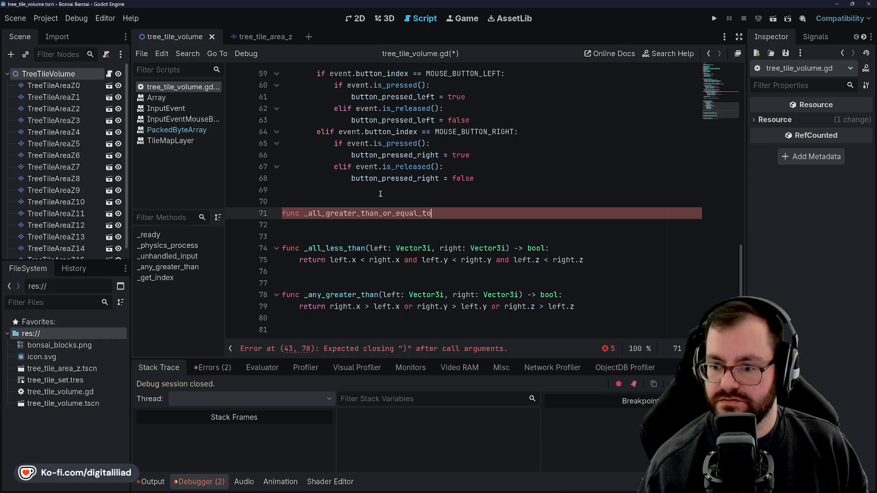
text((left: Vector3i, )
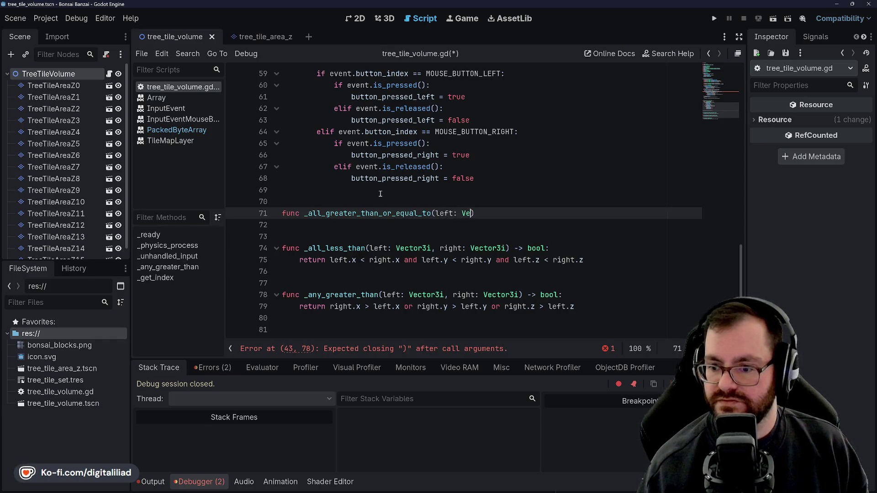
text(right: Ve)
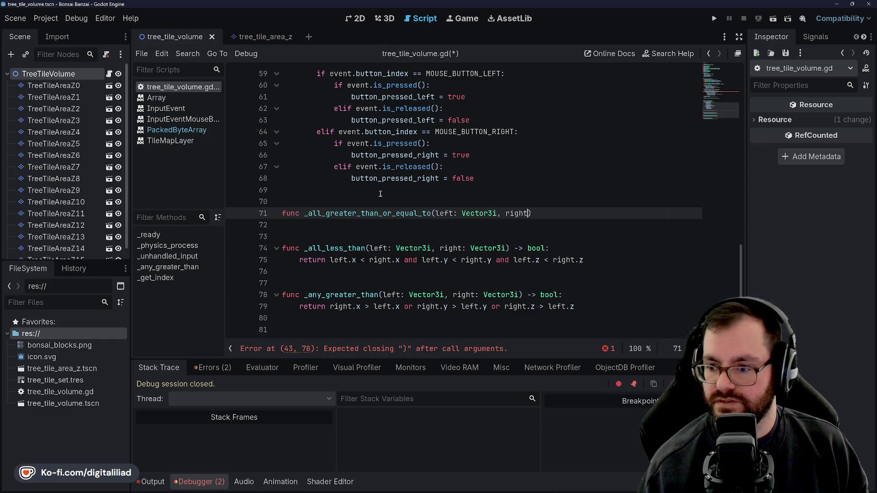
text(ctor3i) ->)
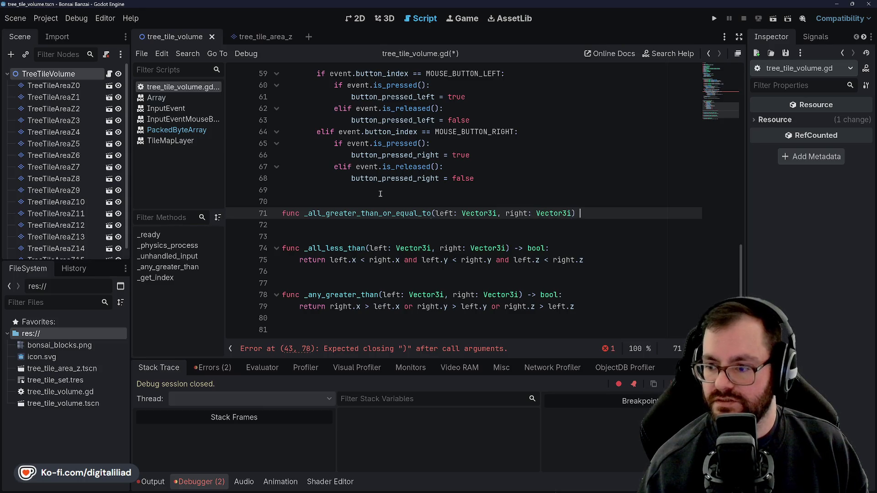
key(BackSpace)
key(BackSpace)
text(bool:)
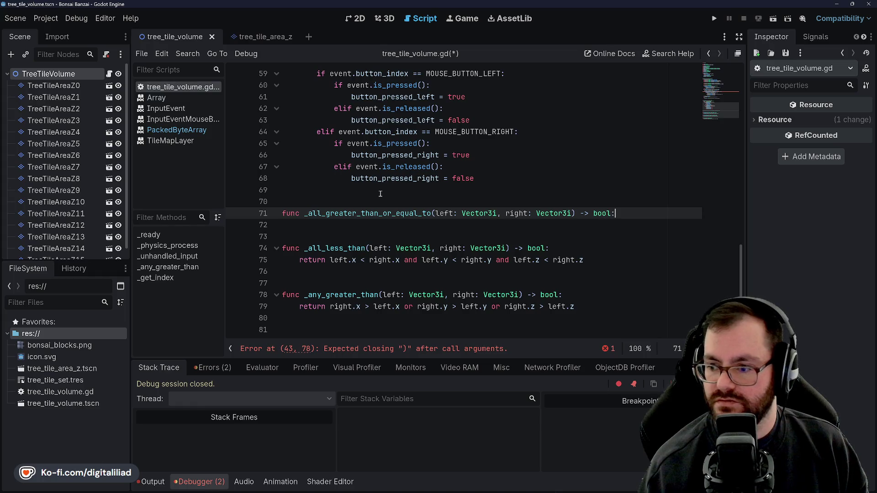
key(Return)
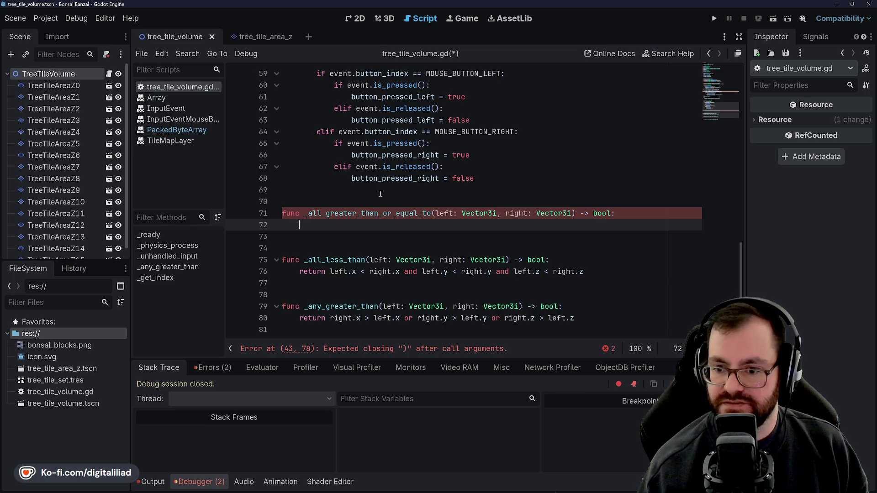
Step: Start the return left.x >= right.x line and delete the old _any_greater_than function
text(return l)
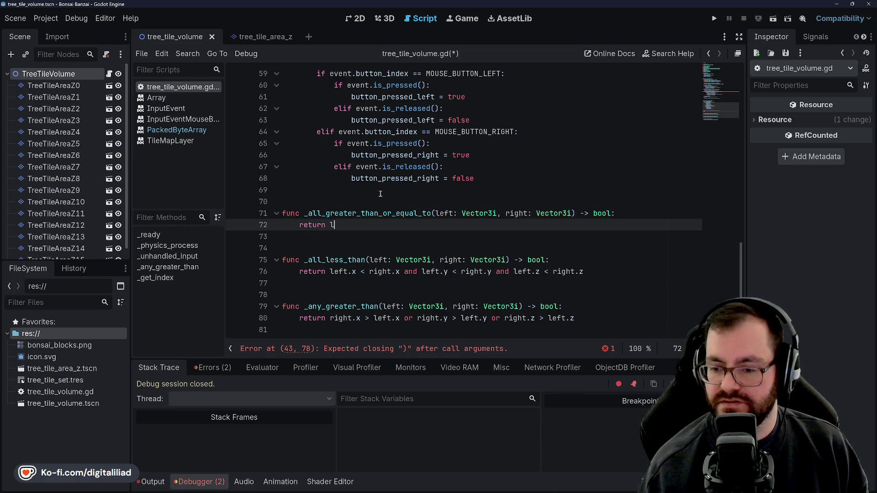
text(eft.x >=)
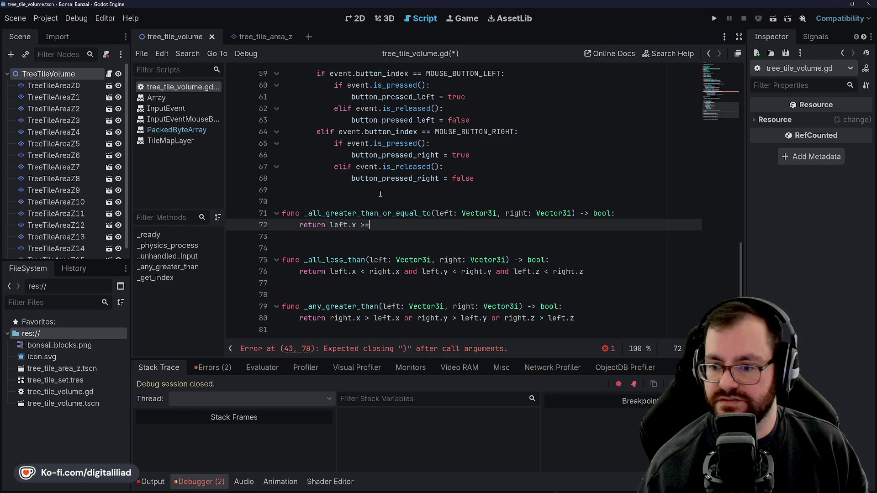
click(380, 191)
scroll(366, 270, down, 2)
drag(352, 295, 344, 247)
key(BackSpace)
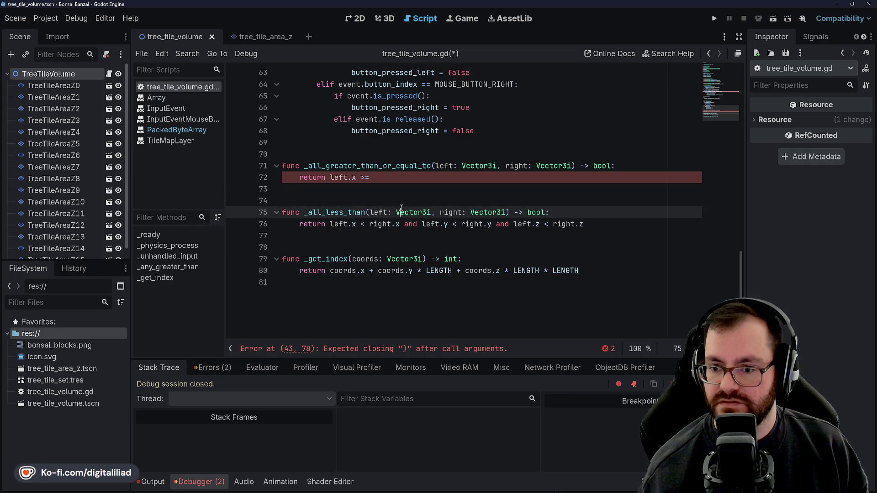
Step: Finish the return with 'and left.y >= right.y and left.z >= right.z' and save
click(407, 178)
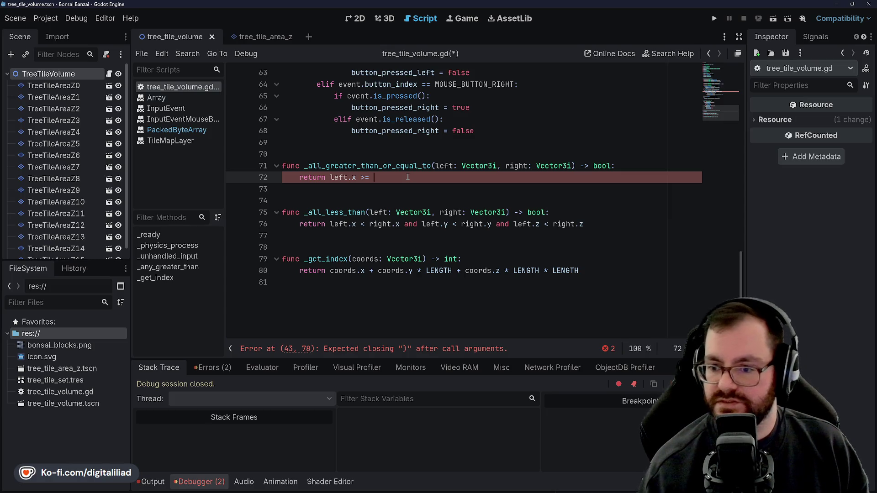
text(right.x and left)
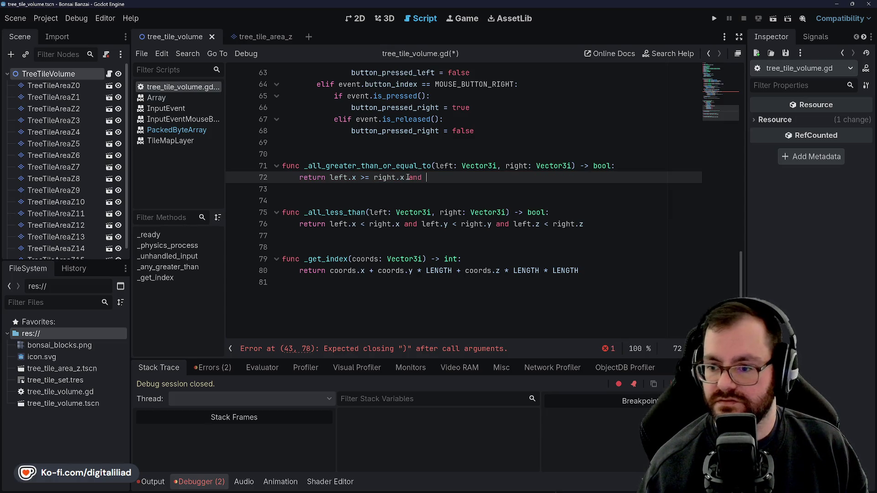
text(.y)
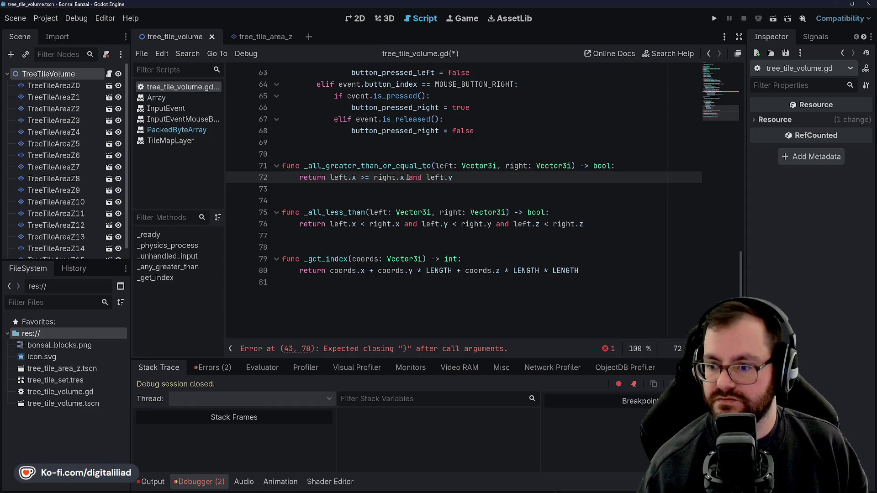
text( >= right.)
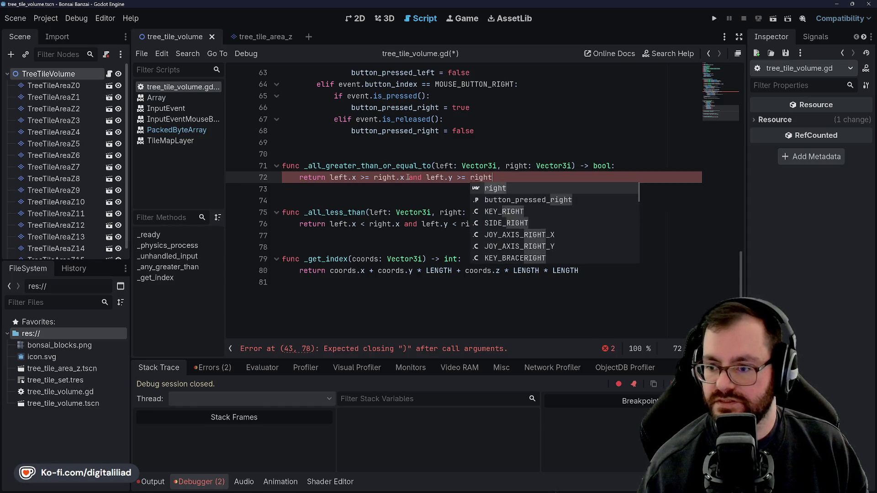
text(y and )
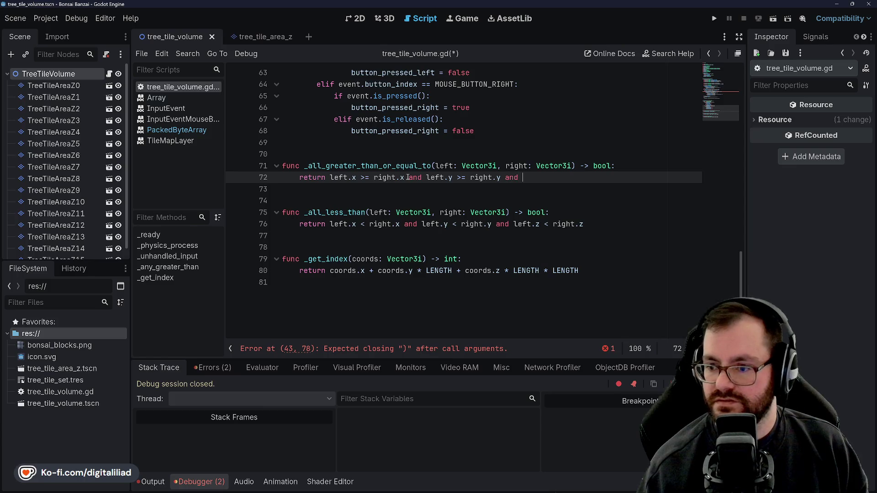
text(left.z >=)
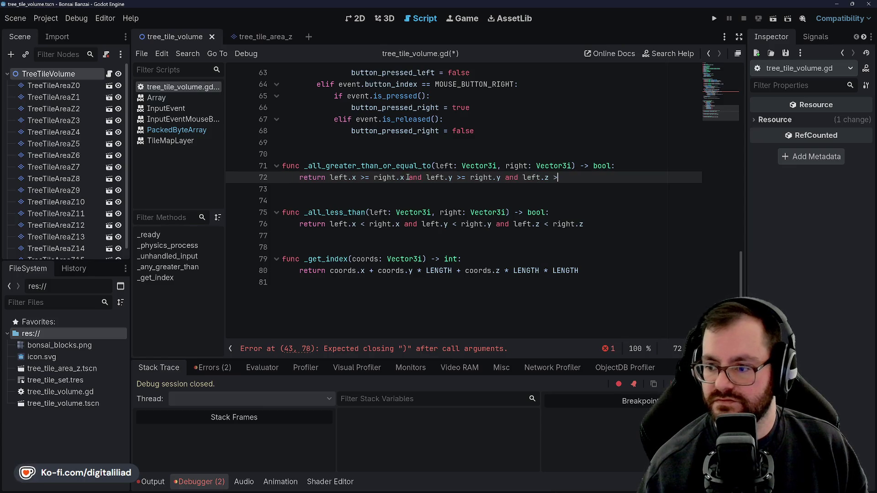
text( right.z)
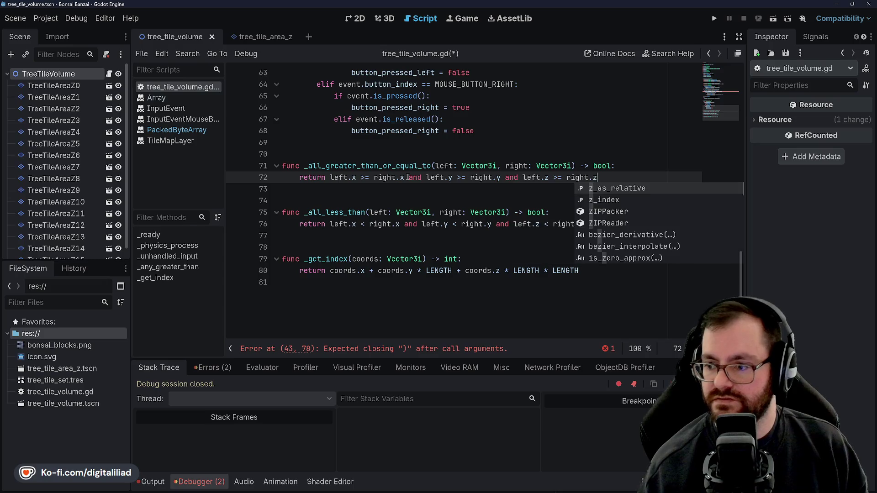
key(Return)
key(ctrl+s)
scroll(416, 169, up, 10)
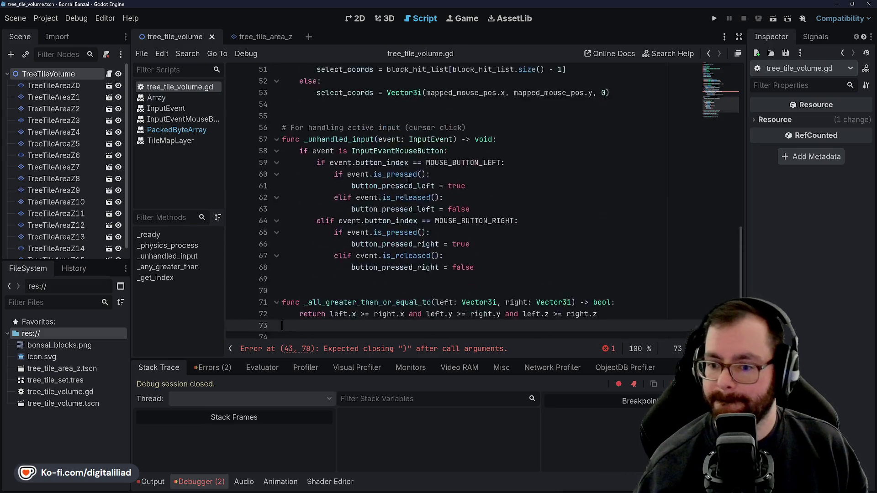
Step: Review line 43's failing check and the line 35 bounds check's use of cursor_coords
scroll(425, 157, up, 10)
scroll(374, 198, down, 9)
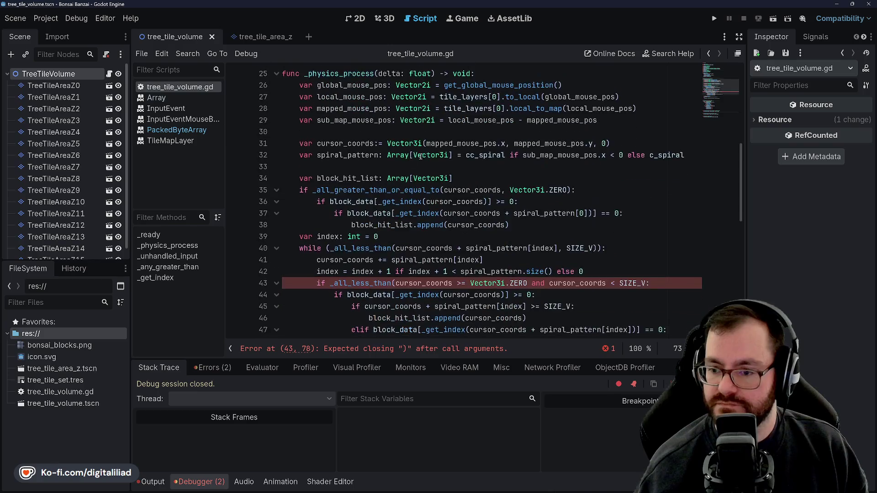
click(356, 214)
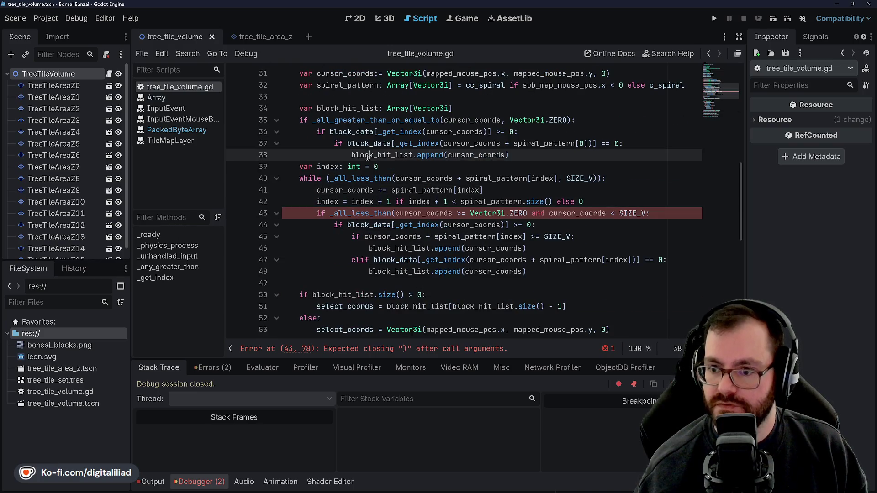
scroll(367, 189, up, 2)
click(376, 179)
double_click(376, 190)
click(485, 190)
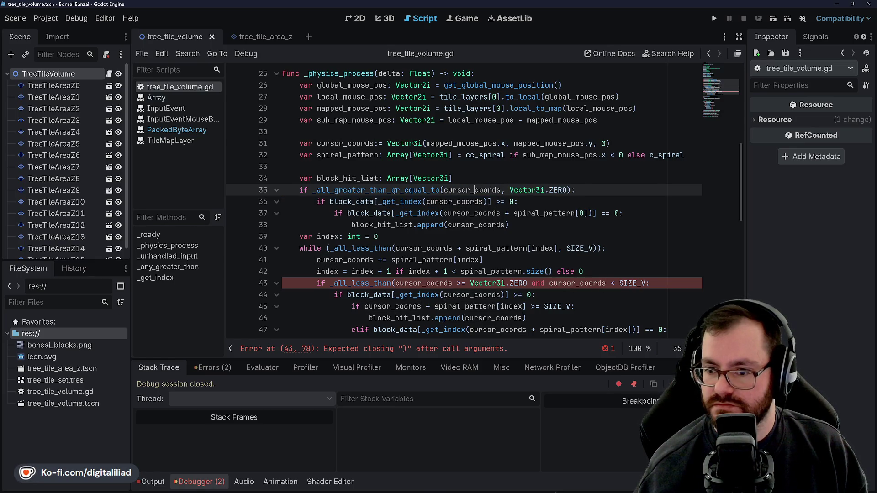
click(587, 192)
double_click(471, 190)
click(553, 190)
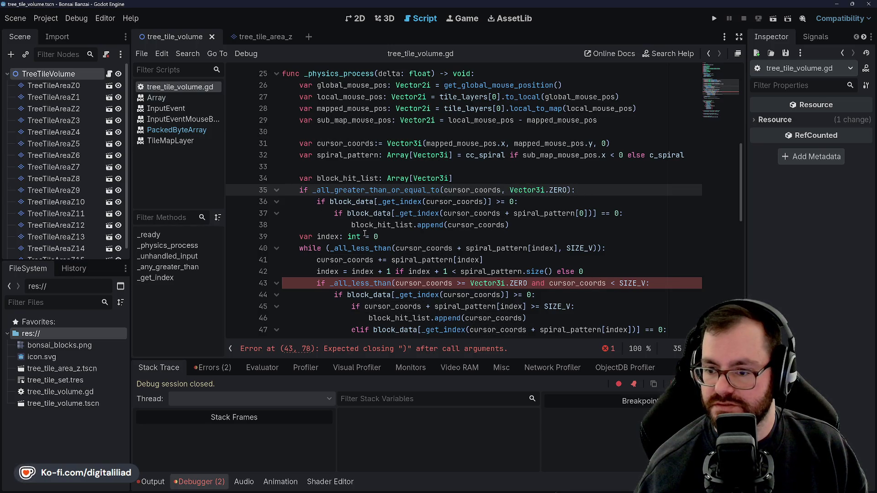
scroll(344, 135, down, 1)
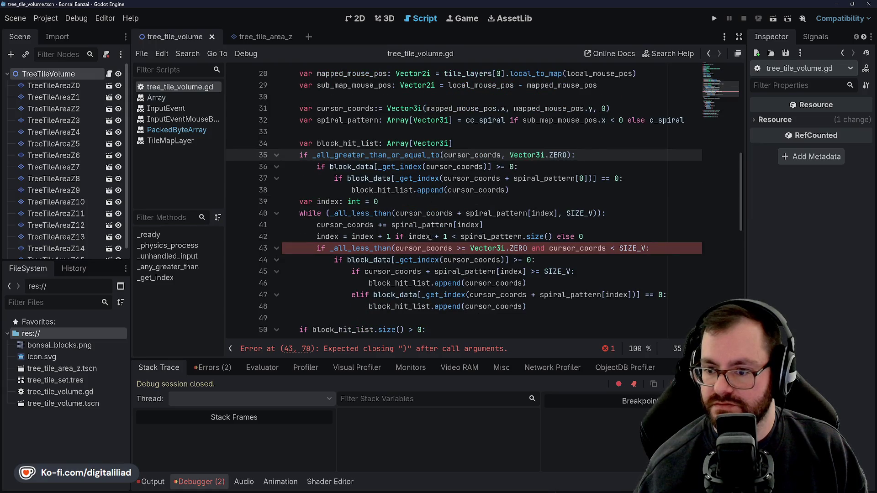
scroll(338, 135, down, 1)
Step: Inspect the while condition on line 40 (SIZE_V, cursor_coords) against line 43's _all_less_than
double_click(356, 178)
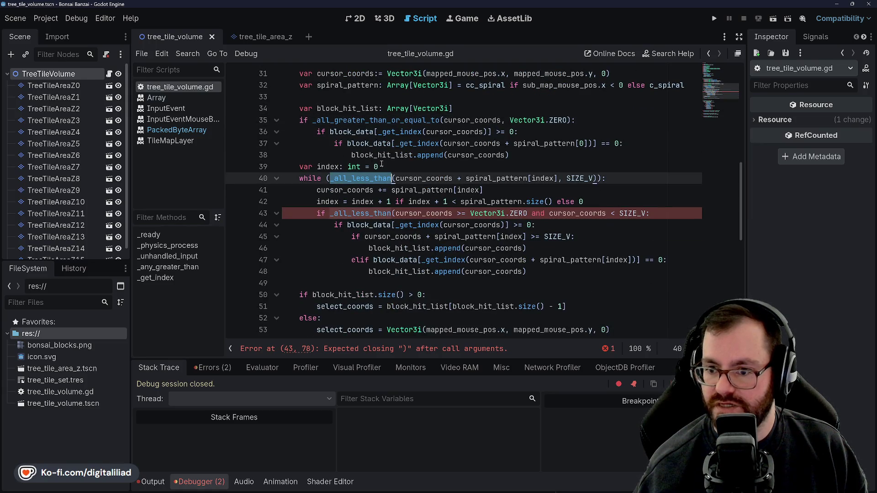
click(393, 131)
click(419, 178)
double_click(580, 178)
click(369, 155)
double_click(416, 178)
click(489, 178)
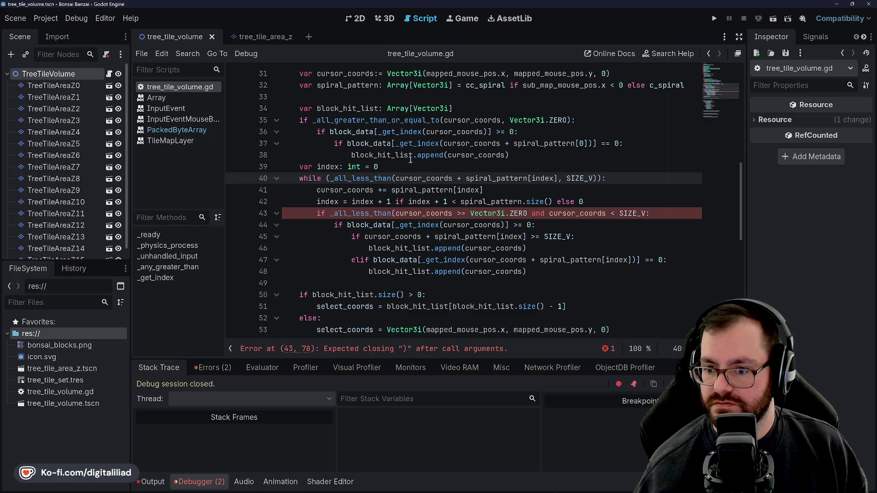
click(344, 205)
double_click(351, 179)
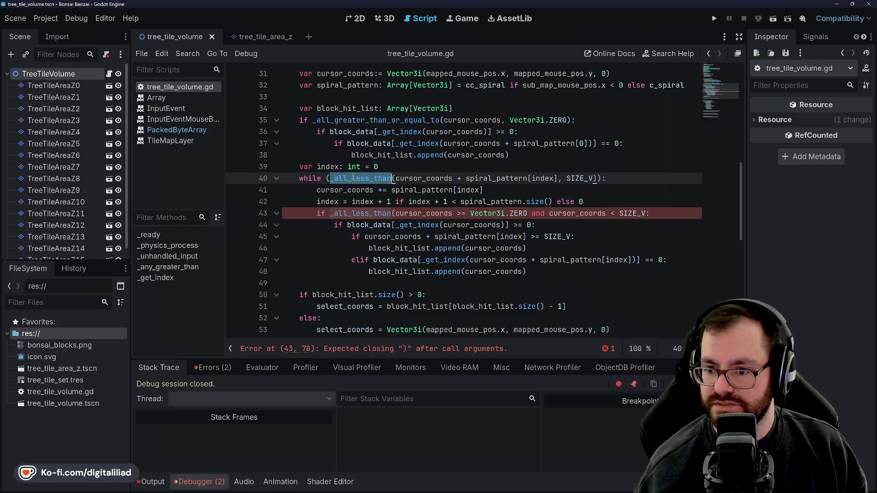
double_click(361, 213)
click(374, 190)
key(Down)
key(Down)
key(Down)
key(Up)
key(Up)
click(472, 191)
Step: Replace line 43's fragment with the _all_less_than(cursor_coords + spiral_pattern[index], SIZE_V) call copied from line 40
mouse_move(395, 214)
mouse_down()
mouse_move(590, 203)
mouse_move(619, 213)
mouse_up()
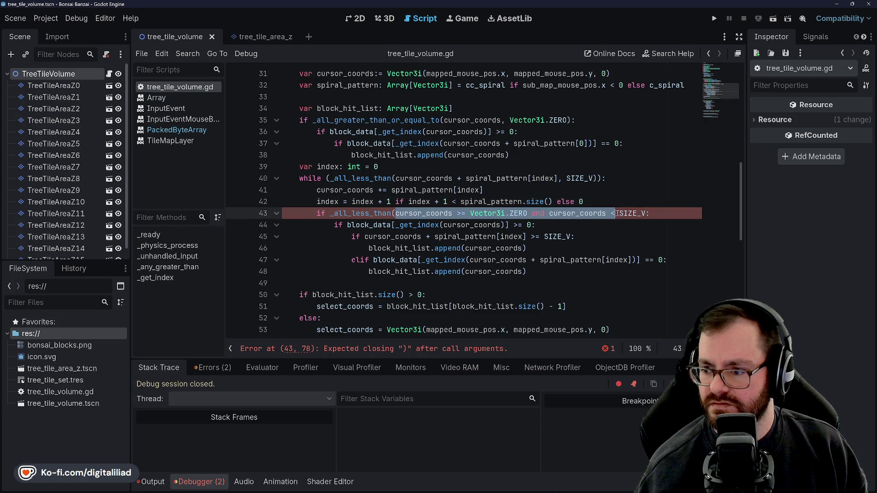
key(BackSpace)
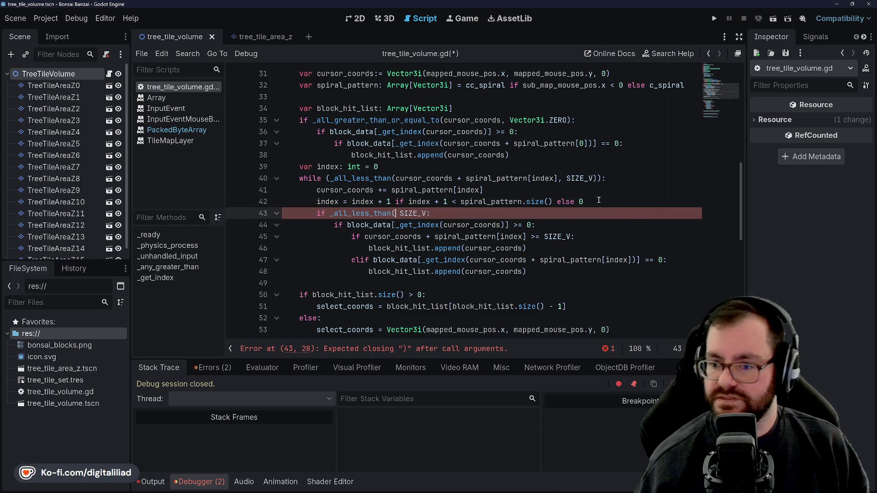
mouse_move(328, 178)
mouse_down()
mouse_move(577, 167)
mouse_move(596, 178)
mouse_up()
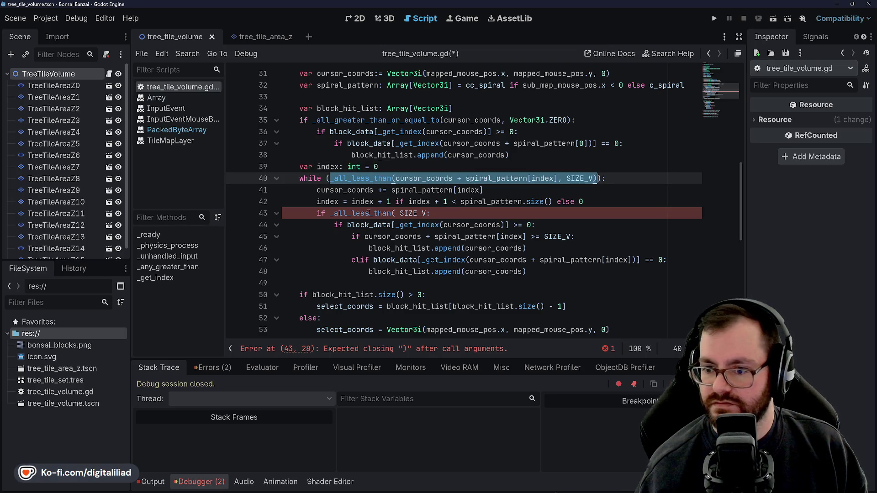
key(ctrl+c)
click(332, 213)
drag(331, 213, 430, 214)
key(ctrl+v)
Step: Remove the extra outer parentheses from the while condition on line 40 and save
click(411, 188)
click(333, 178)
key(BackSpace)
click(593, 178)
key(BackSpace)
click(557, 155)
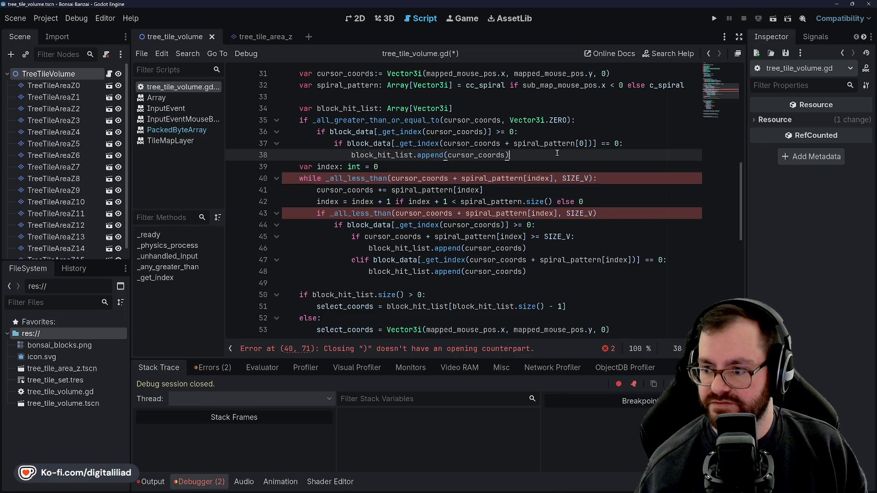
key(ctrl+s)
click(391, 143)
Step: Add the closing colon to line 43's if _all_less_than(...) check
scroll(365, 150, up, 2)
scroll(343, 151, down, 3)
click(343, 149)
click(422, 178)
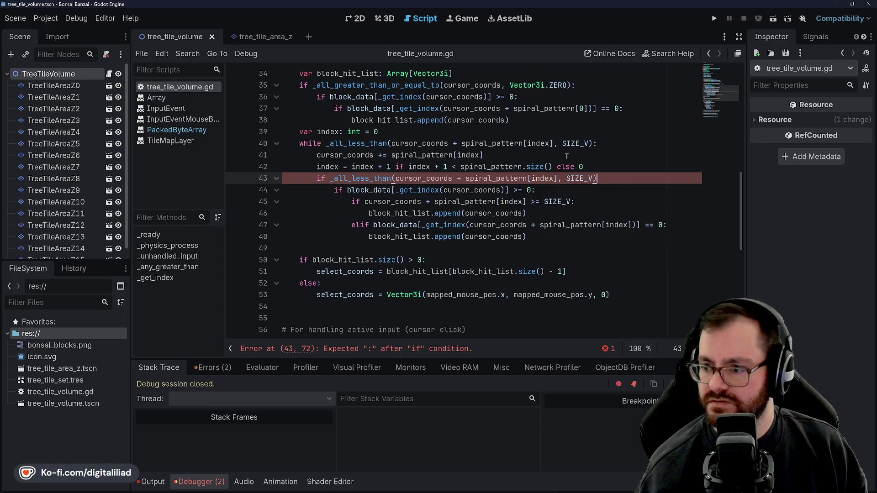
text(:)
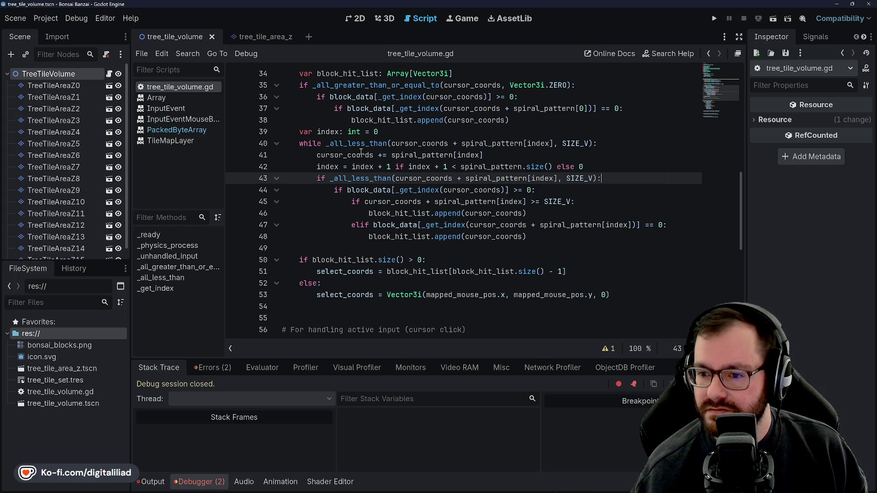
double_click(362, 182)
click(361, 167)
click(362, 156)
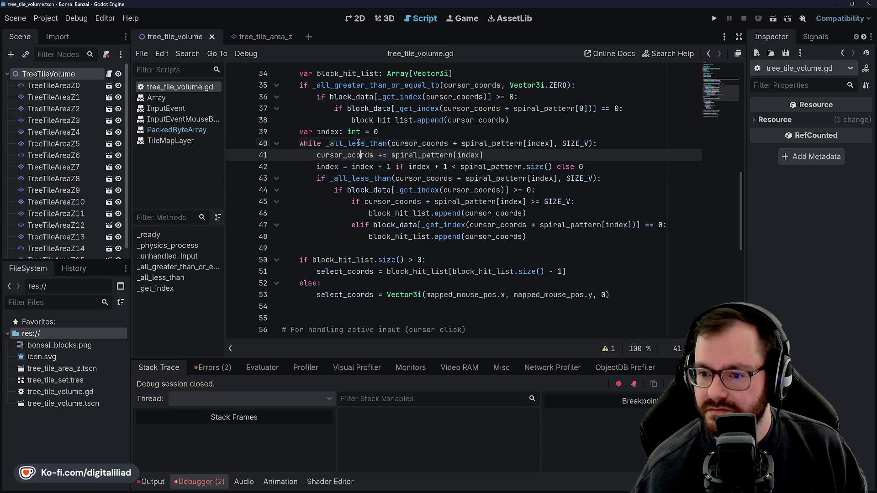
click(361, 167)
double_click(363, 178)
click(361, 156)
double_click(362, 178)
click(370, 156)
click(361, 179)
click(371, 201)
click(370, 190)
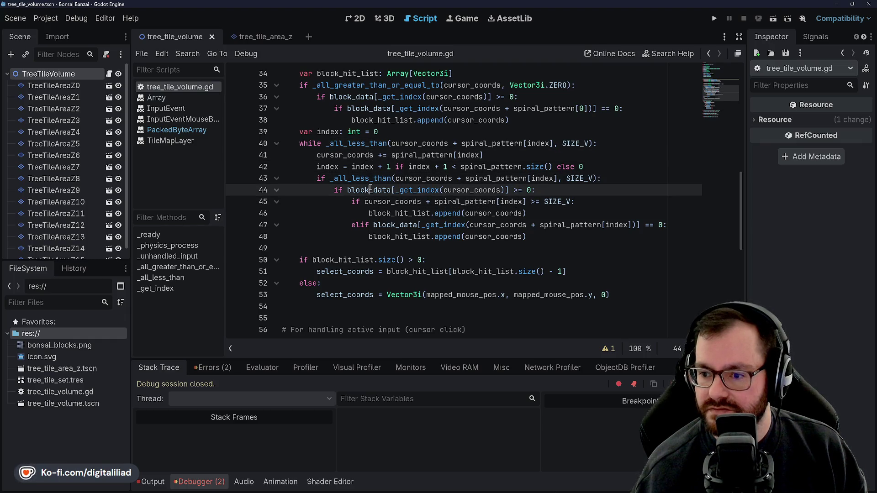
click(369, 164)
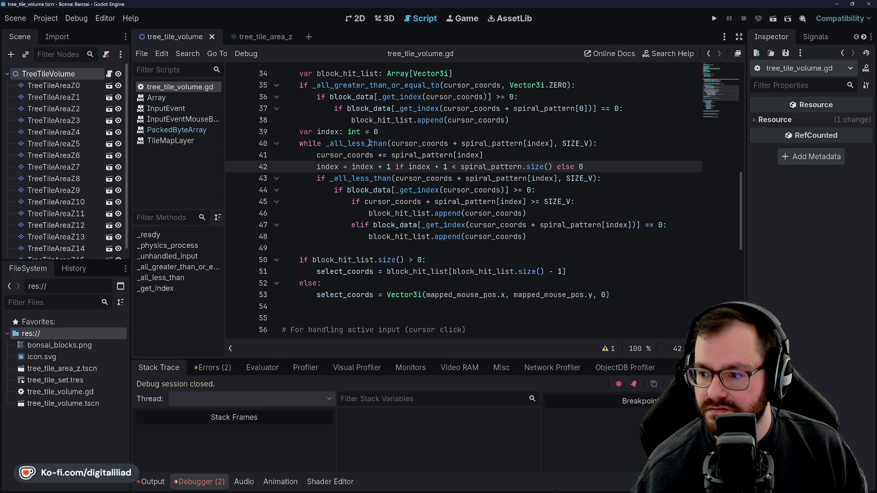
click(377, 190)
click(379, 213)
click(382, 202)
click(385, 190)
click(382, 202)
click(384, 189)
click(382, 202)
click(383, 190)
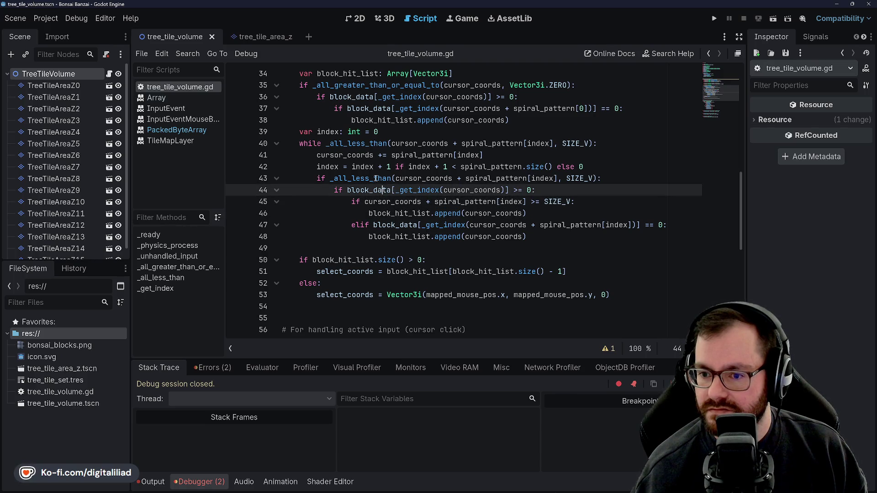
click(374, 178)
drag(318, 178, 601, 178)
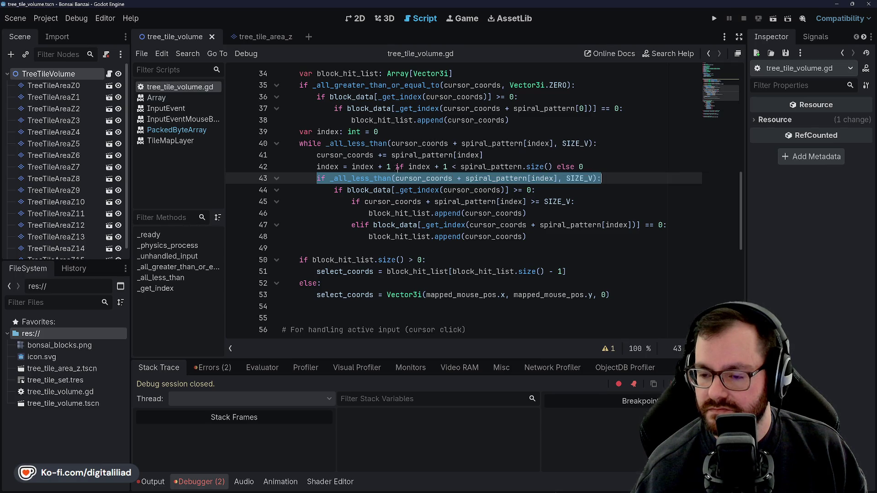
key(BackSpace)
key(BackSpace)
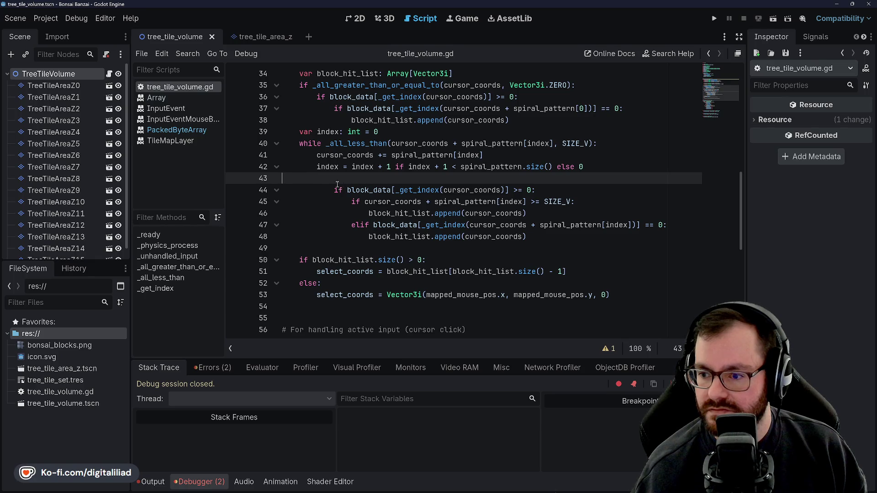
Step: Remove the separate bounds-check if on line 43 and dedent the nested block one level
key(Delete)
key(Home)
key(shift+Down)
key(shift+Down)
key(shift+Down)
key(shift+End)
key(shift+Tab)
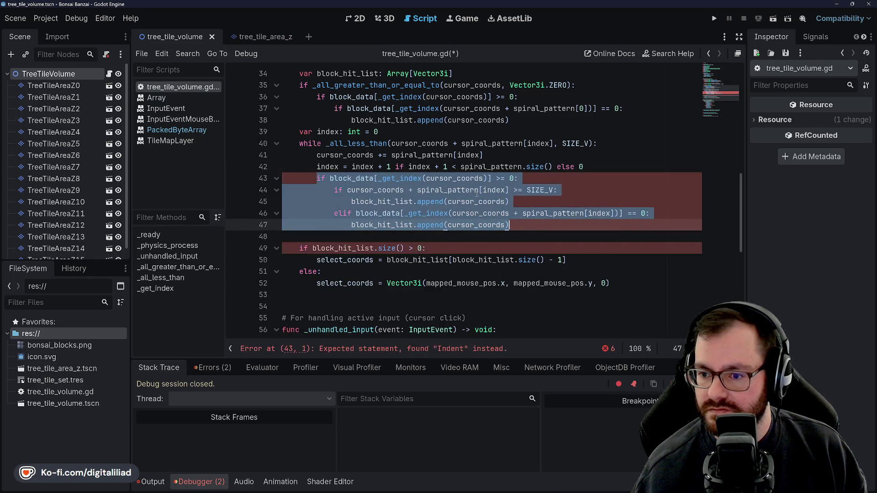
click(389, 143)
click(387, 178)
Step: Replace line 44's SIZE_V comparison with the pasted _all_less_than check and save the script
click(563, 190)
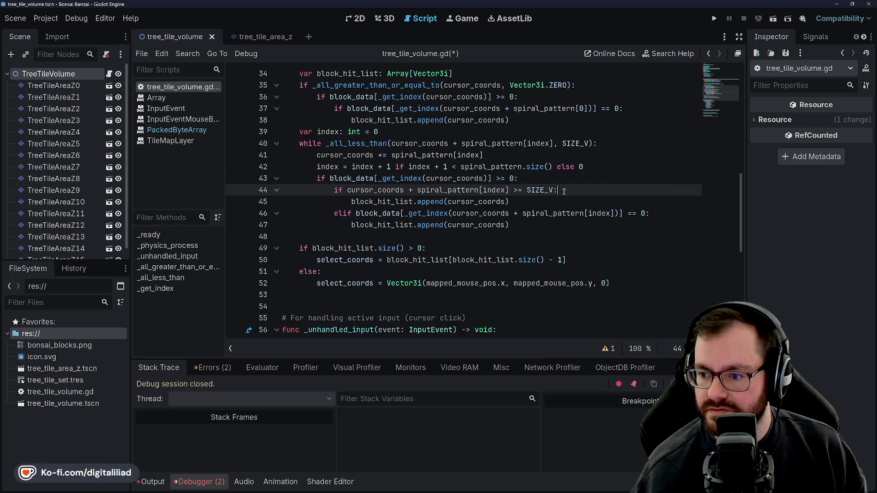
drag(334, 190, 408, 190)
key(shift+End)
key(ctrl+v)
key(Up)
key(Up)
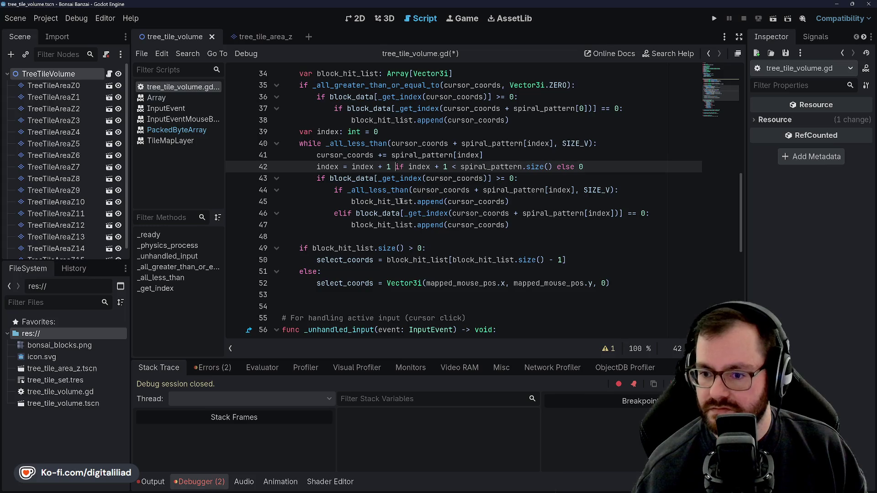
click(400, 202)
key(ctrl+s)
Step: Check the new _all_less_than call, then change line 46's elif into else:
double_click(375, 190)
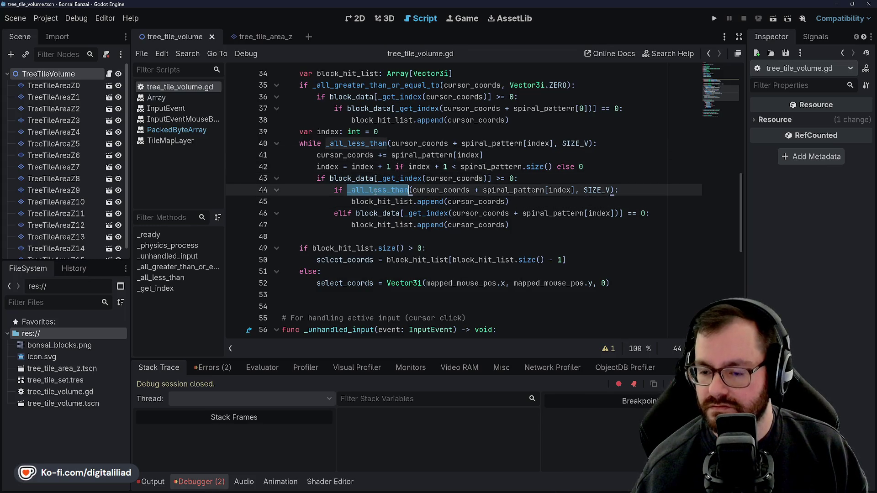
click(417, 167)
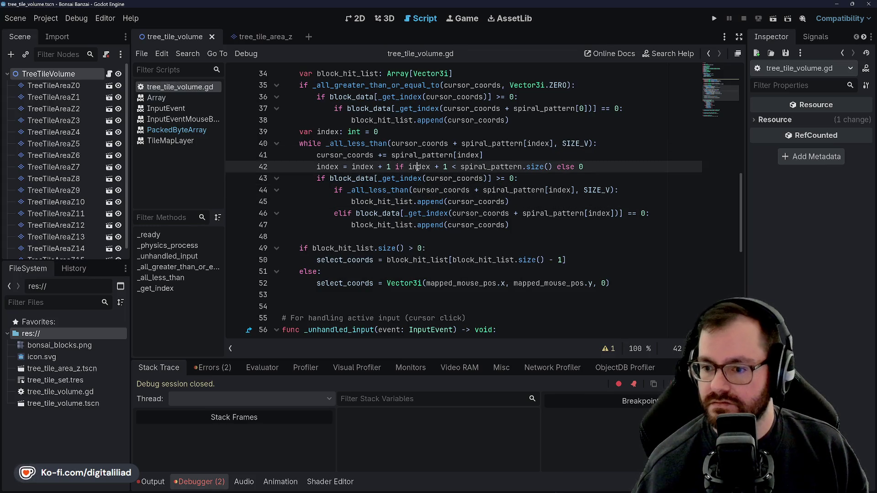
double_click(387, 216)
click(418, 202)
click(384, 215)
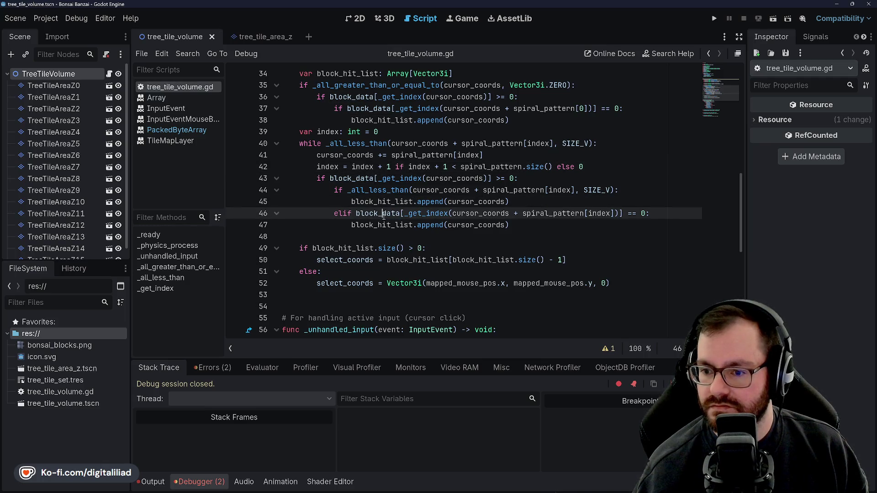
drag(342, 213, 352, 213)
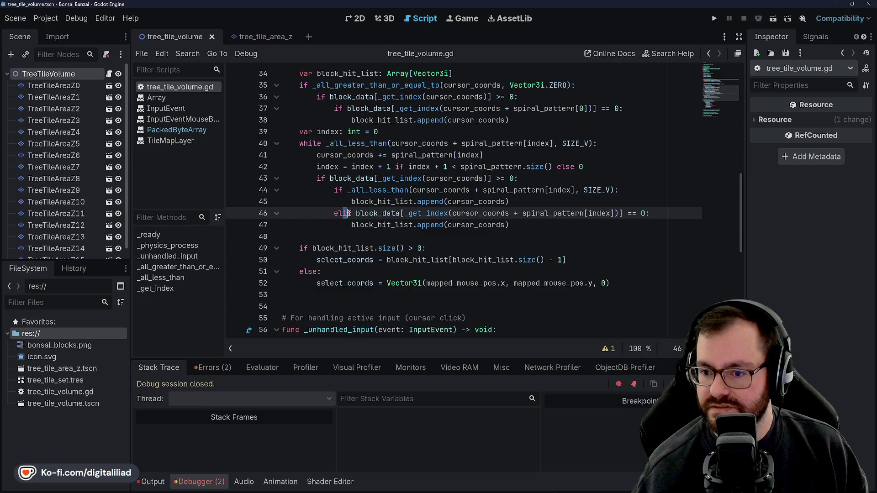
text(seP:)
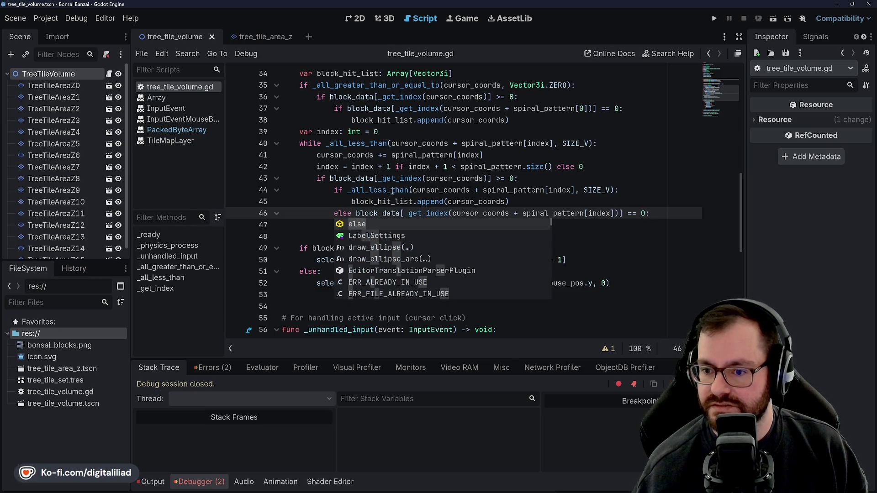
key(Left)
key(BackSpace)
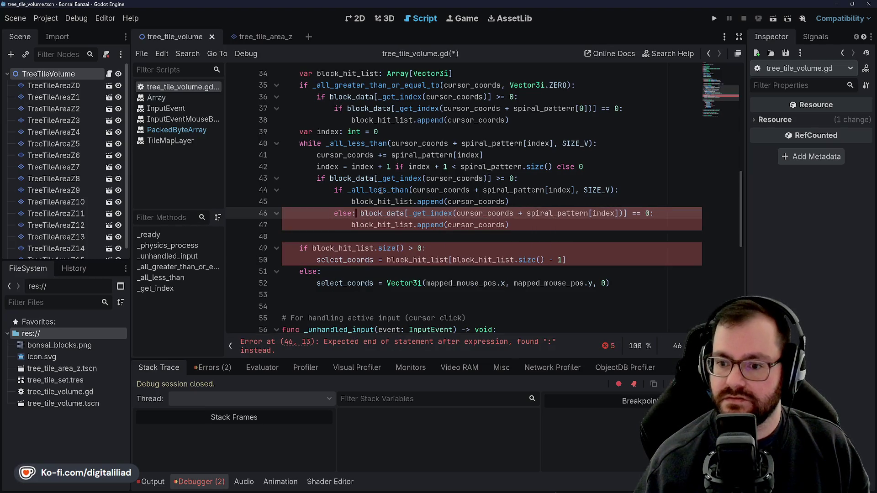
Step: Cut the block_data condition out of line 46, leaving a bare else, and save
click(347, 143)
click(424, 174)
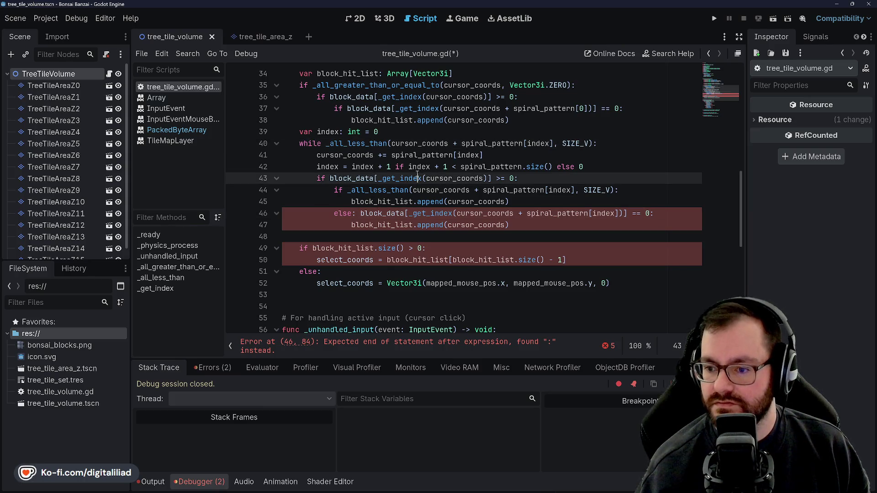
click(386, 202)
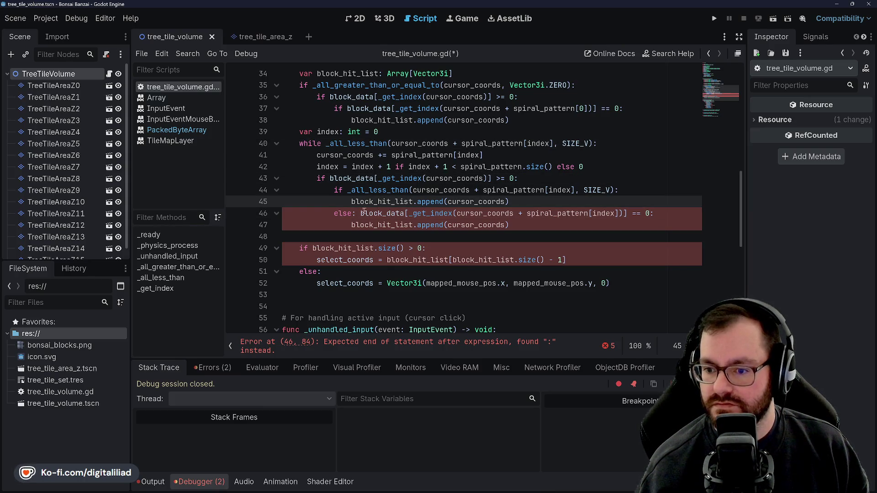
drag(357, 213, 654, 214)
key(BackSpace)
click(519, 167)
key(ctrl+s)
Step: Review the index update on line 42 and the _all_less_than check on line 44
click(534, 217)
click(533, 220)
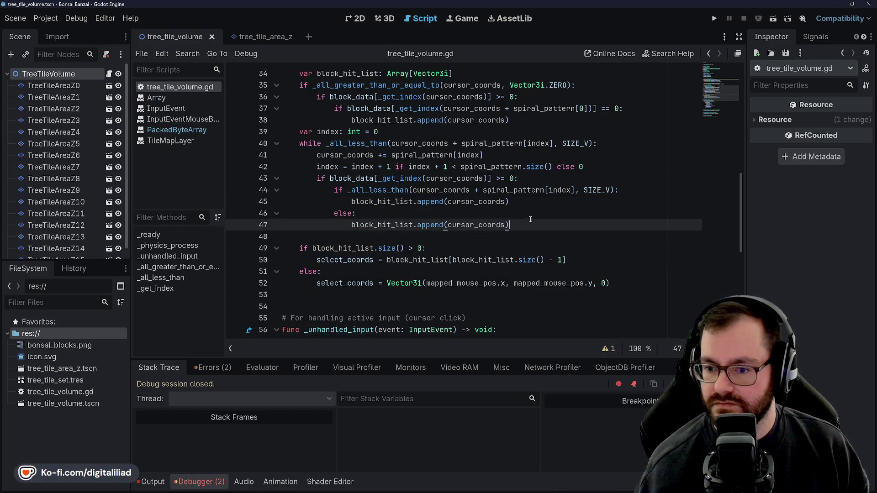
click(377, 201)
click(379, 190)
click(389, 167)
click(383, 190)
click(366, 167)
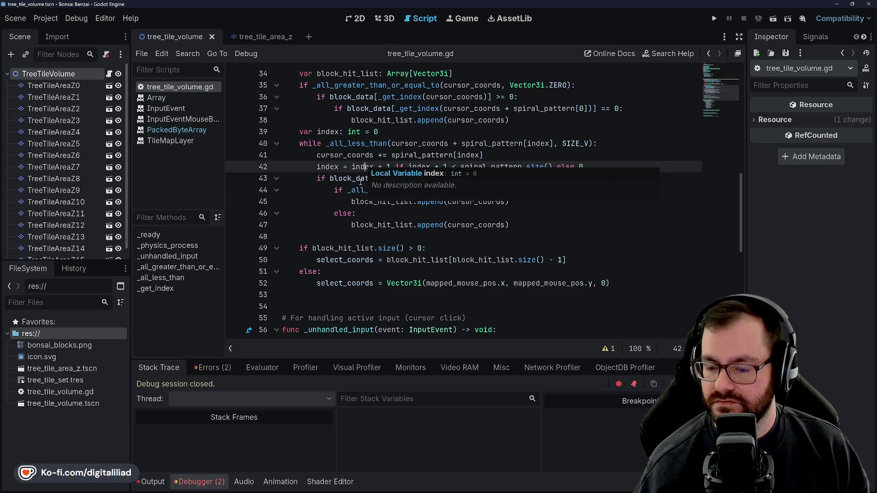
click(386, 178)
click(387, 190)
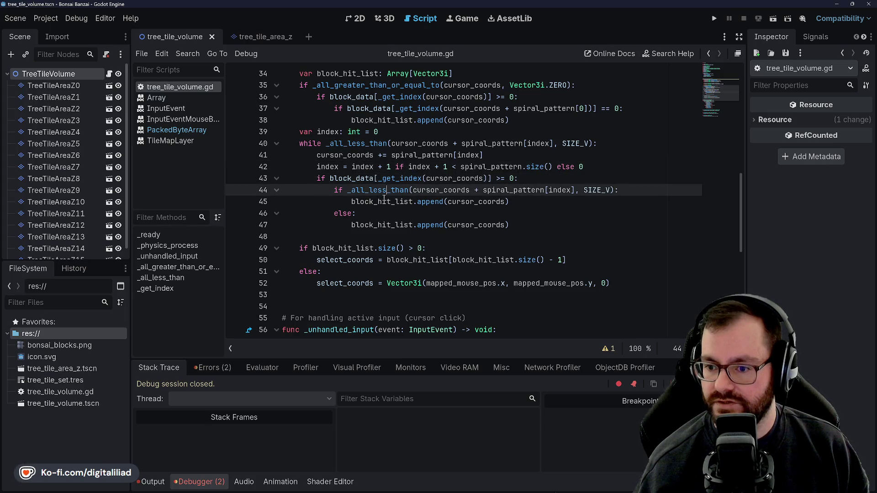
Step: Restore line 46 as an elif testing block_data at the next spiral step == 0, and save
click(377, 213)
key(ctrl+v)
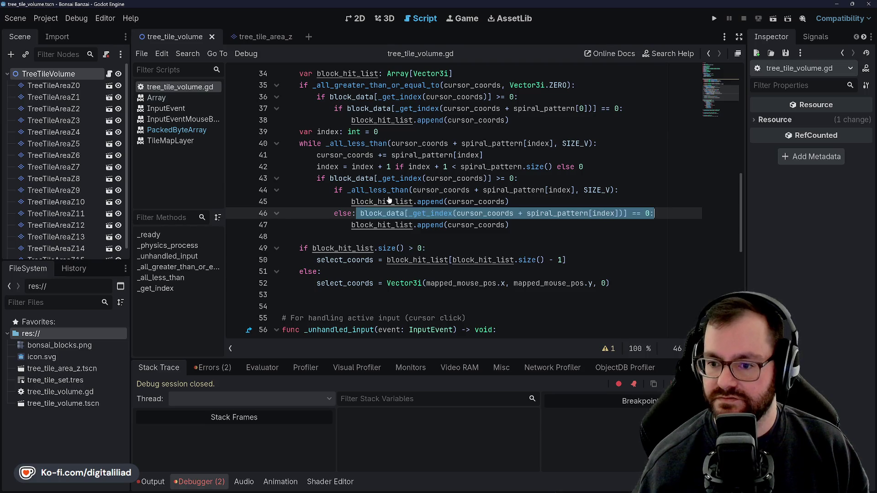
key(BackSpace)
key(BackSpace)
text(if)
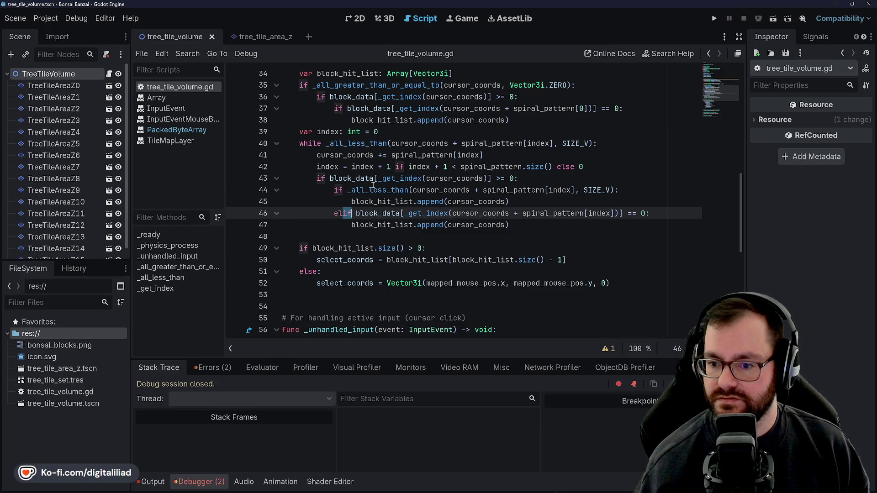
key(ctrl+s)
click(461, 154)
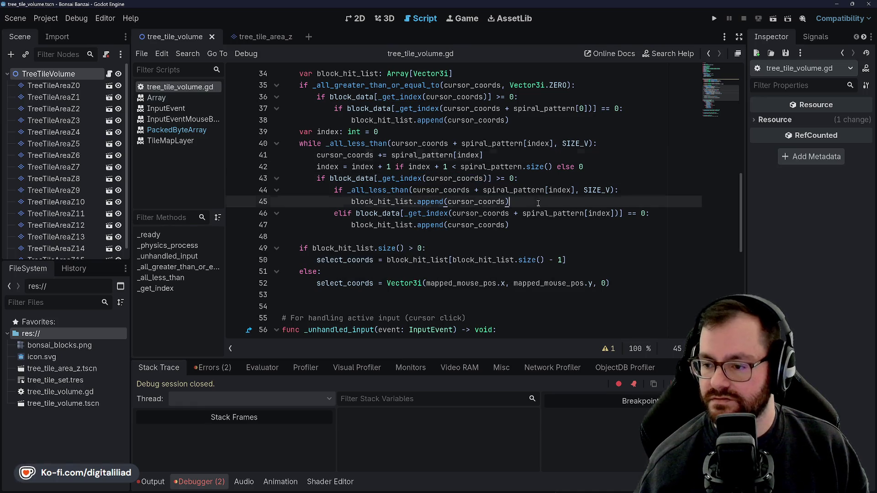